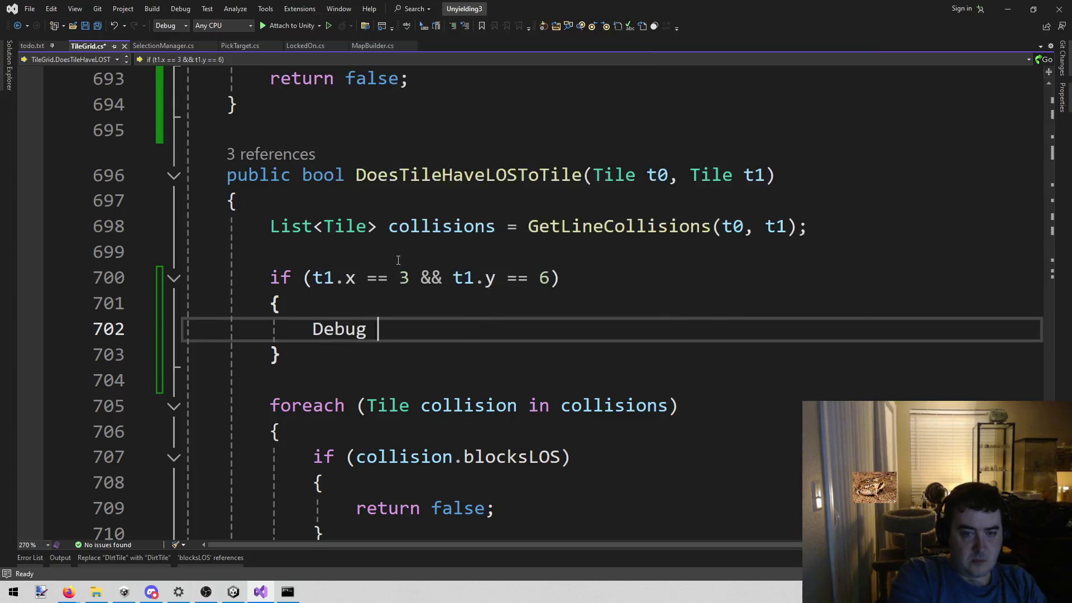
# Add Debug.Log("aaaa"); on line 702, save, set a breakpoint there, and attach to Unity.
pyautogui.write('("aaaa");')
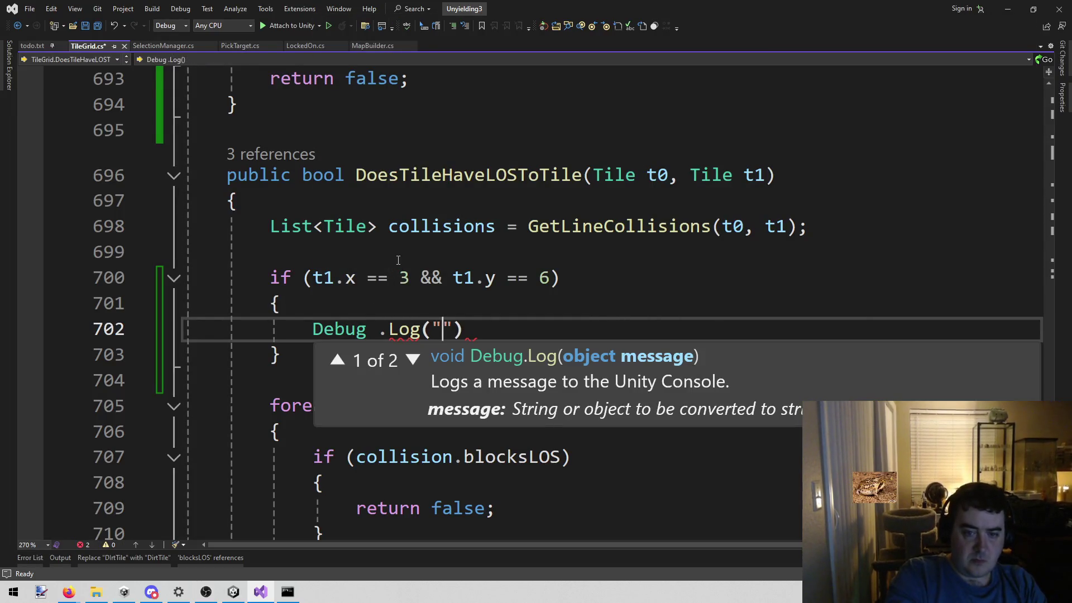
pyautogui.hotkey('ctrl', 's')
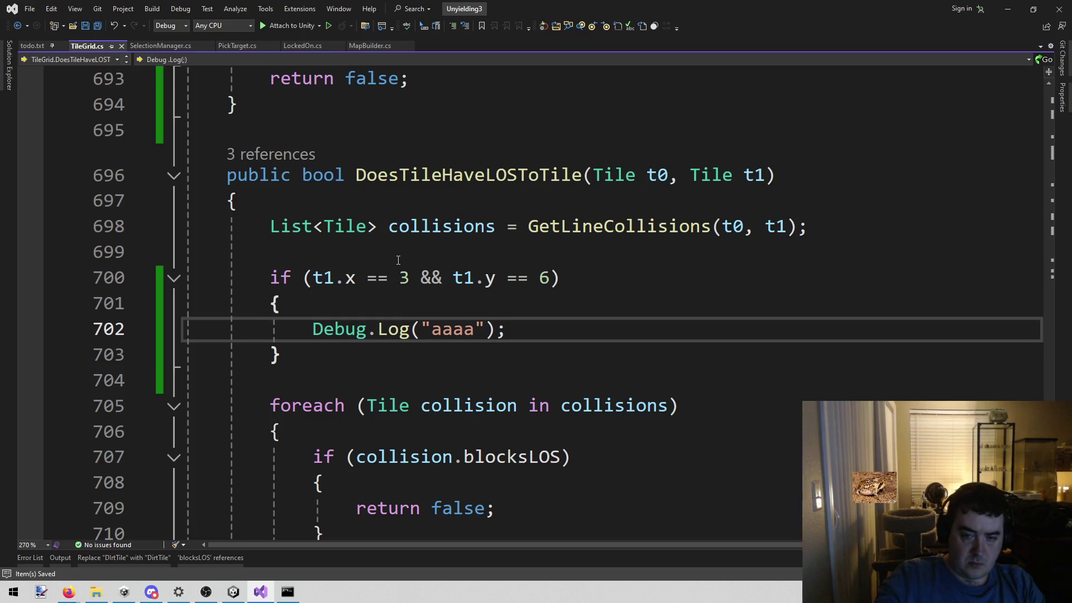
pyautogui.click(30, 329)
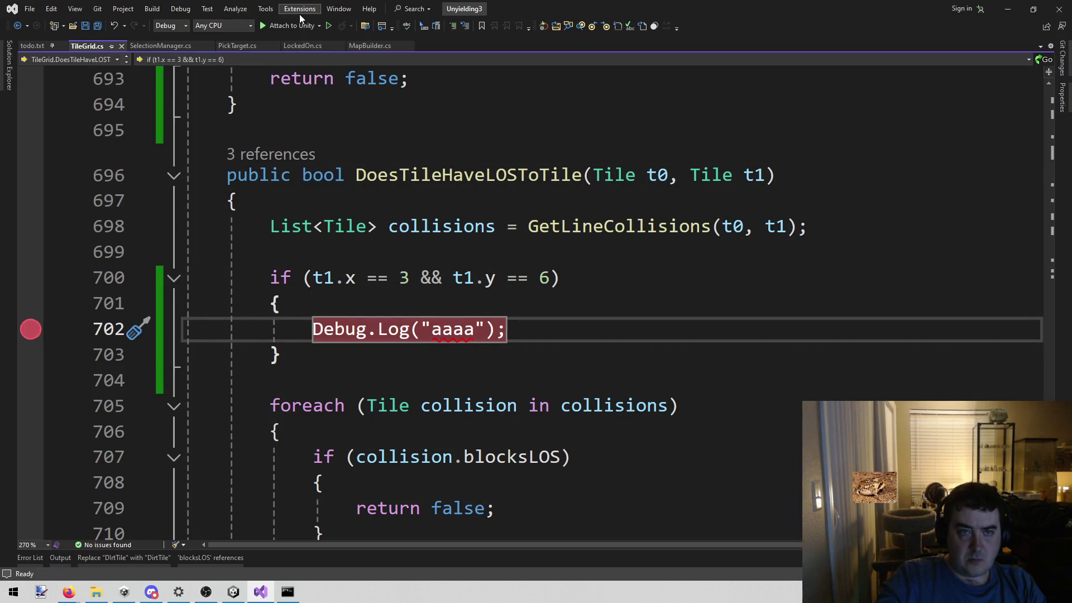
pyautogui.click(288, 26)
pyautogui.click(233, 592)
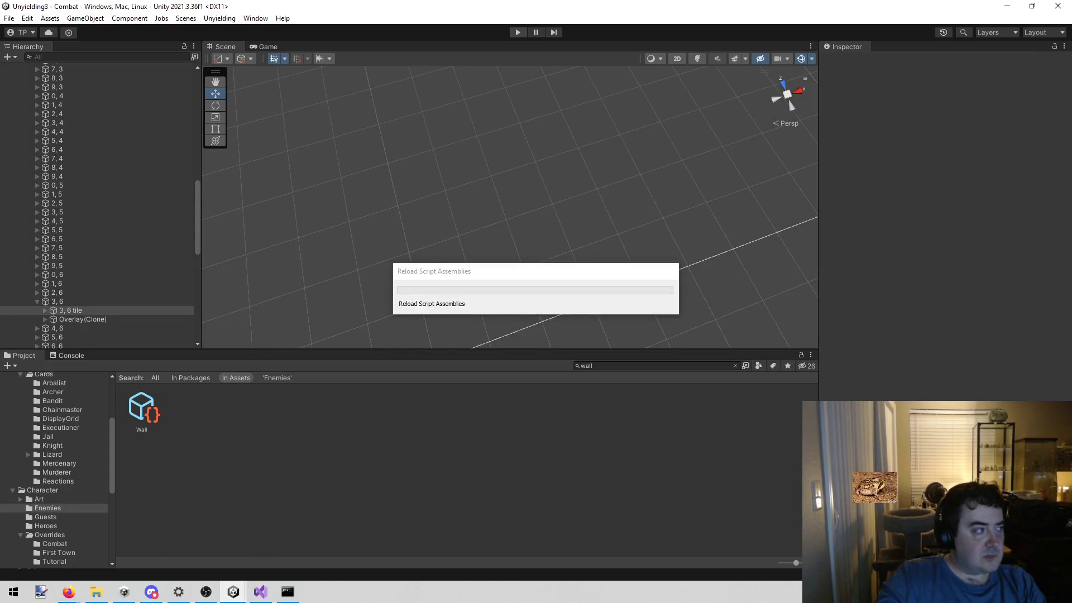
# Play the Combat scene and click the tile beside the trees to hit the breakpoint.
pyautogui.moveTo(233, 592)
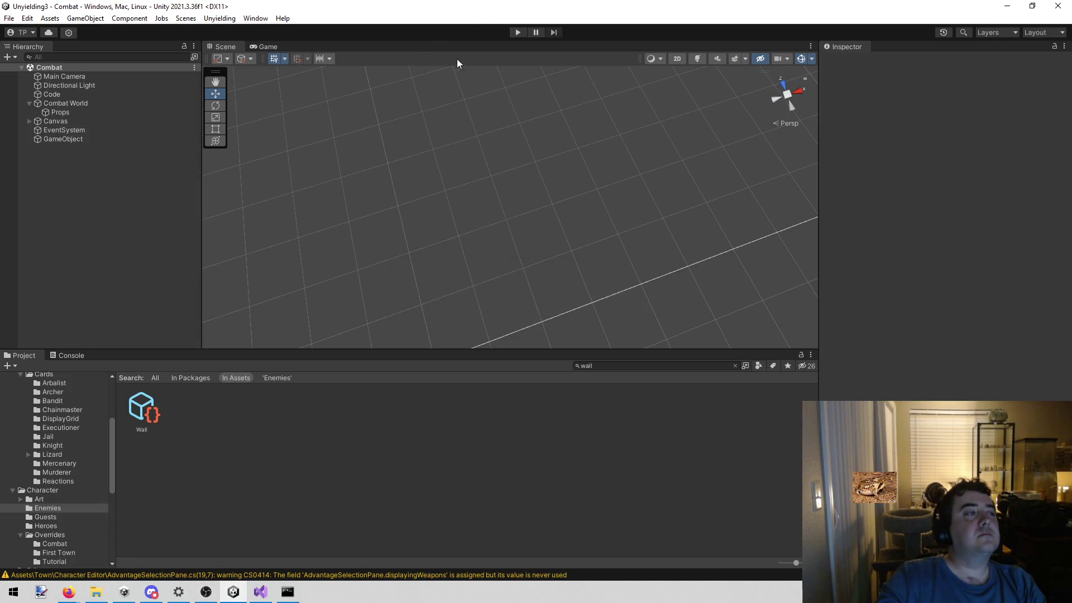
pyautogui.click(513, 34)
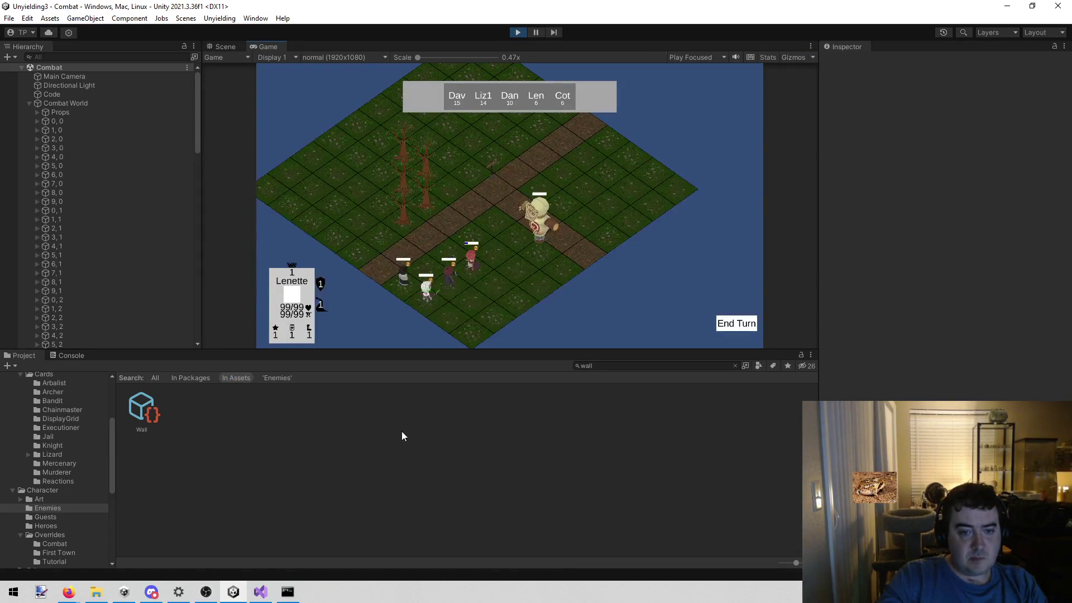
pyautogui.click(380, 204)
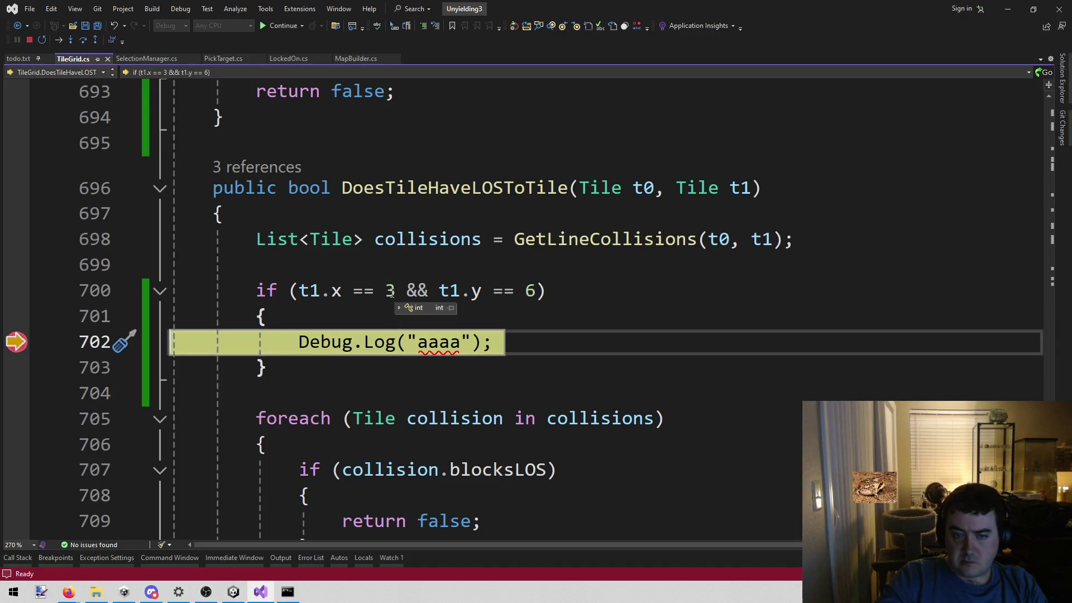
# Inspect the t0 and t1 DataTips, expanding t1 to check its blocksLOS value.
pyautogui.moveTo(643, 183)
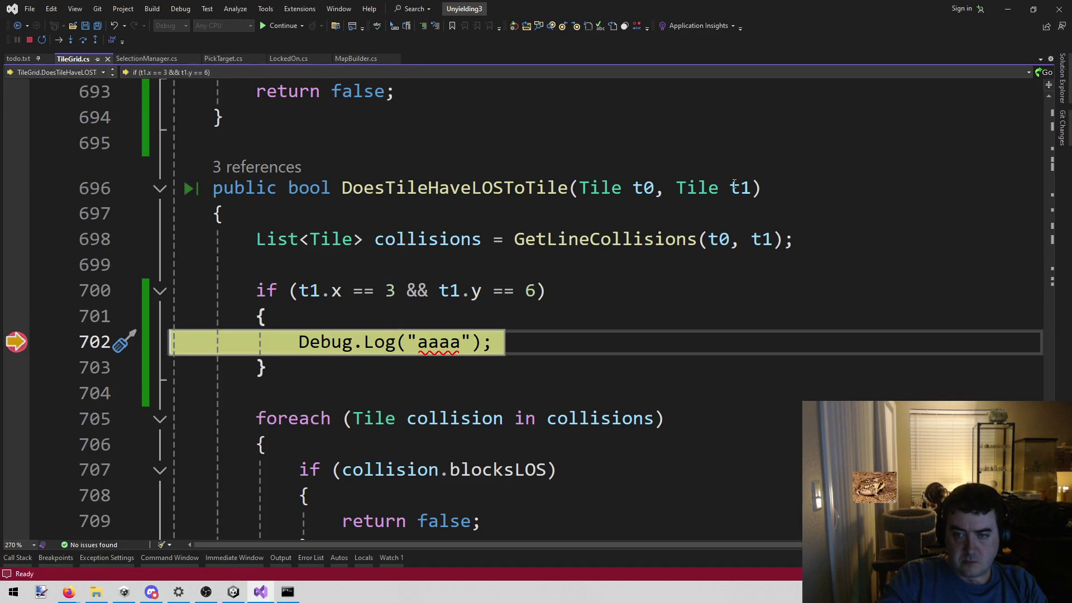
pyautogui.moveTo(417, 288)
pyautogui.moveTo(451, 288)
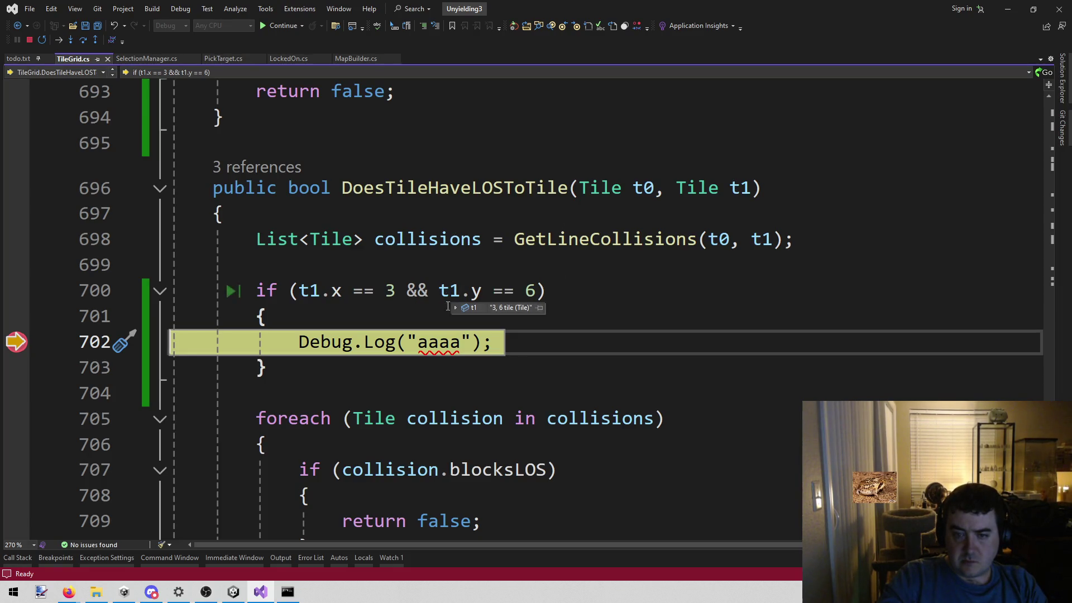
pyautogui.click(456, 309)
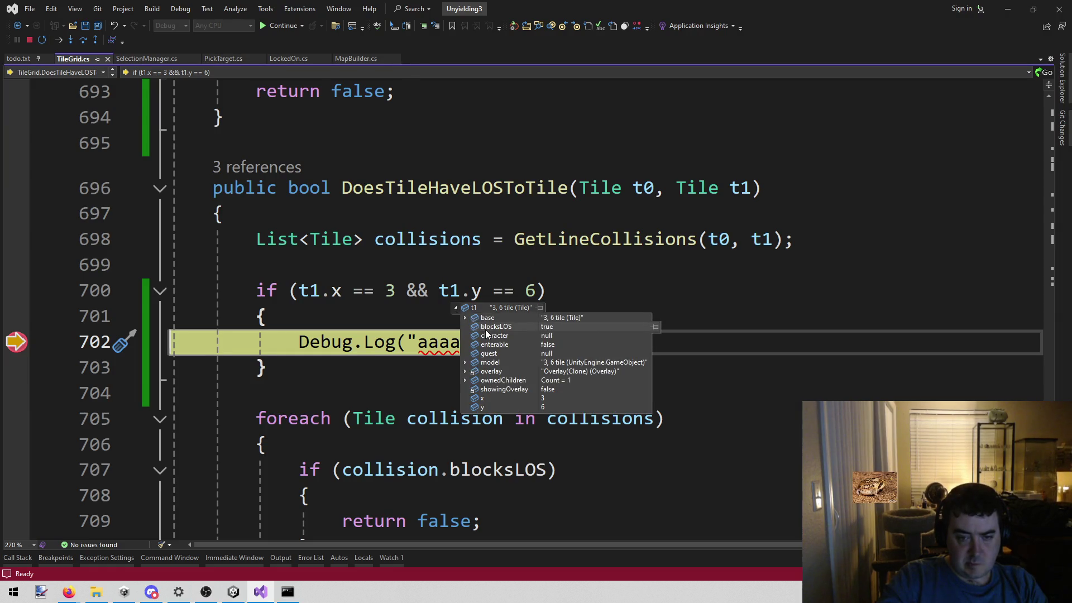
pyautogui.scroll(-1, 377, 203)
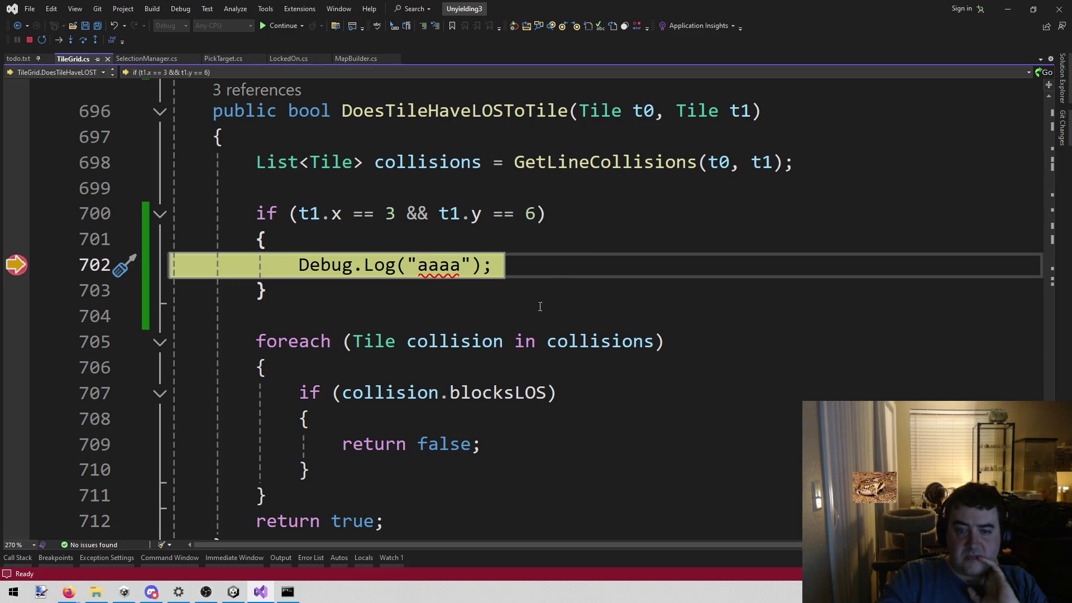
# Step over twice to the collisions foreach on line 705, examine collisions, then stop debugging.
pyautogui.click(83, 43)
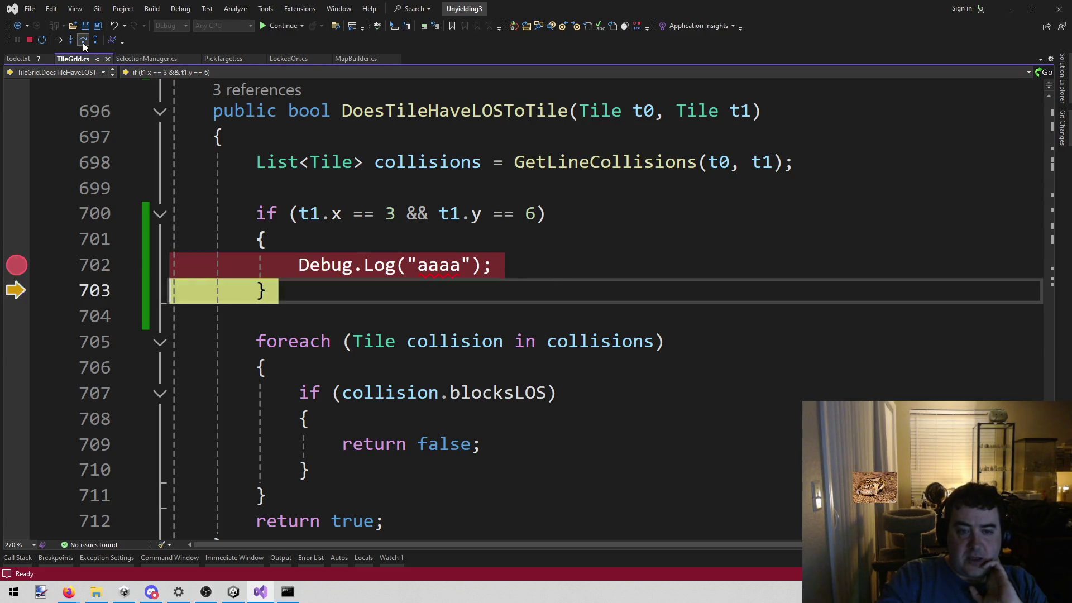
pyautogui.click(83, 43)
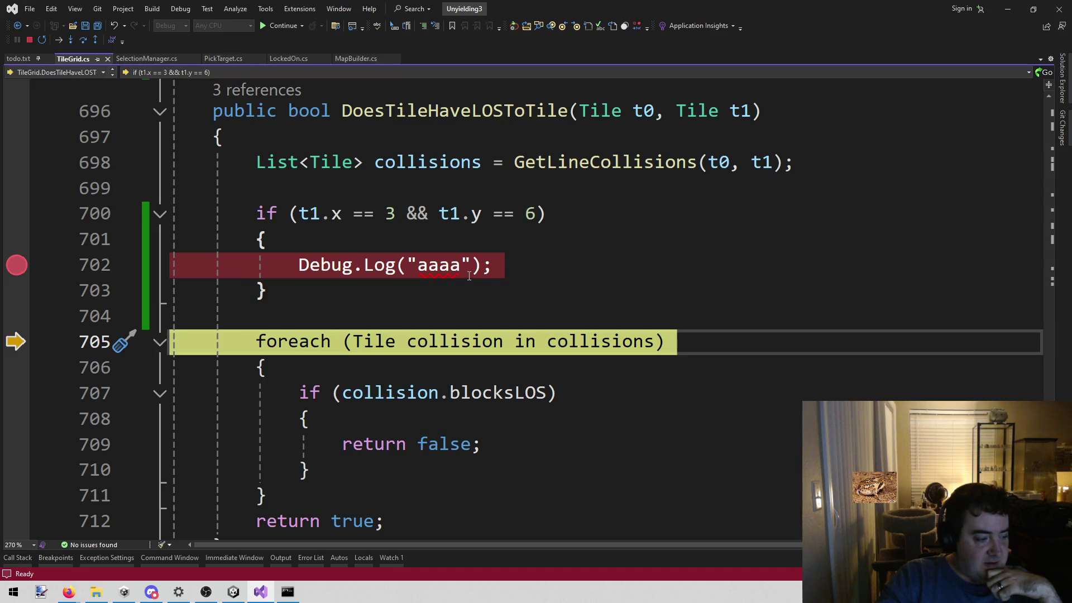
pyautogui.moveTo(592, 341)
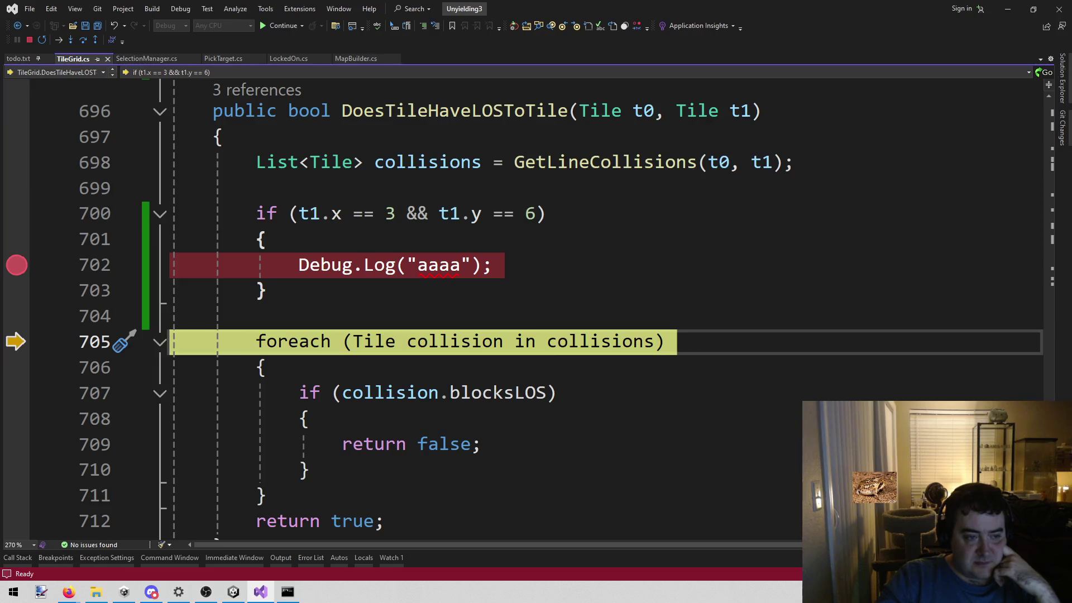
pyautogui.moveTo(16, 263)
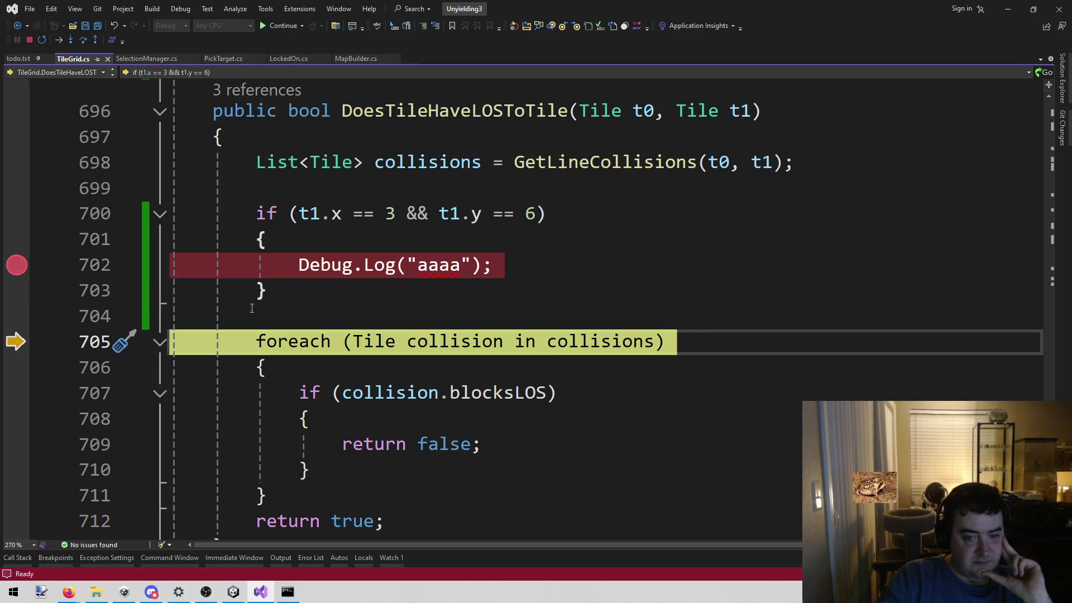
pyautogui.click(584, 341)
pyautogui.moveTo(654, 341)
pyautogui.mouseDown()
pyautogui.moveTo(590, 342)
pyautogui.moveTo(623, 344)
pyautogui.mouseUp()
pyautogui.click(30, 39)
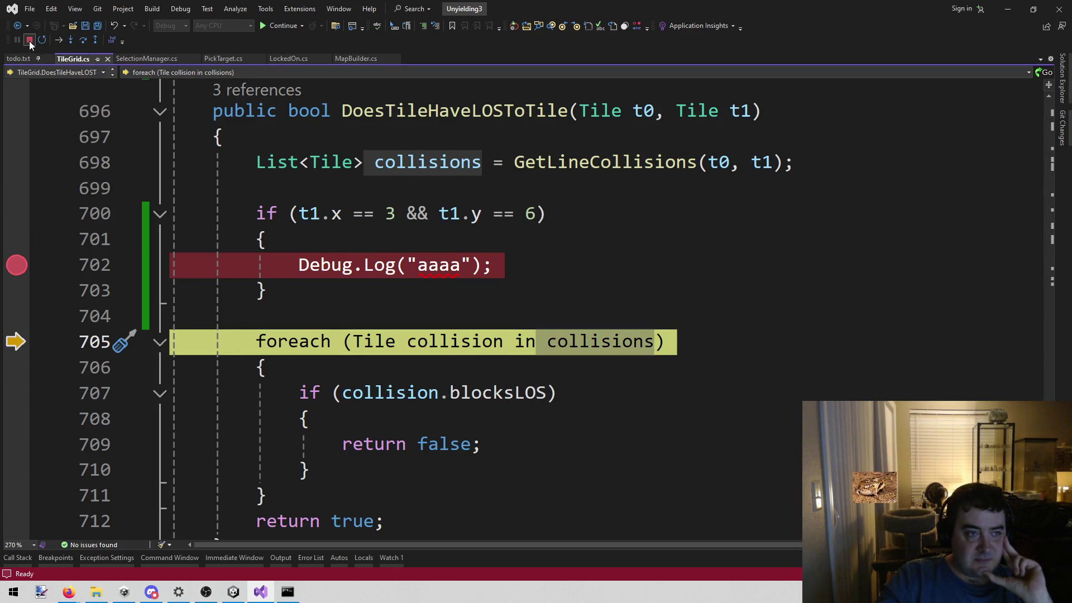
# Cut the tile 3,6 if block, paste it above the GetLineCollisions line, and save.
pyautogui.moveTo(280, 278); pyautogui.dragTo(271, 201)
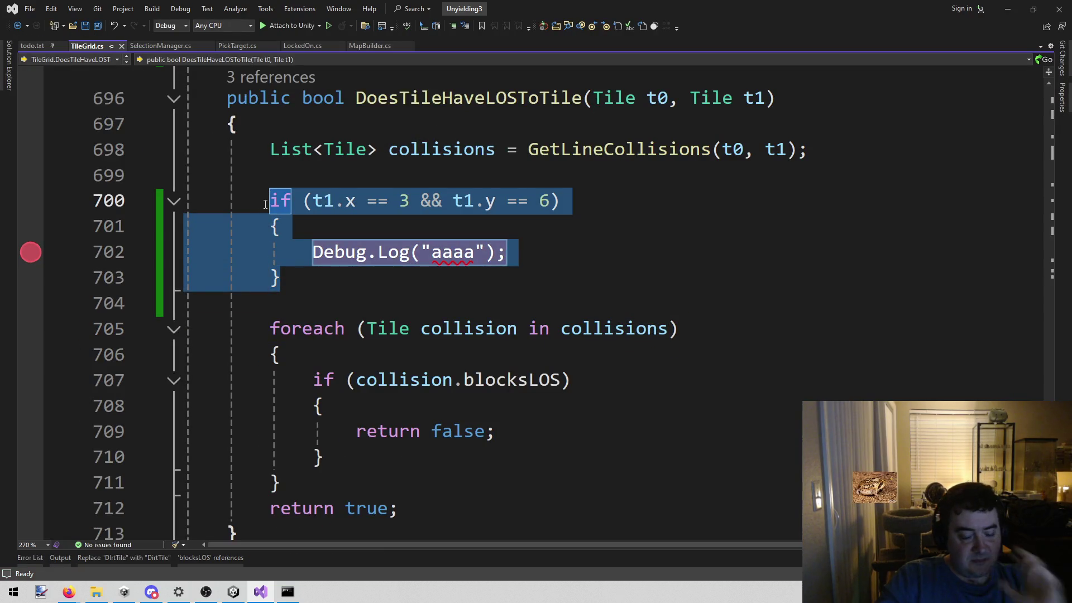
pyautogui.hotkey('ctrl', 'x')
pyautogui.press('Up')
pyautogui.press('Up')
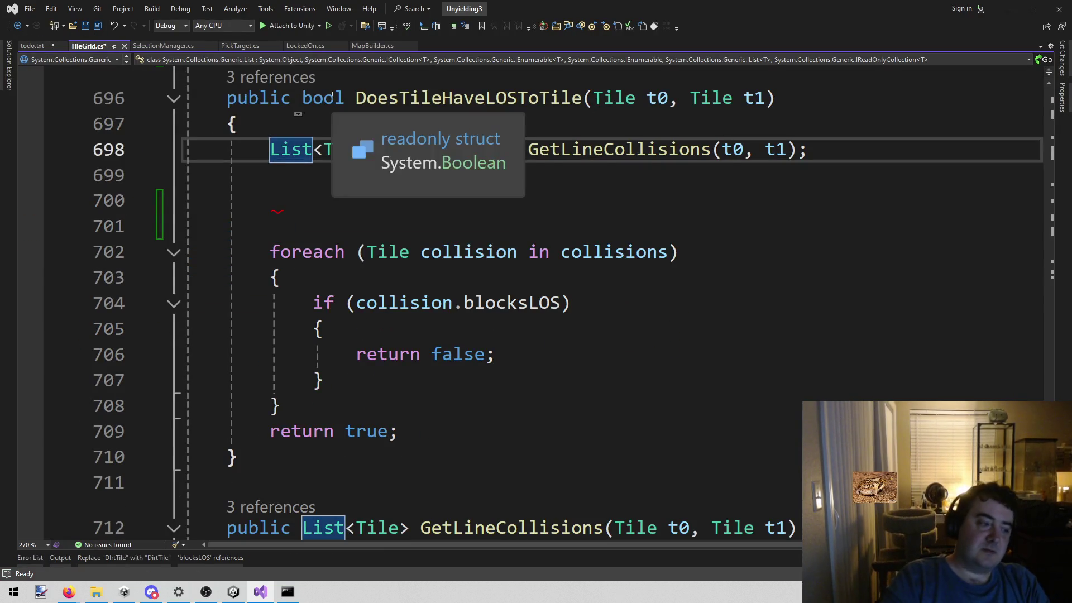
pyautogui.press('Return')
pyautogui.press('Return')
pyautogui.press('Up')
pyautogui.press('Up')
pyautogui.hotkey('ctrl', 'v')
pyautogui.press('Down')
pyautogui.press('Return')
pyautogui.hotkey('shift', 'Home')
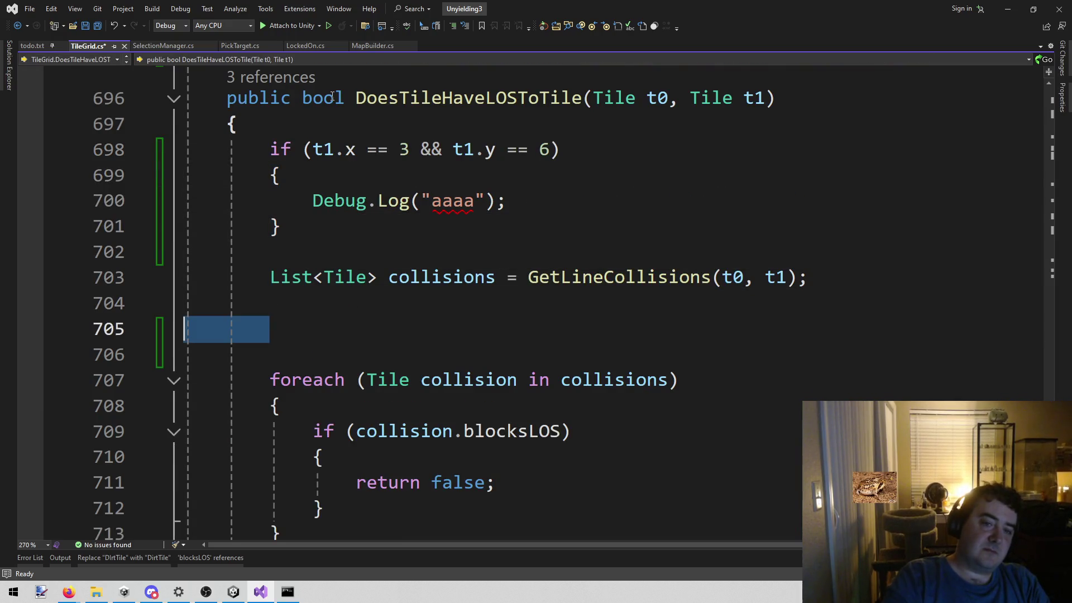
pyautogui.press('BackSpace')
pyautogui.press('BackSpace')
pyautogui.press('BackSpace')
pyautogui.hotkey('ctrl', 's')
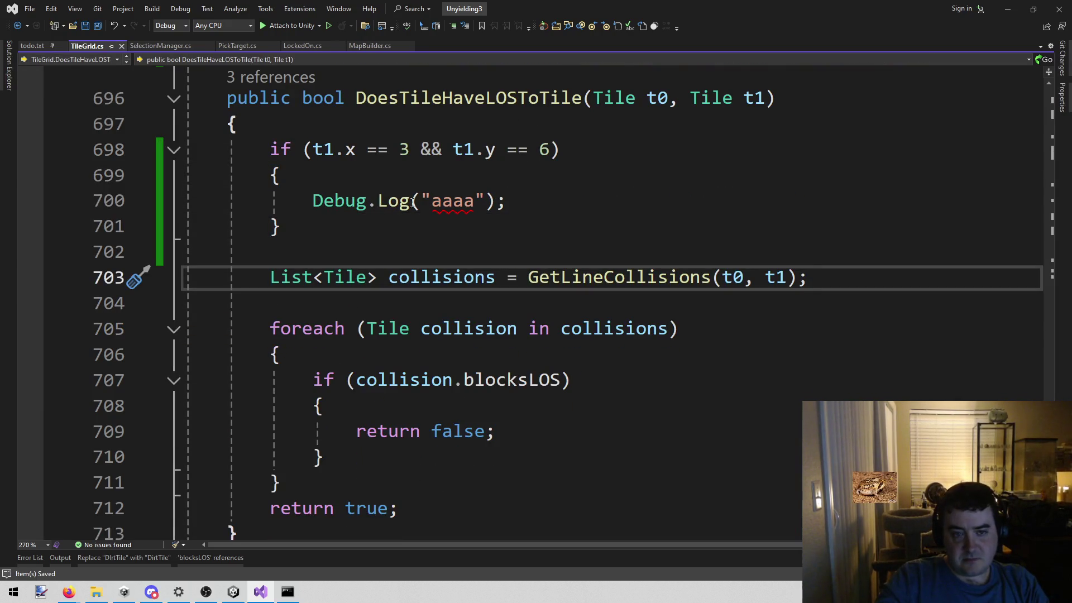
# Set a breakpoint on the moved log line, attach to Unity, and stop the running game.
pyautogui.click(330, 218)
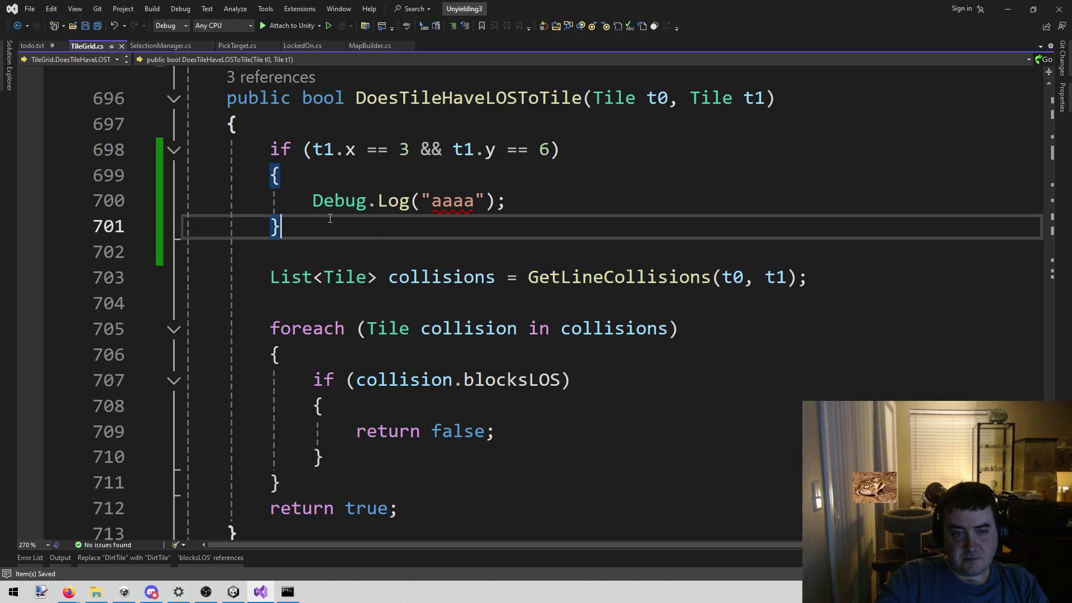
pyautogui.click(30, 200)
pyautogui.click(297, 25)
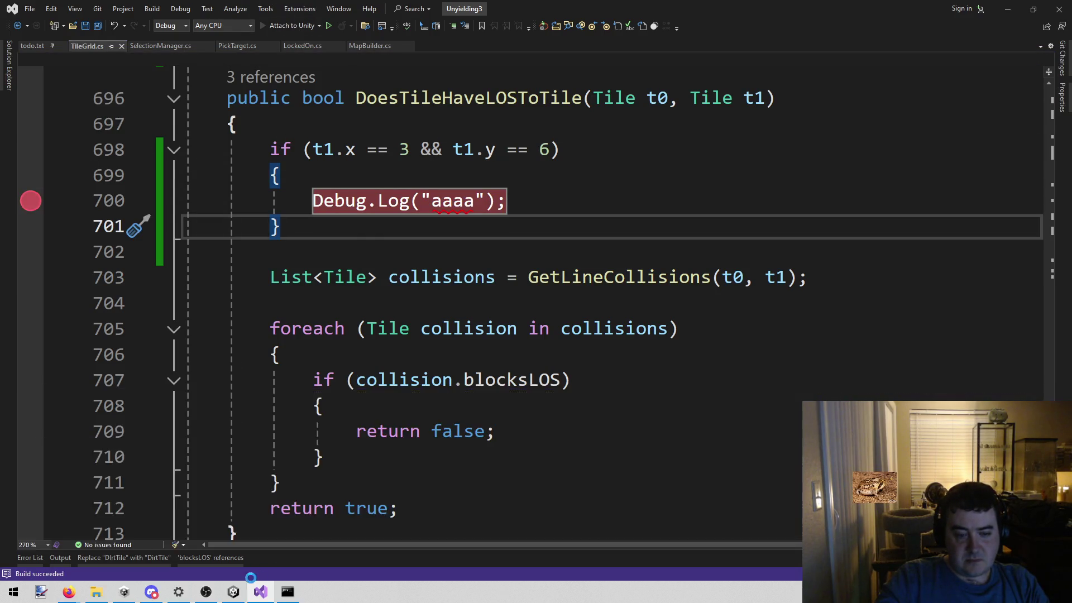
pyautogui.hotkey('alt', 'Tab')
pyautogui.click(518, 32)
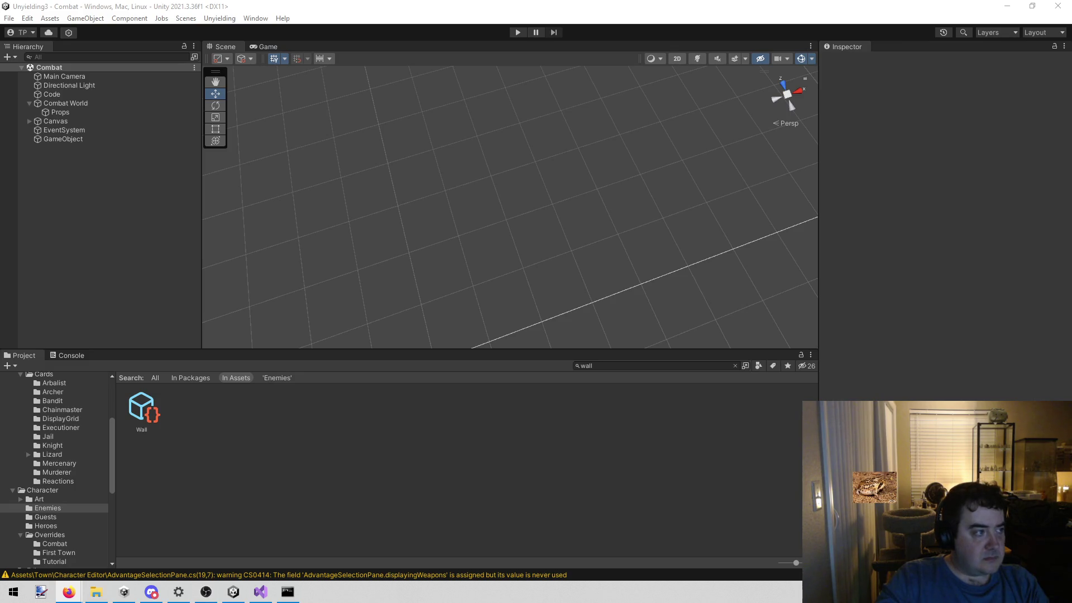
# Play the Combat scene again and click the tile near the trees to break at line 700.
pyautogui.click(518, 32)
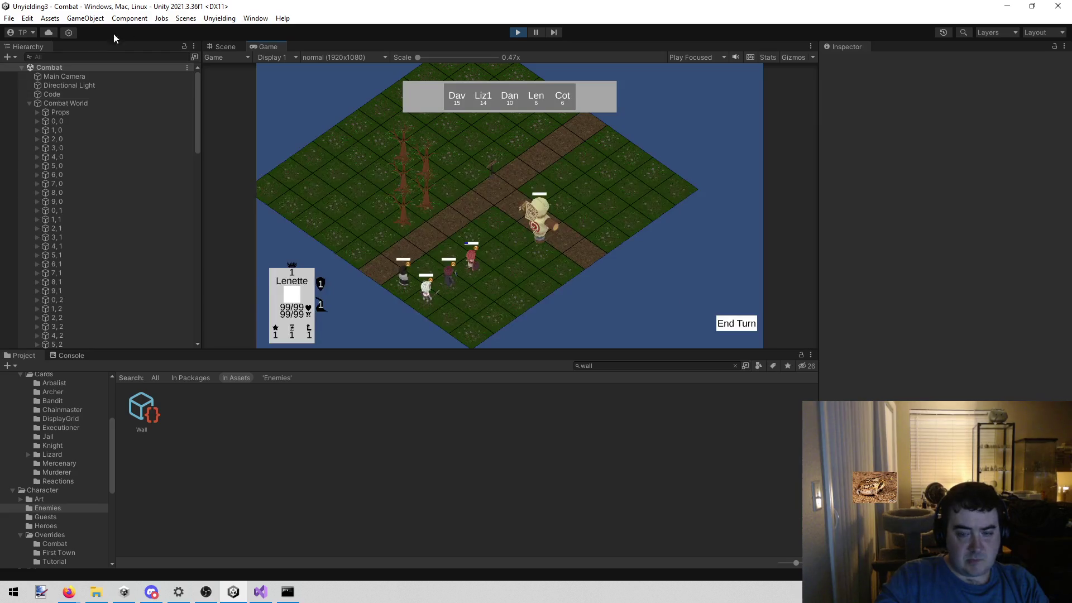
pyautogui.click(391, 209)
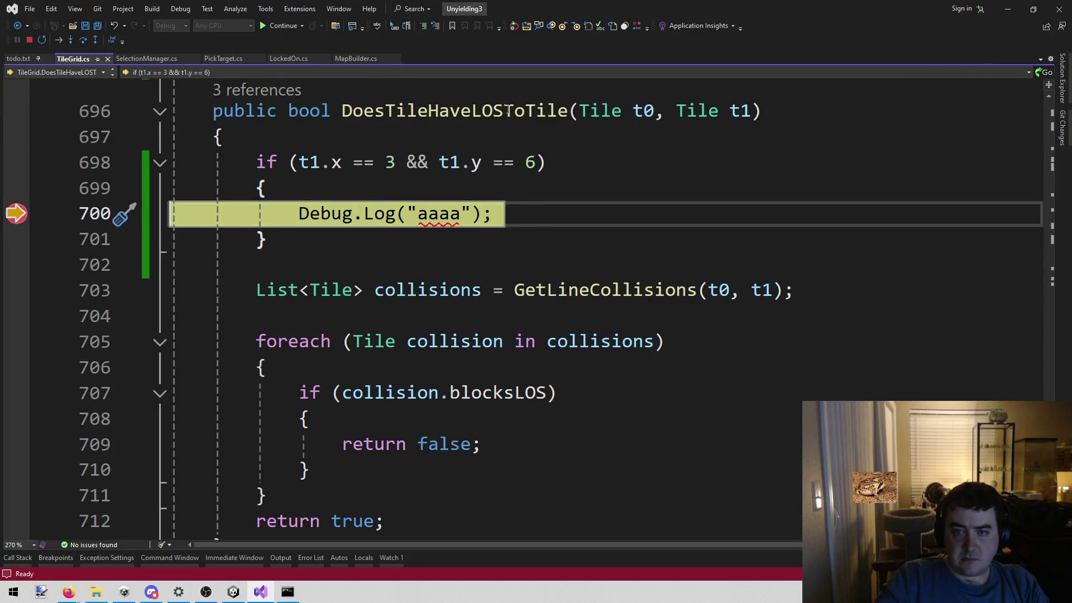
# Step past the log line and into GetLineCollisions, up to the collisions list creation.
pyautogui.moveTo(641, 101)
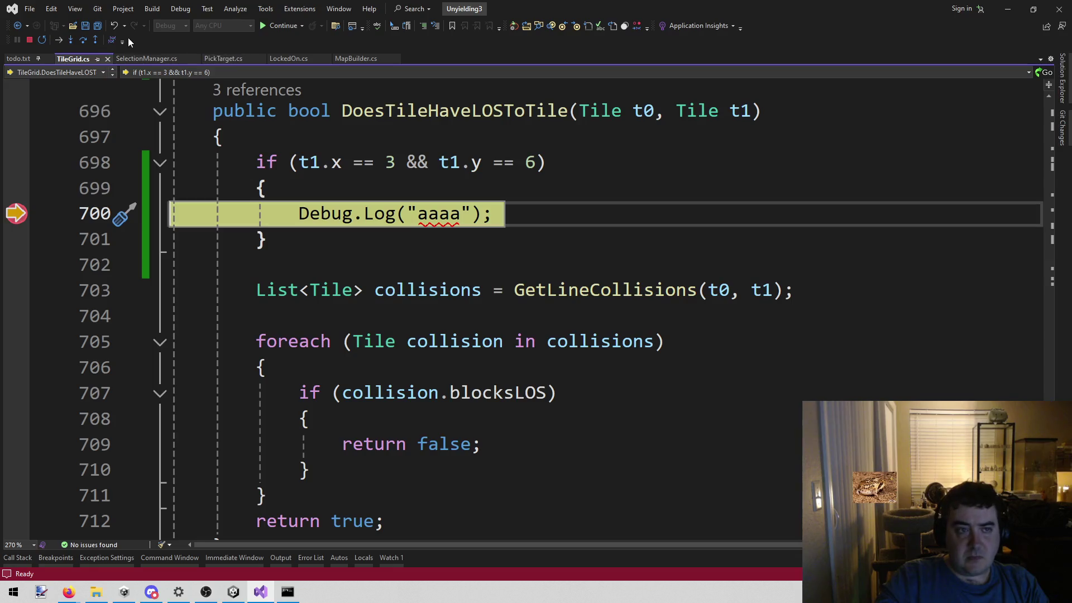
pyautogui.click(85, 41)
pyautogui.click(85, 40)
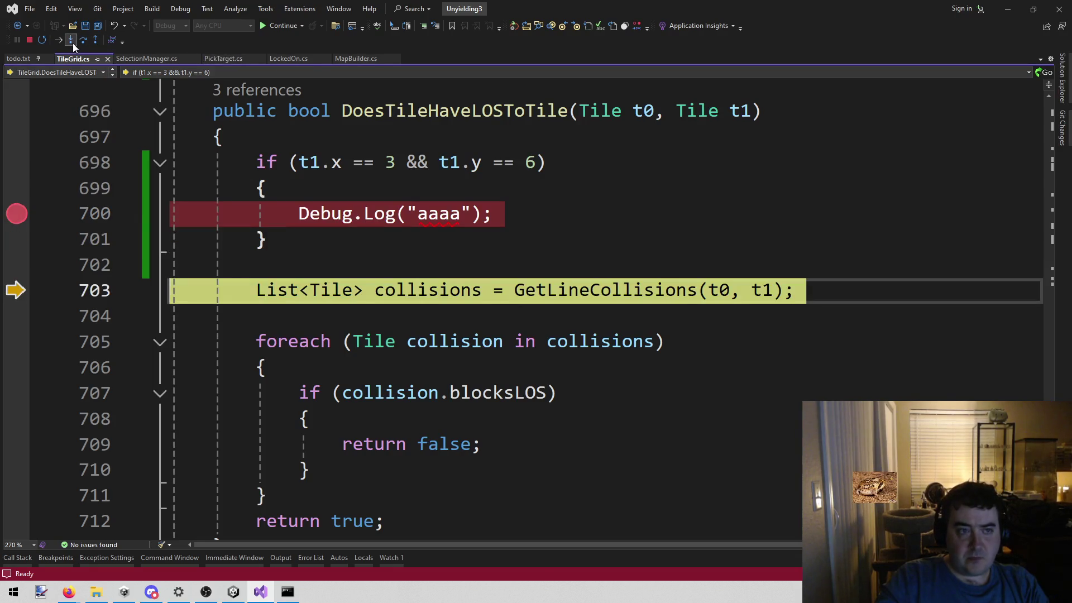
pyautogui.click(72, 41)
pyautogui.click(89, 42)
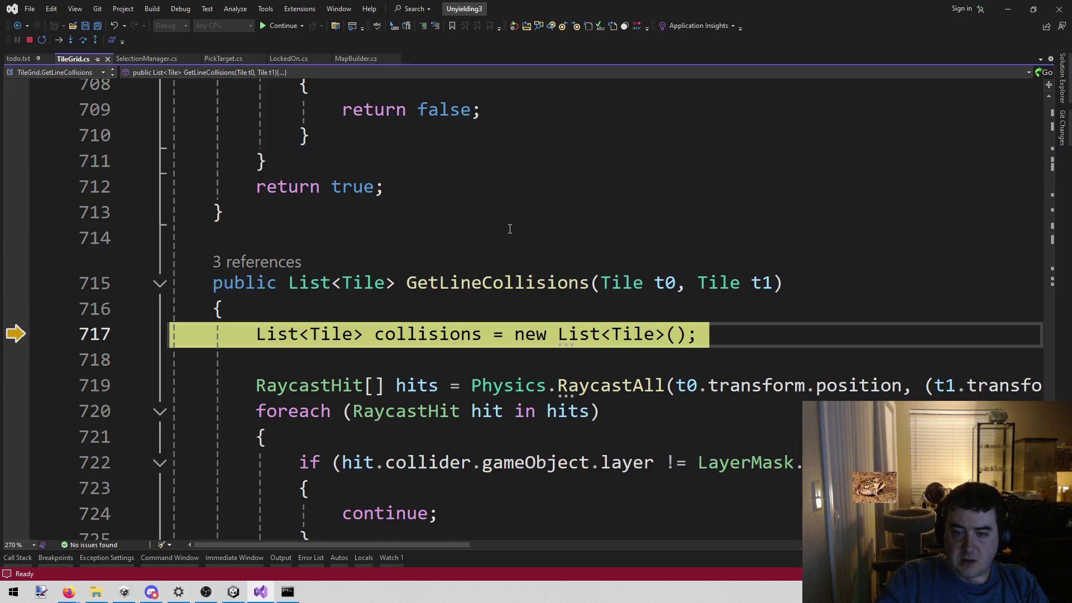
pyautogui.scroll(-1, 490, 489)
pyautogui.moveTo(424, 541)
pyautogui.mouseDown()
pyautogui.moveTo(854, 554)
pyautogui.moveTo(374, 539)
pyautogui.mouseUp()
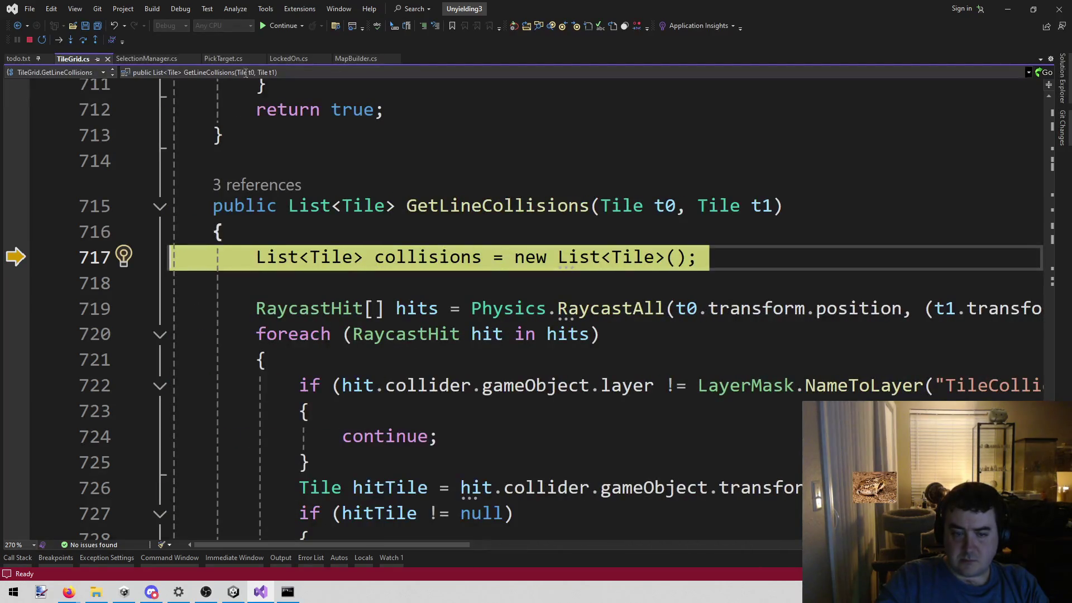
# Step over the raycast line to the loop over raycast hits.
pyautogui.click(87, 42)
pyautogui.click(86, 42)
pyautogui.moveTo(437, 319)
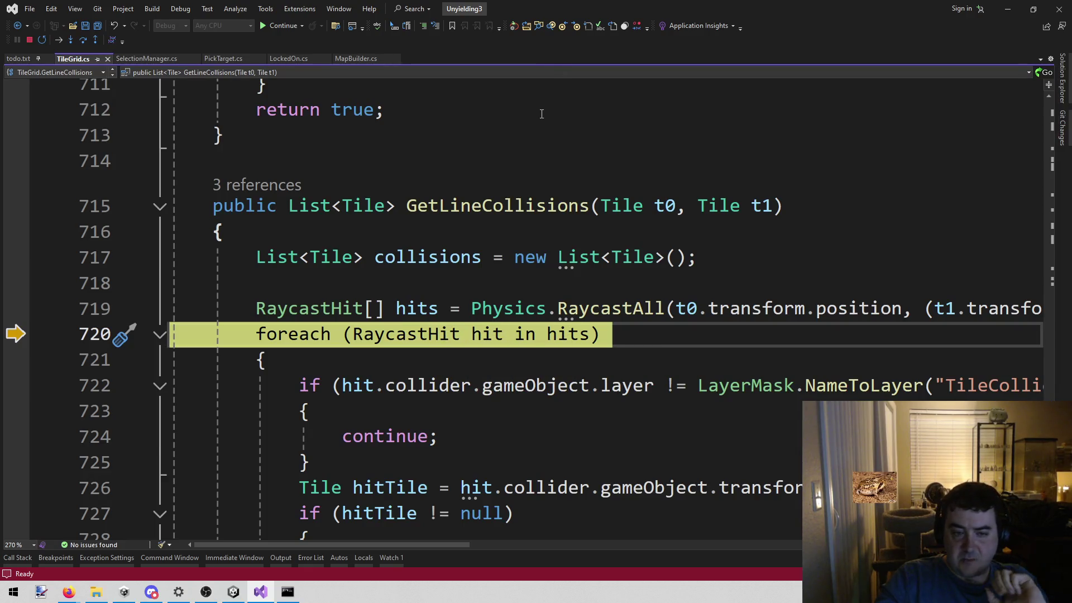
pyautogui.scroll(-1, 581, 257)
pyautogui.moveTo(581, 258)
pyautogui.scroll(-2, 583, 258)
pyautogui.scroll(1, 583, 258)
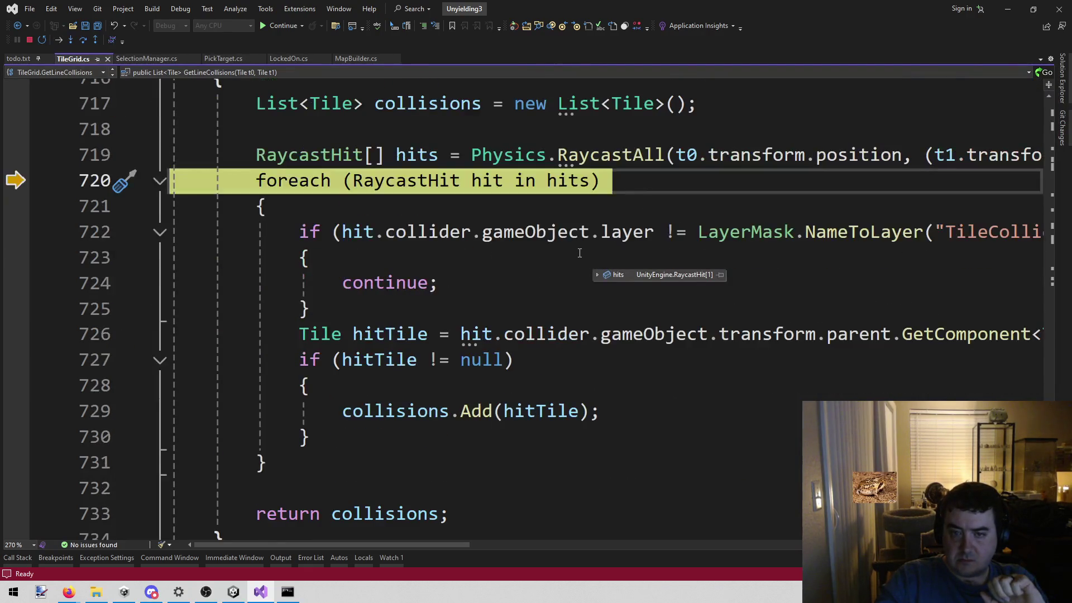
# Step into the hits loop, past the collider layer check, to the continue on line 724.
pyautogui.click(85, 41)
pyautogui.click(85, 42)
pyautogui.moveTo(443, 548)
pyautogui.mouseDown()
pyautogui.moveTo(521, 536)
pyautogui.moveTo(468, 538)
pyautogui.mouseUp()
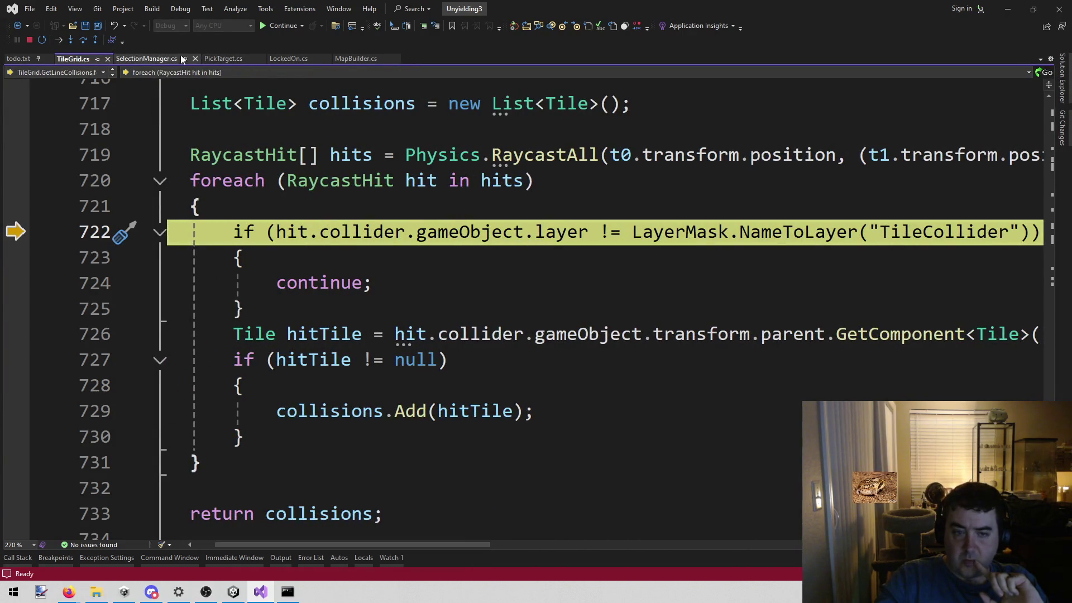
pyautogui.click(80, 39)
pyautogui.click(81, 40)
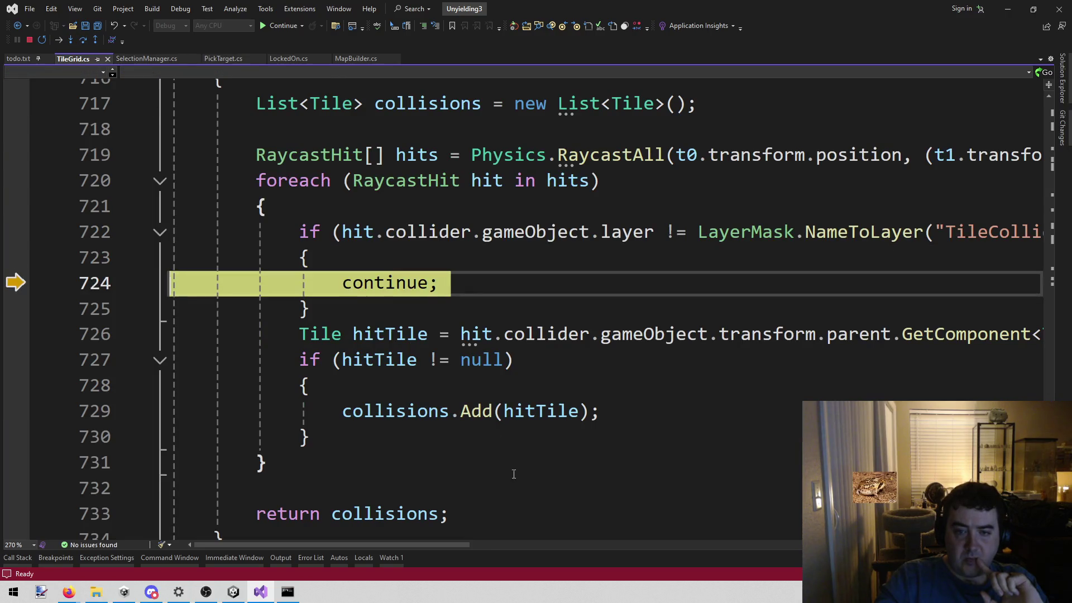
pyautogui.moveTo(449, 544)
pyautogui.mouseDown()
pyautogui.moveTo(548, 540)
pyautogui.moveTo(431, 540)
pyautogui.mouseUp()
# Read the hit.collider DataTips, confirming the 3, 6 tile's layer is 0.
pyautogui.scroll(-2, 596, 377)
pyautogui.scroll(10, 595, 377)
pyautogui.scroll(2, 511, 353)
pyautogui.scroll(-11, 508, 353)
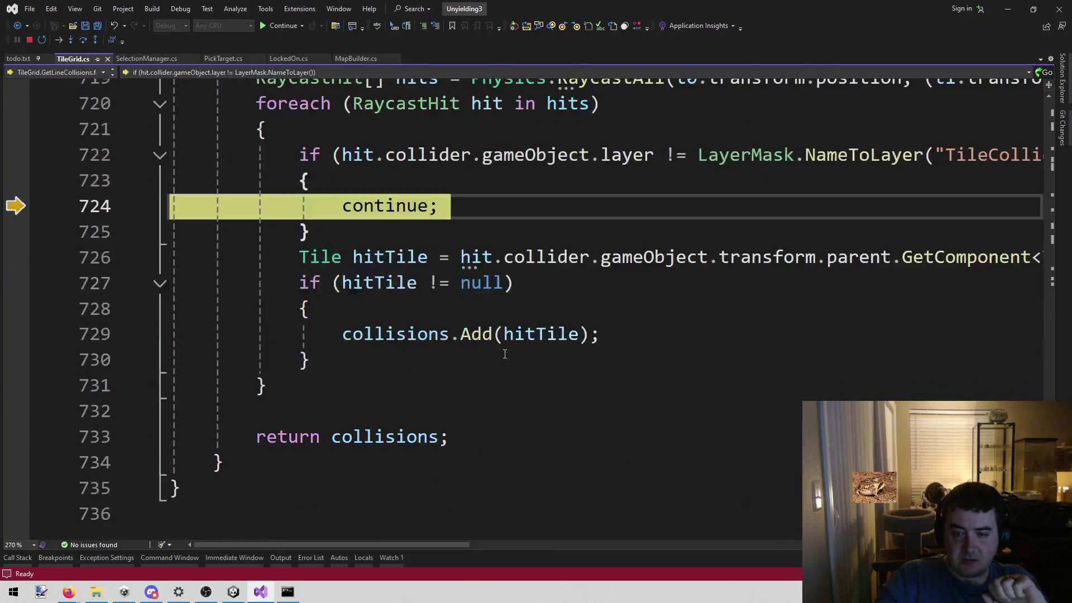
pyautogui.scroll(2, 679, 310)
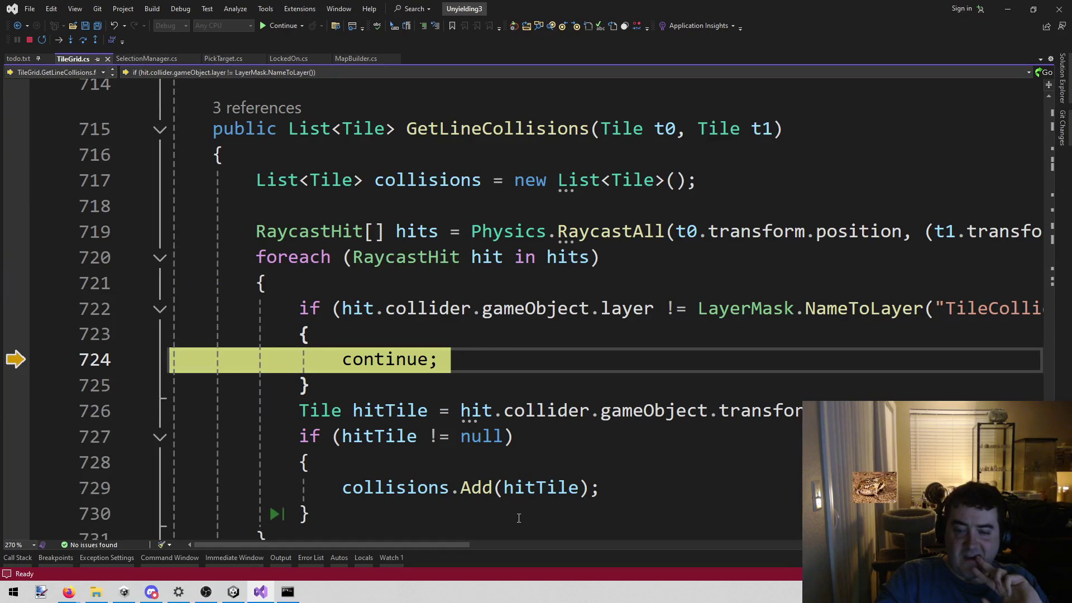
pyautogui.moveTo(464, 547)
pyautogui.mouseDown()
pyautogui.moveTo(531, 545)
pyautogui.moveTo(472, 545)
pyautogui.moveTo(493, 546)
pyautogui.mouseUp()
pyautogui.moveTo(547, 315)
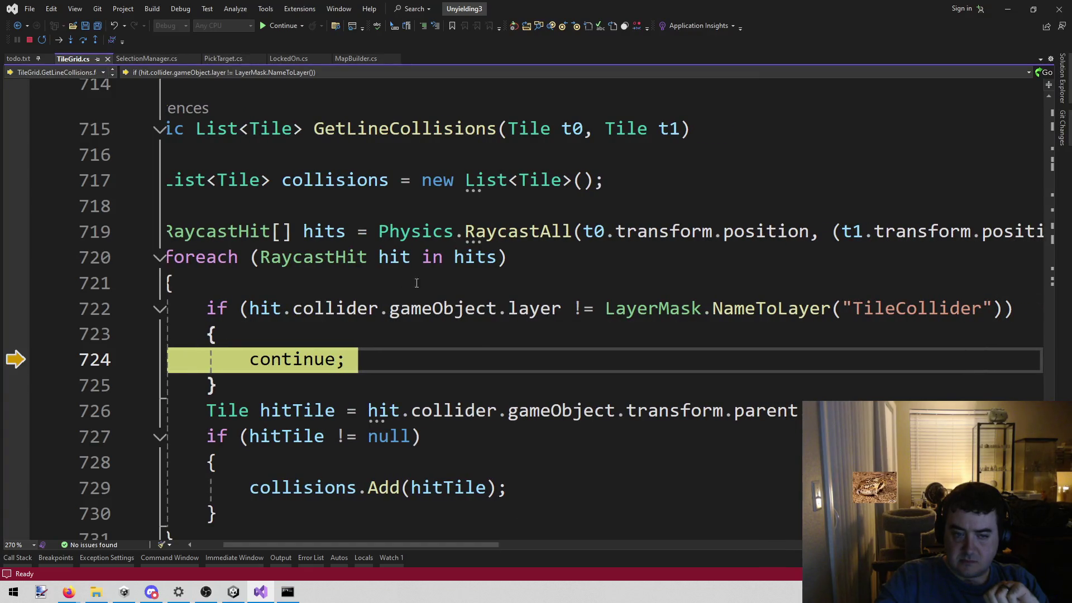
pyautogui.moveTo(267, 310)
pyautogui.moveTo(330, 307)
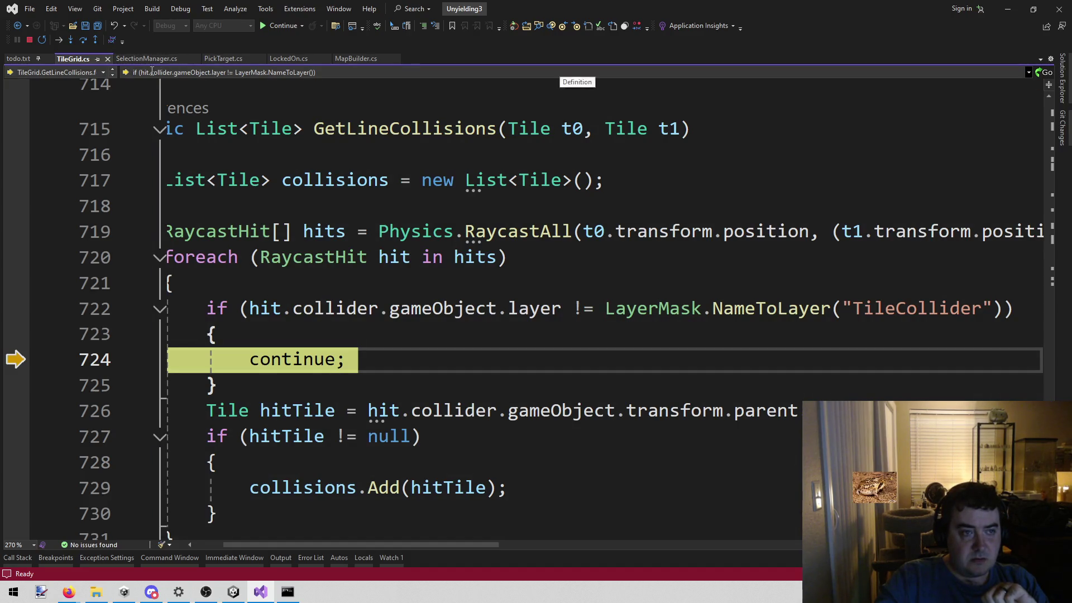
# Glance at SelectionManager.cs, then return to the paused statement in TileGrid.cs.
pyautogui.click(134, 59)
pyautogui.scroll(-2, 684, 344)
pyautogui.scroll(-20, 685, 343)
pyautogui.scroll(2, 673, 336)
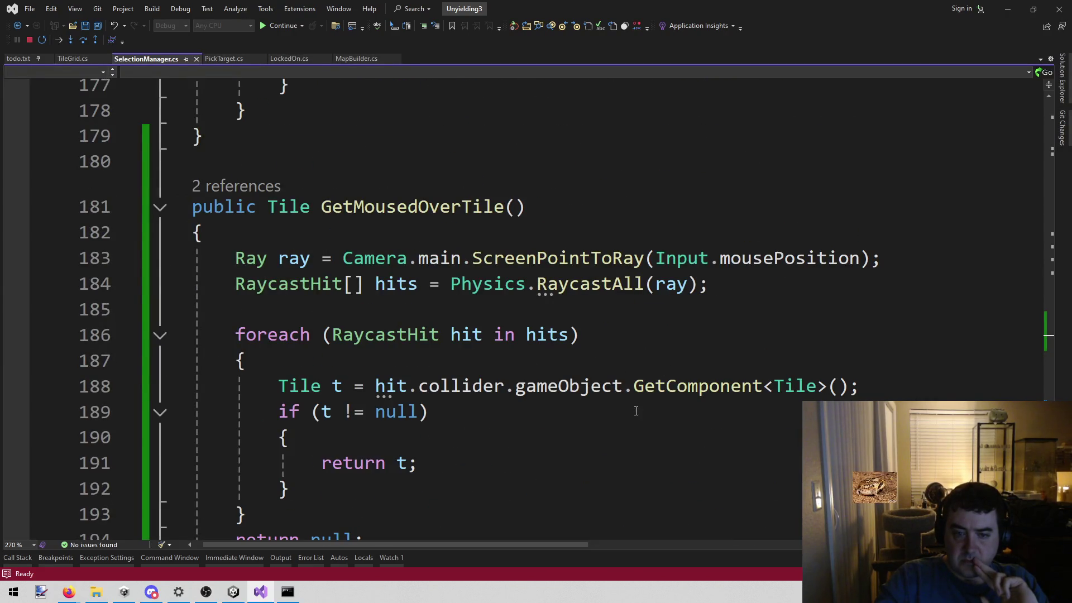
pyautogui.press('F10')
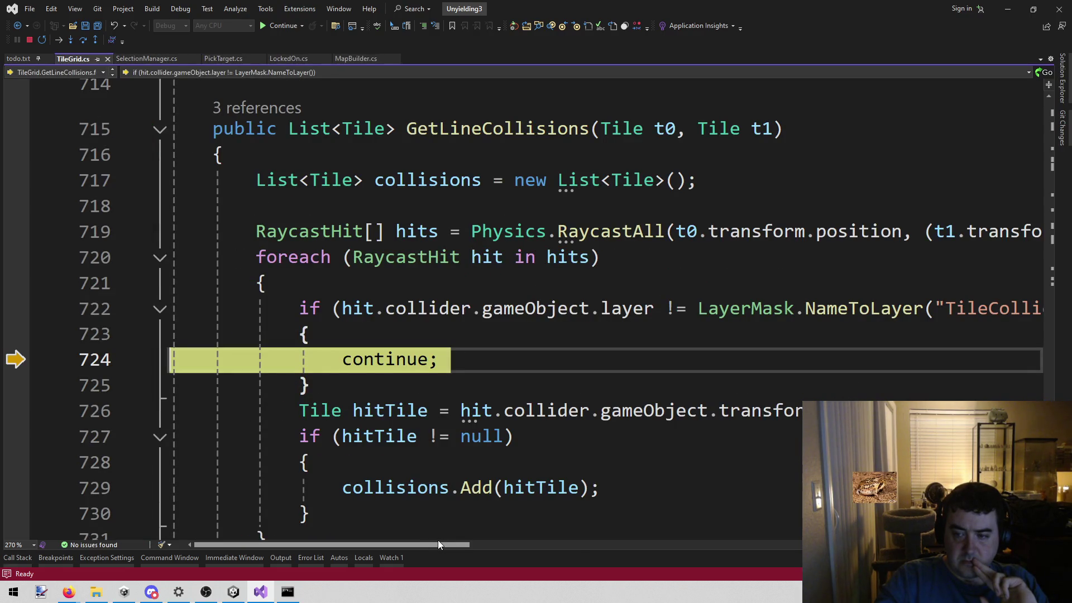
pyautogui.moveTo(444, 543)
pyautogui.mouseDown()
pyautogui.moveTo(518, 548)
pyautogui.moveTo(452, 545)
pyautogui.moveTo(498, 561)
pyautogui.moveTo(461, 561)
pyautogui.moveTo(471, 558)
pyautogui.mouseUp()
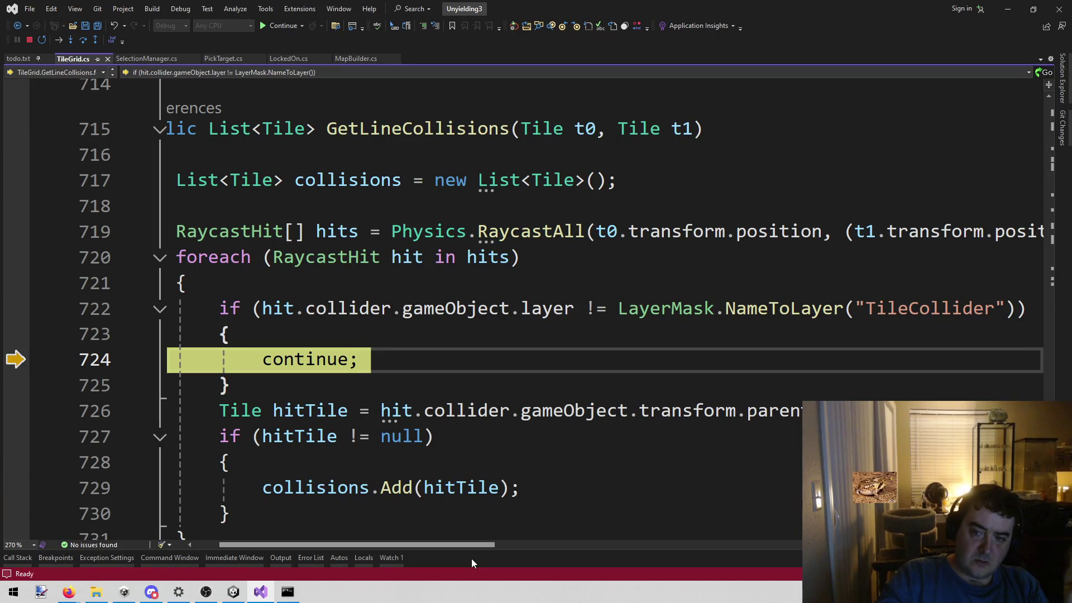
pyautogui.hscroll(-2, 493, 306)
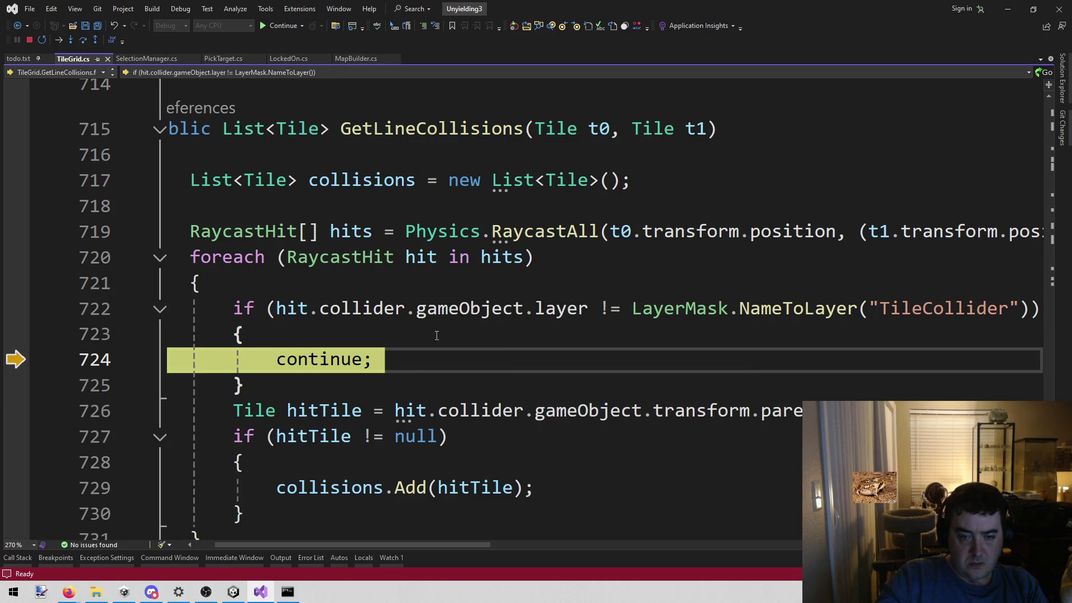
pyautogui.moveTo(491, 313)
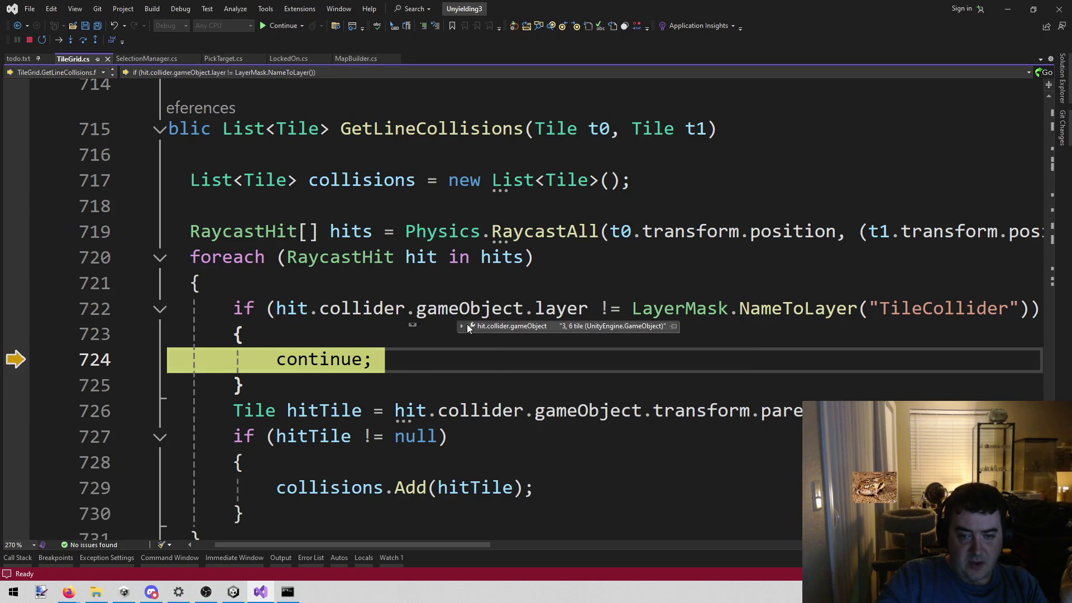
pyautogui.moveTo(460, 329)
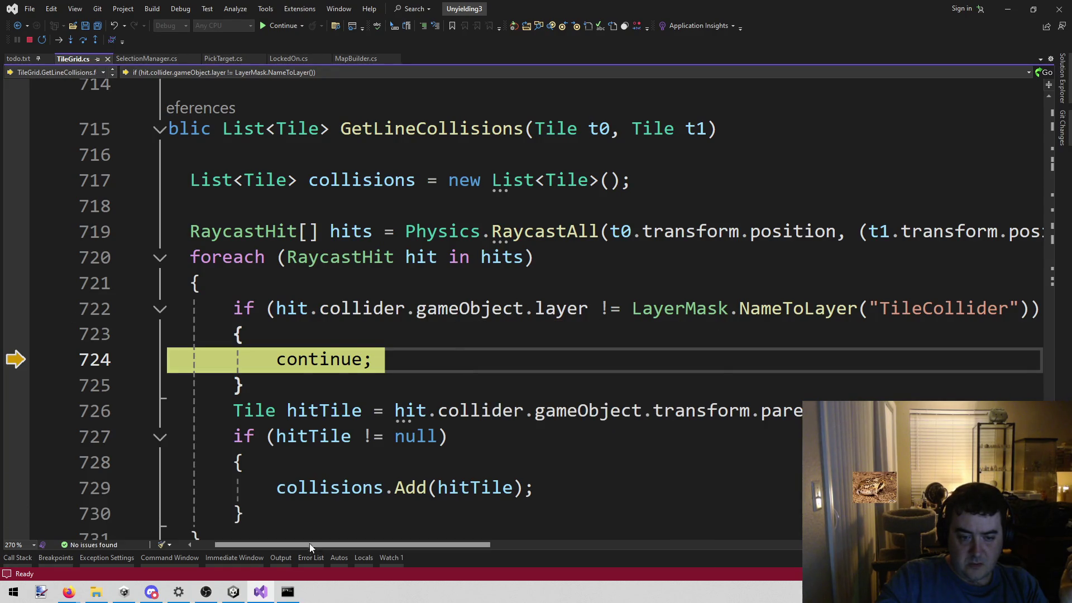
pyautogui.moveTo(294, 545); pyautogui.dragTo(42, 476)
# Move the next statement to line 726, step to the hitTile null check on 727, then stop debugging.
pyautogui.moveTo(15, 359); pyautogui.dragTo(22, 411)
pyautogui.click(82, 40)
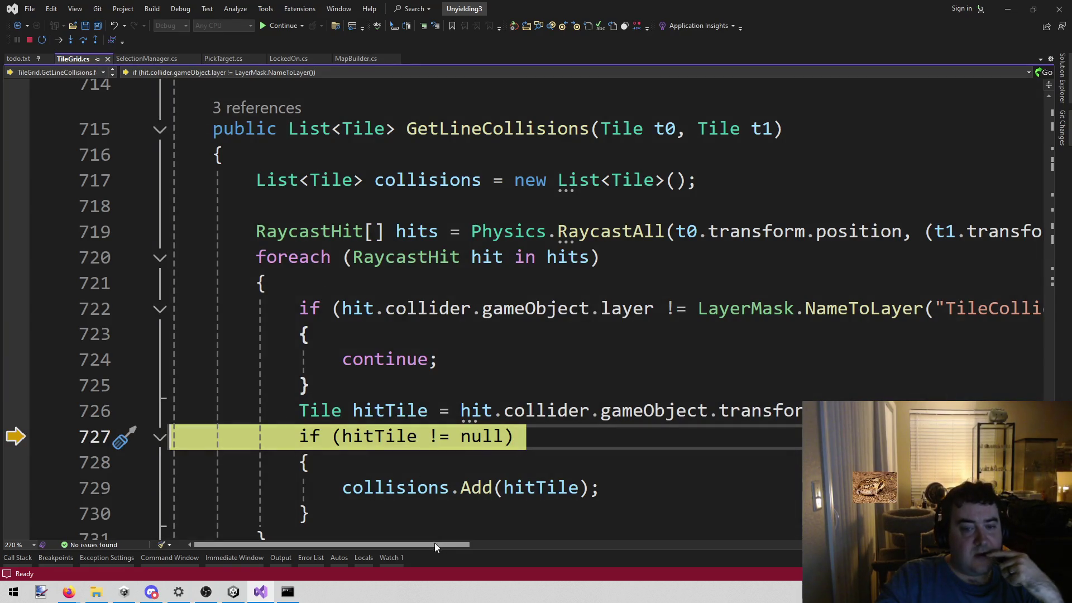
pyautogui.moveTo(434, 542); pyautogui.dragTo(534, 548)
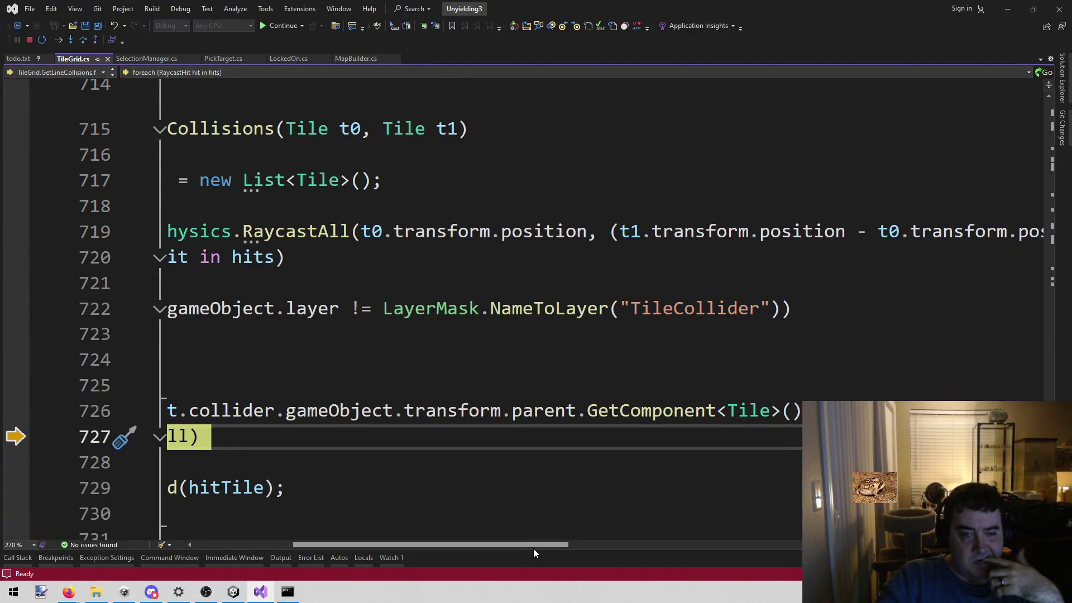
pyautogui.moveTo(534, 548); pyautogui.dragTo(430, 548)
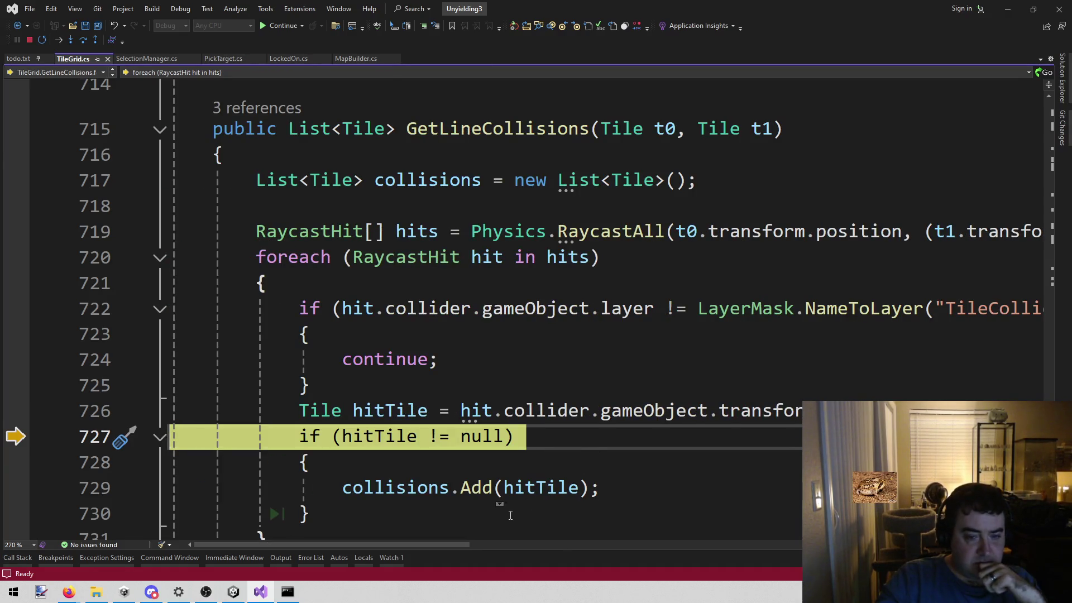
pyautogui.moveTo(384, 545)
pyautogui.mouseDown()
pyautogui.moveTo(586, 548)
pyautogui.moveTo(312, 559)
pyautogui.mouseUp()
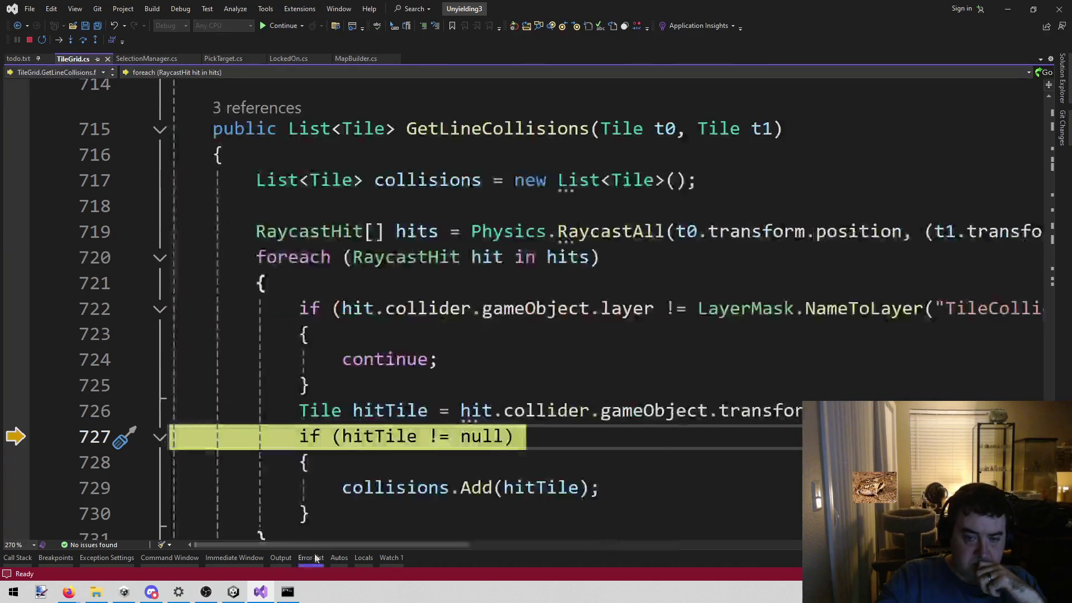
pyautogui.moveTo(628, 307)
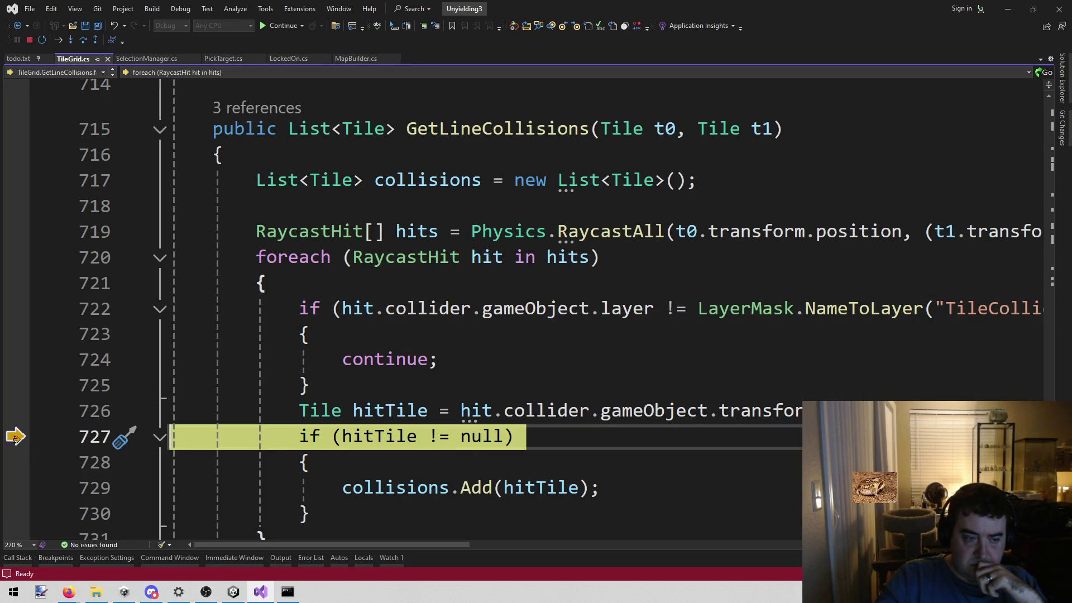
pyautogui.click(29, 40)
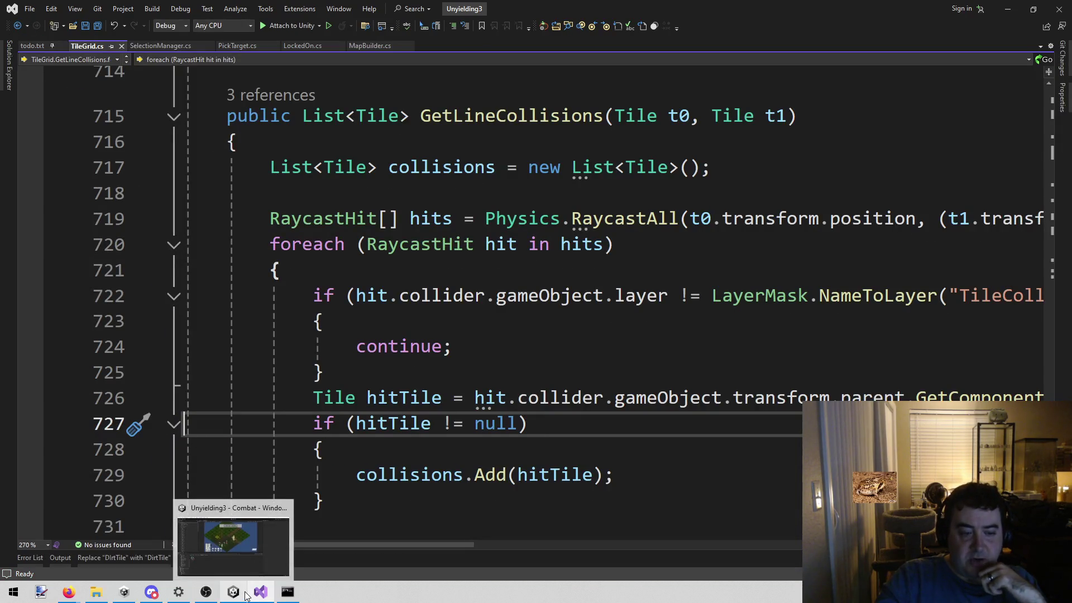
pyautogui.click(244, 576)
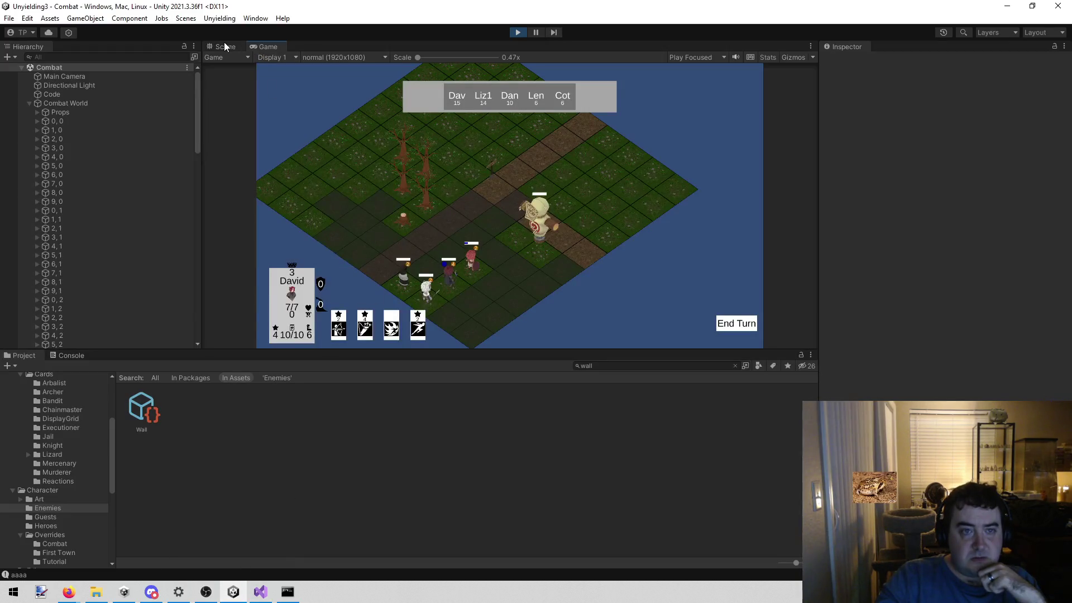
# In the Scene view, orbit to the tree and select the 3, 6 tile object.
pyautogui.click(226, 46)
pyautogui.moveTo(513, 215)
pyautogui.mouseDown()
pyautogui.moveTo(506, 197)
pyautogui.moveTo(467, 179)
pyautogui.moveTo(455, 158)
pyautogui.moveTo(568, 232)
pyautogui.mouseUp()
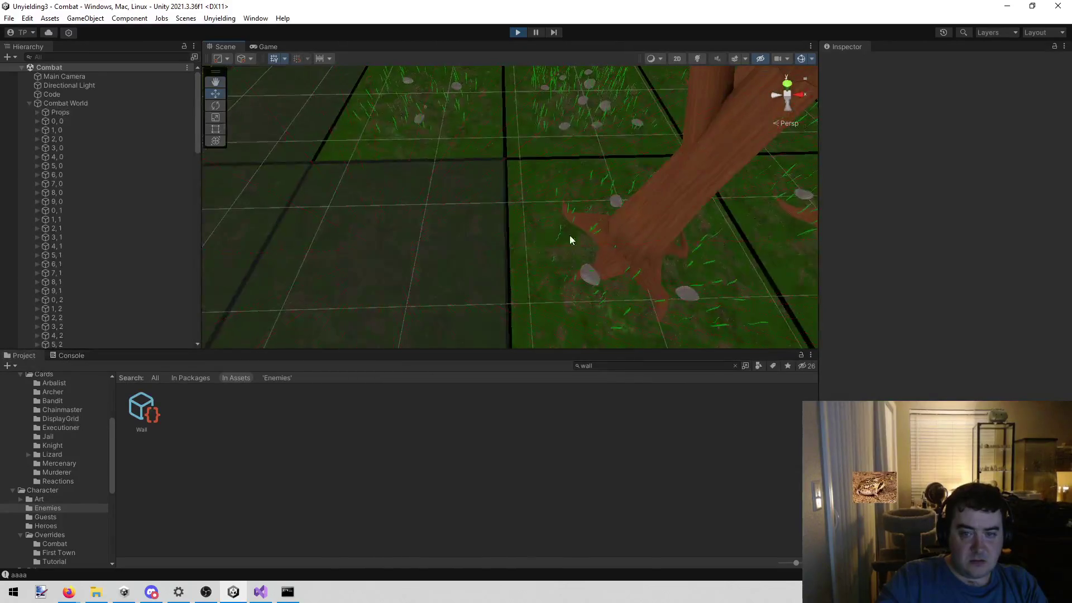
pyautogui.click(569, 235)
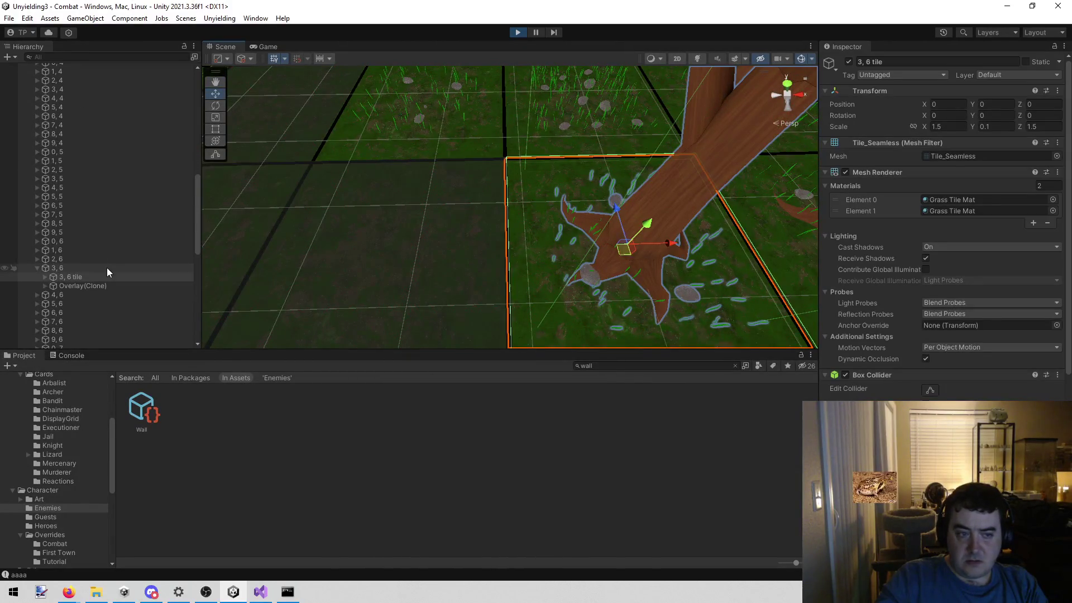
pyautogui.scroll(-3, 950, 251)
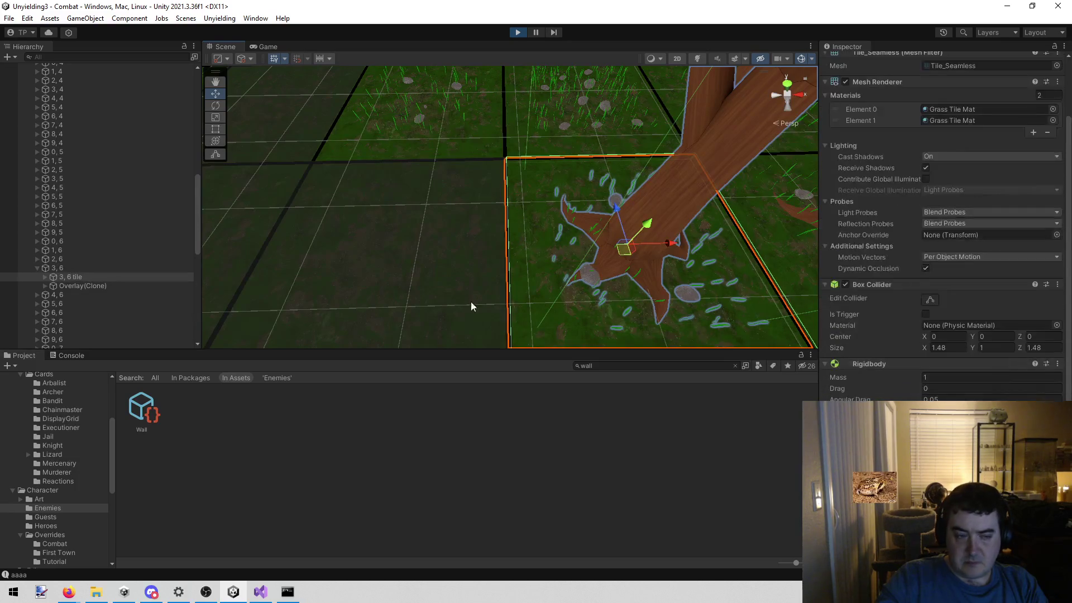
pyautogui.click(156, 265)
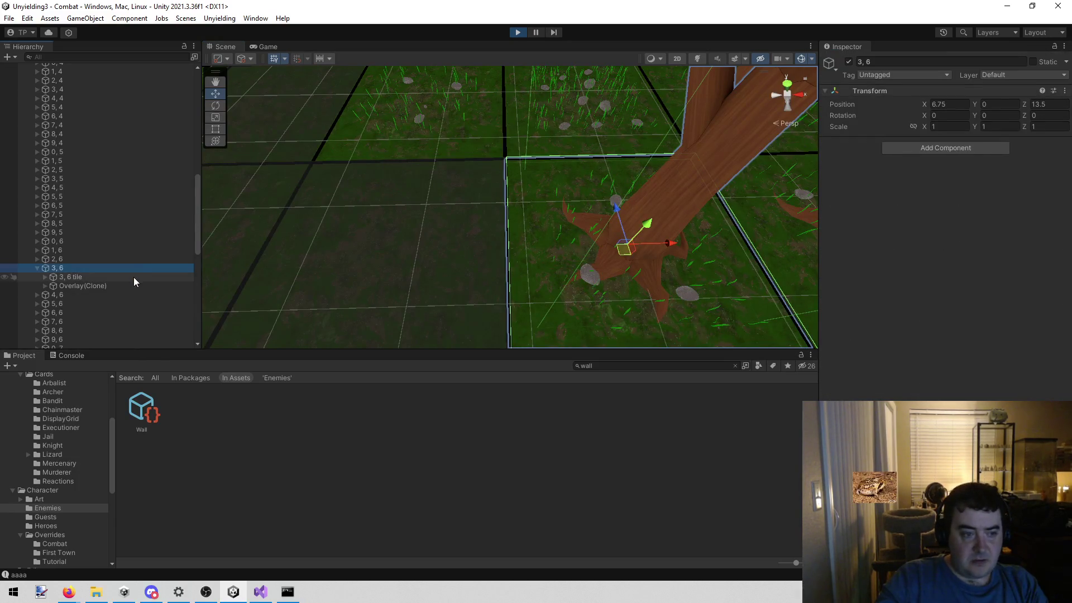
pyautogui.moveTo(383, 160); pyautogui.dragTo(312, 187)
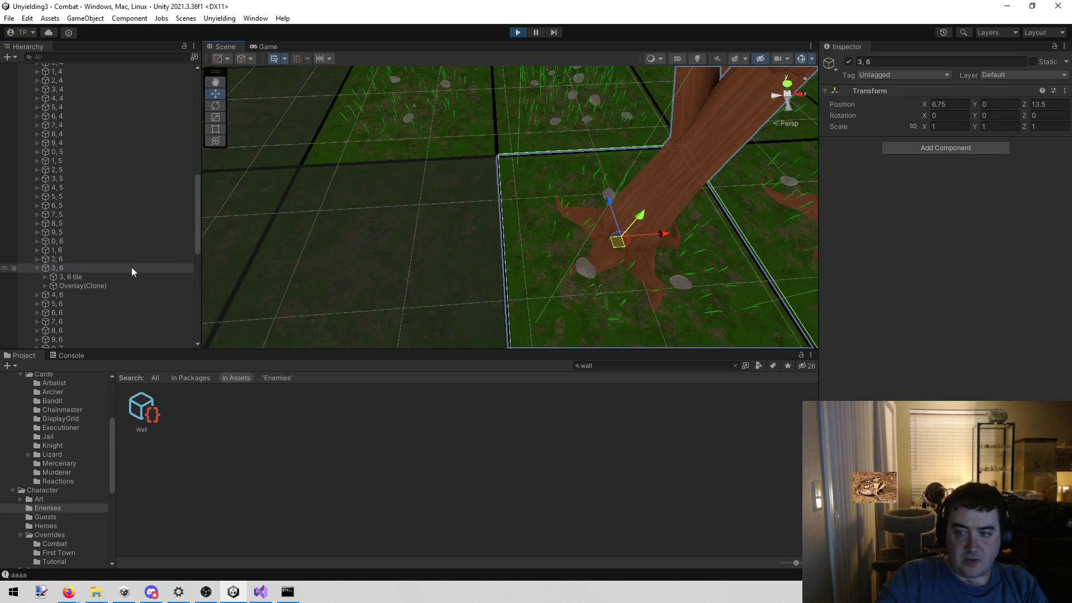
pyautogui.click(100, 279)
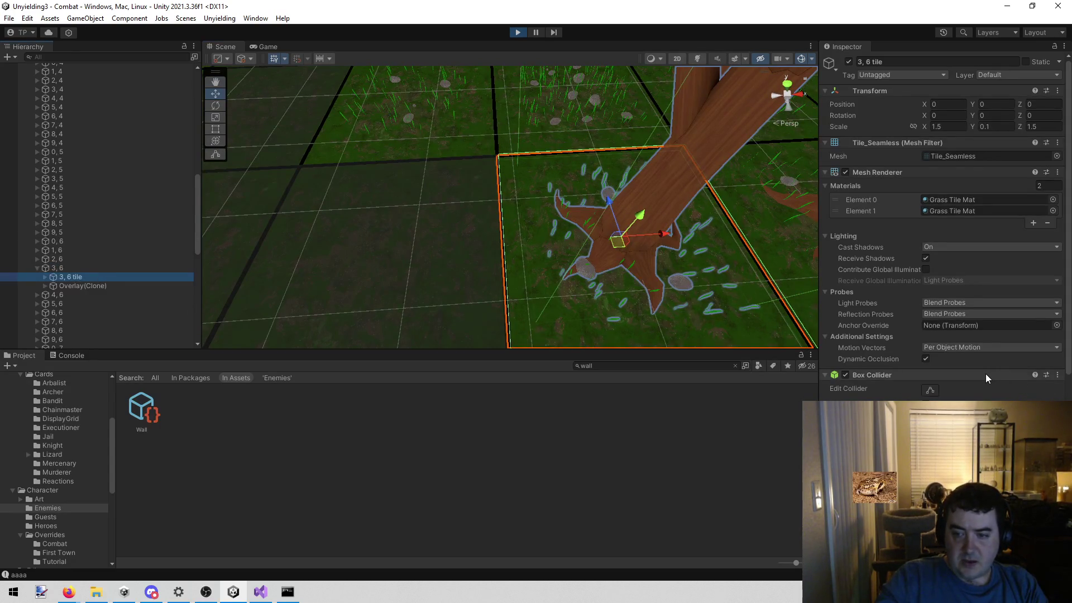
# Check the tile's Default layer and Blocks LOS in the Inspector, including Overlay(Clone), then stop play.
pyautogui.scroll(-3, 986, 378)
pyautogui.scroll(-2, 986, 374)
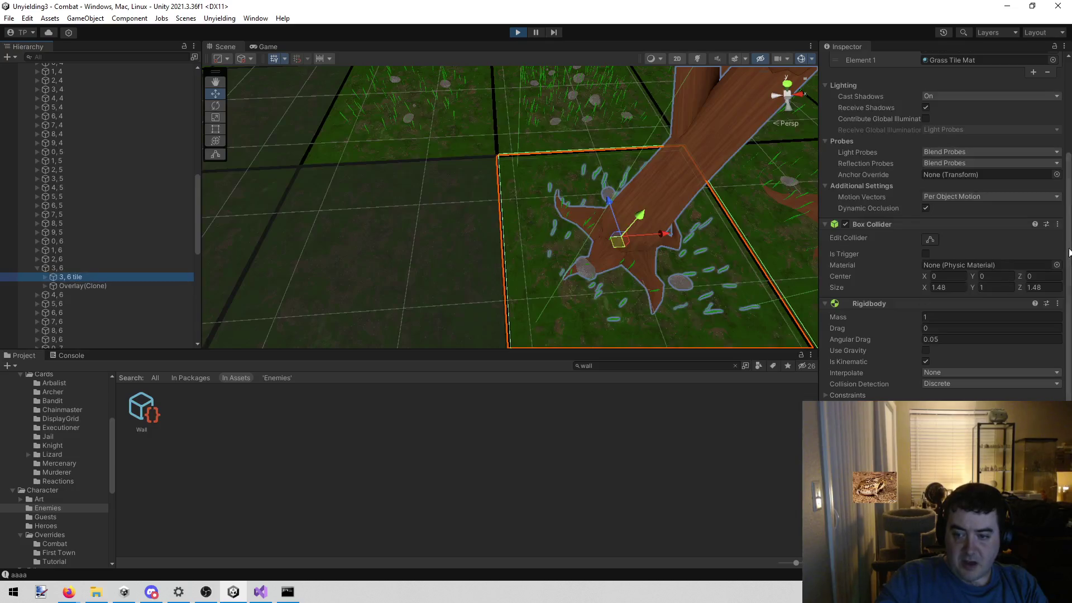
pyautogui.scroll(-2, 957, 280)
pyautogui.scroll(-3, 958, 281)
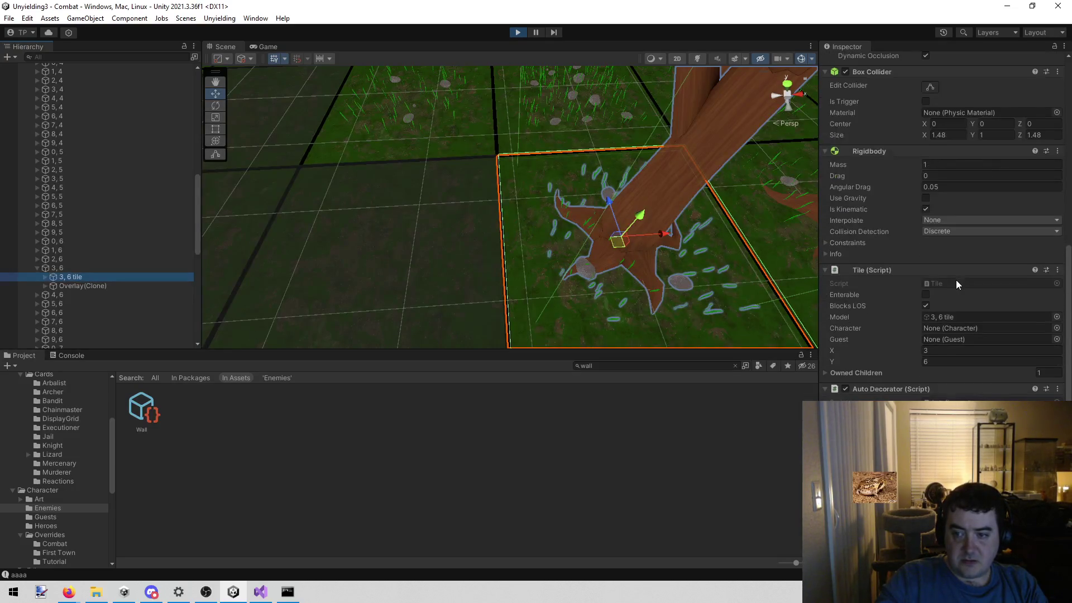
pyautogui.scroll(2, 956, 279)
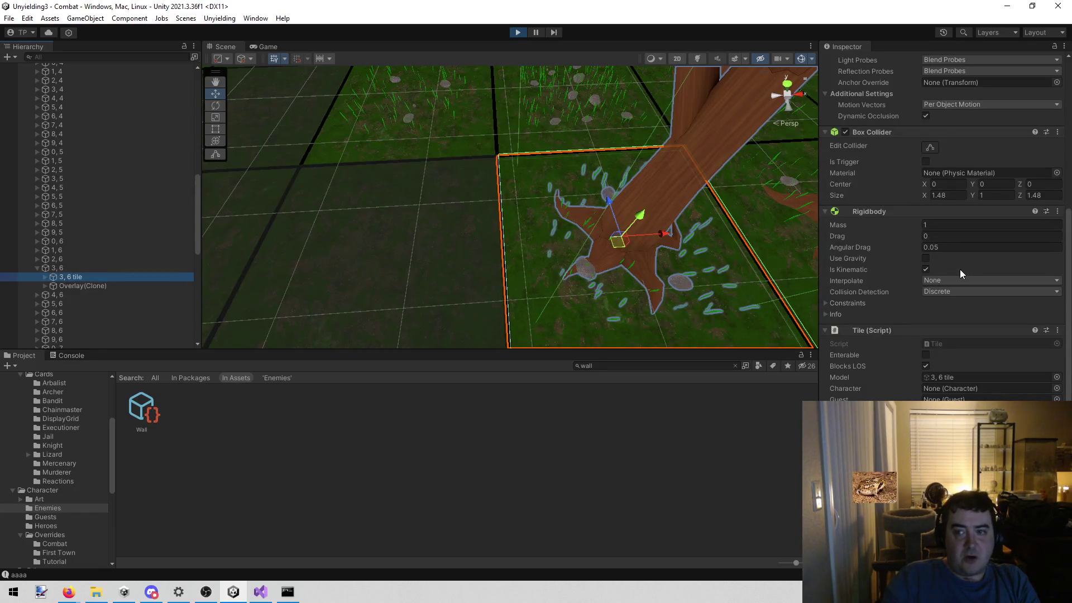
pyautogui.scroll(5, 960, 269)
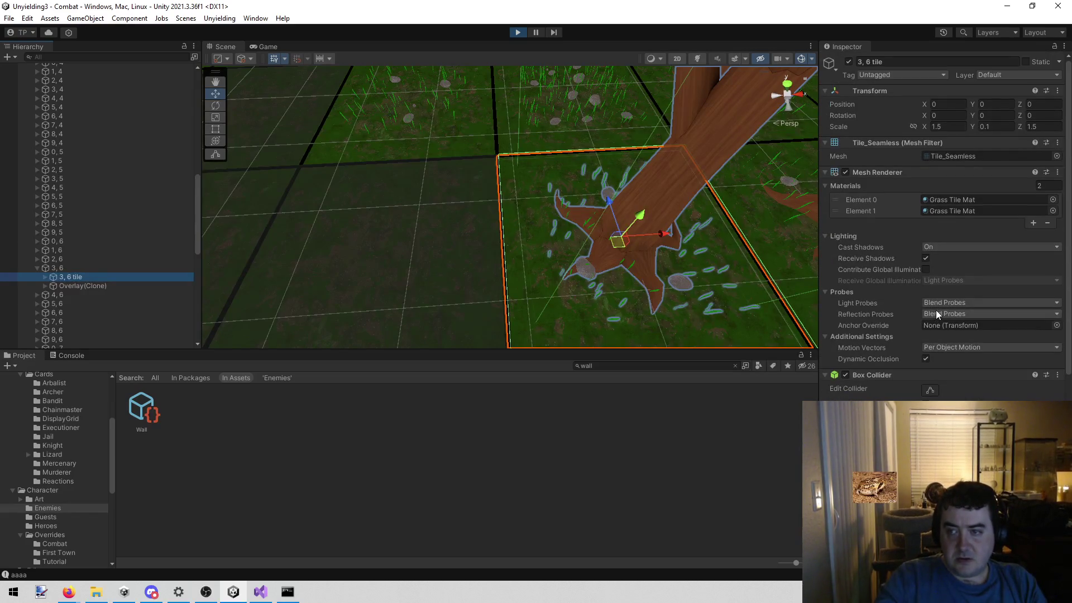
pyautogui.click(113, 268)
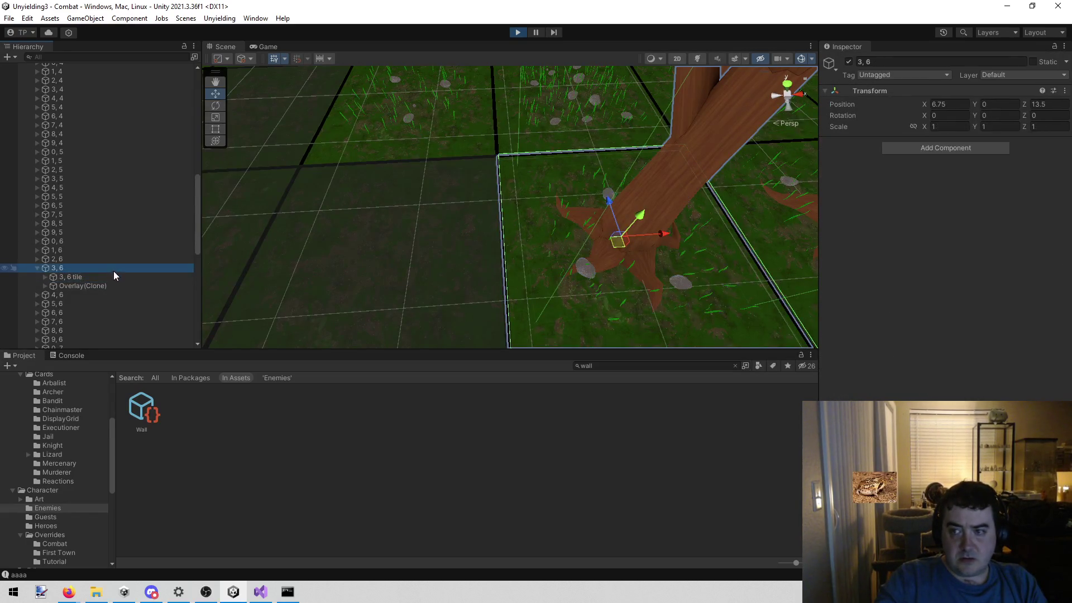
pyautogui.click(107, 277)
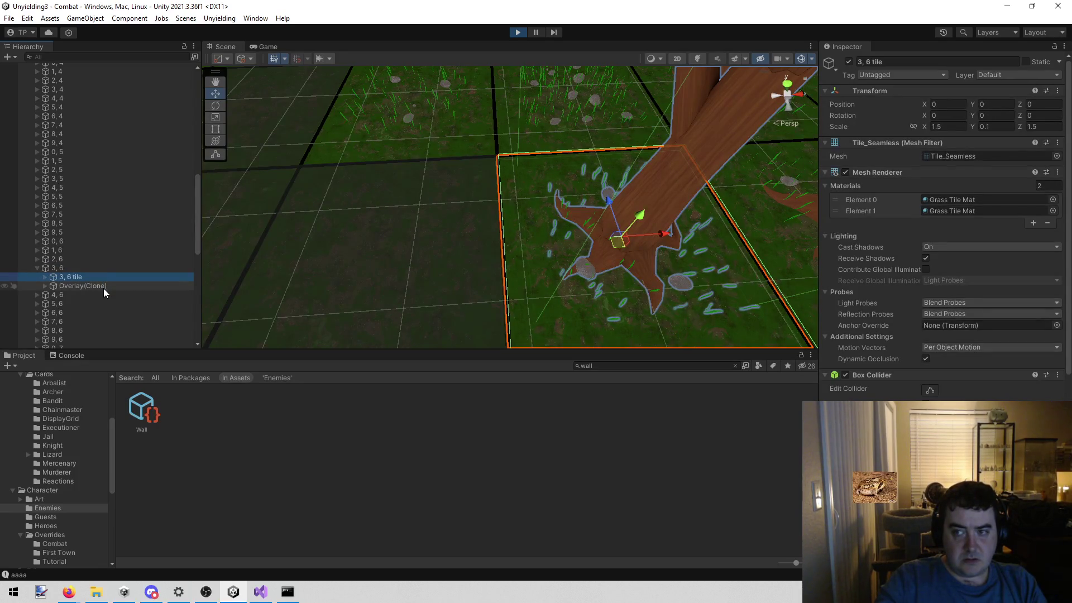
pyautogui.click(104, 289)
pyautogui.click(91, 279)
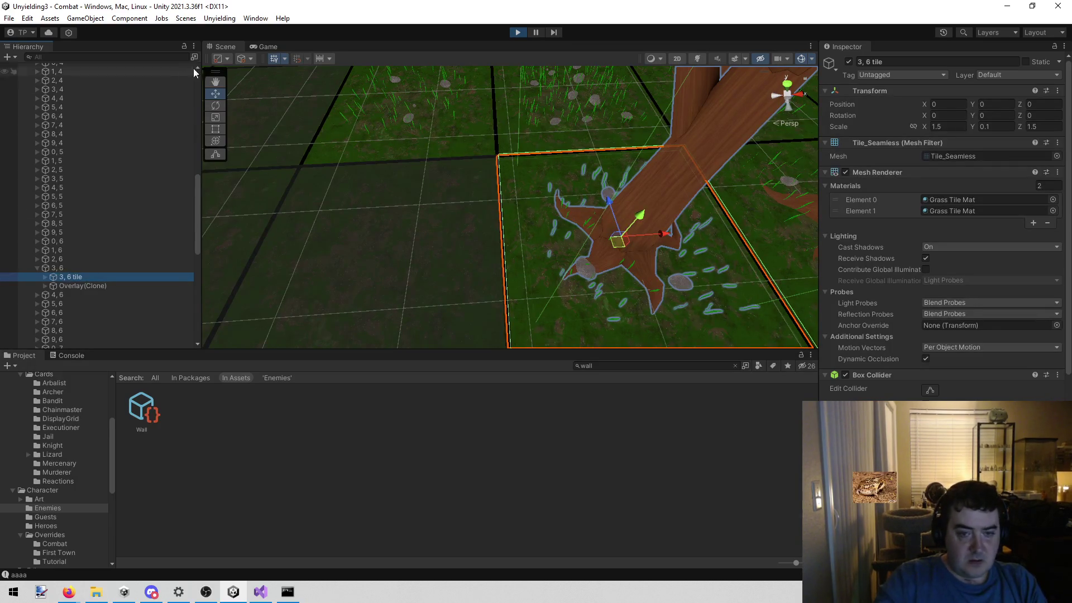
pyautogui.click(523, 31)
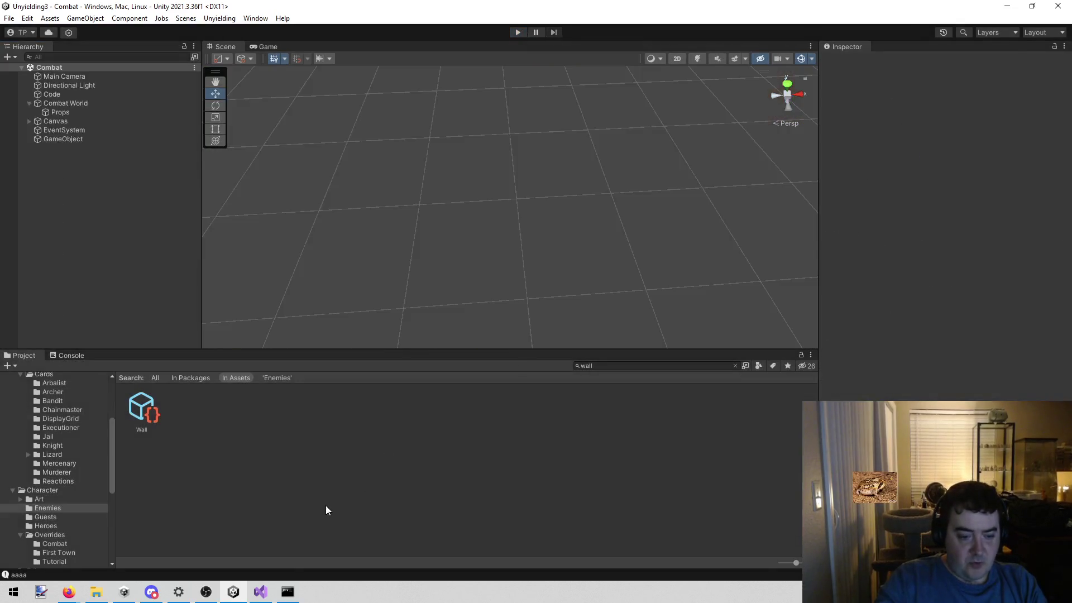
# Review GetMousedOverTile and its DoesTileHaveLOSToTile call in SelectionManager.cs.
pyautogui.click(264, 590)
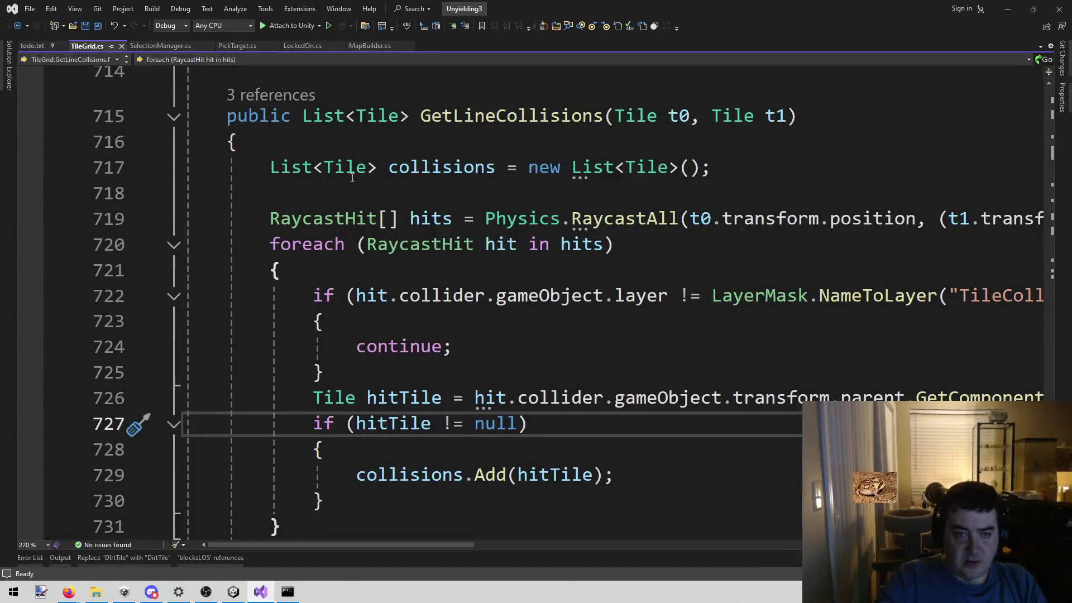
pyautogui.click(160, 50)
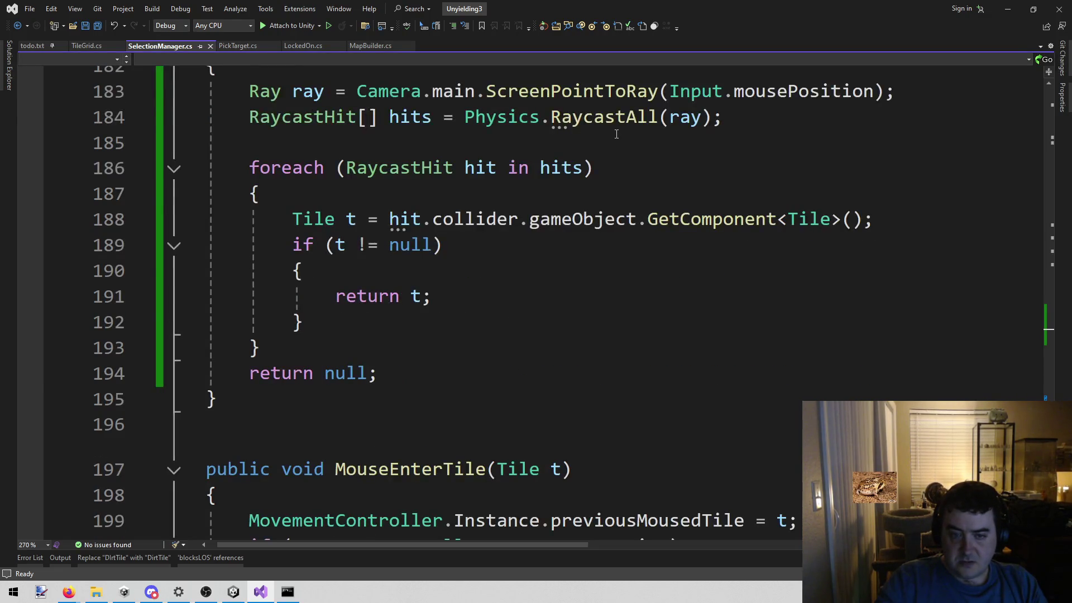
pyautogui.scroll(7, 617, 135)
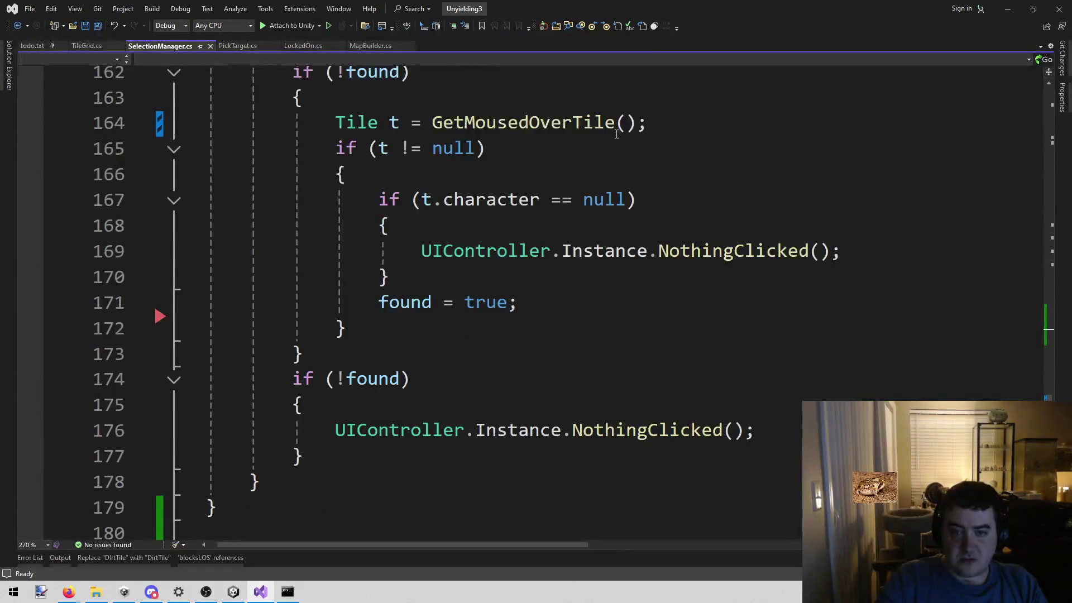
pyautogui.scroll(-3, 413, 223)
pyautogui.scroll(-2, 485, 272)
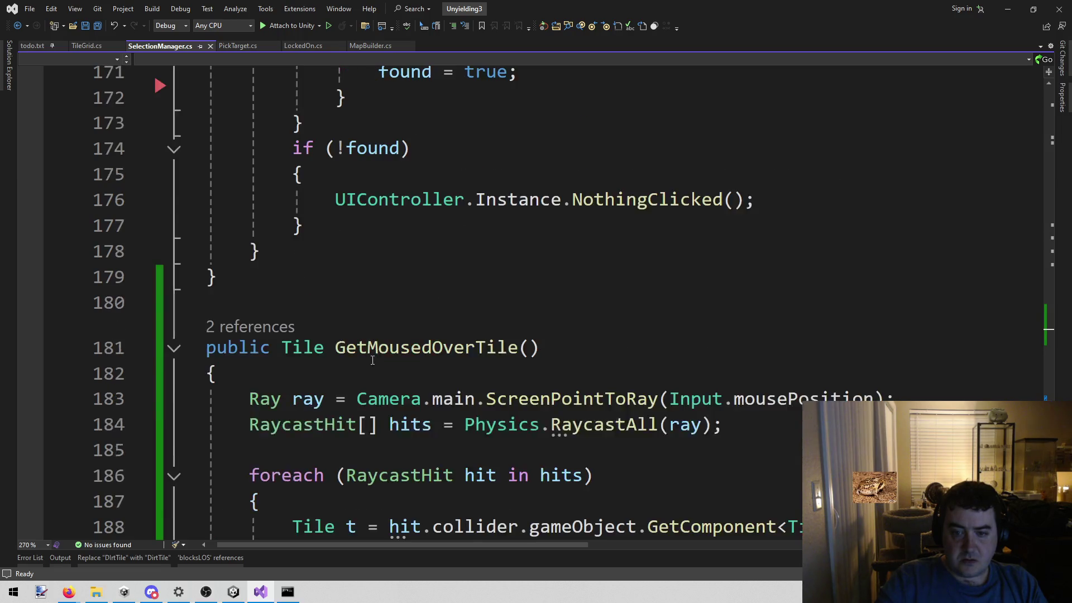
pyautogui.scroll(14, 370, 349)
pyautogui.scroll(2, 370, 349)
pyautogui.click(659, 199)
pyautogui.scroll(1, 659, 199)
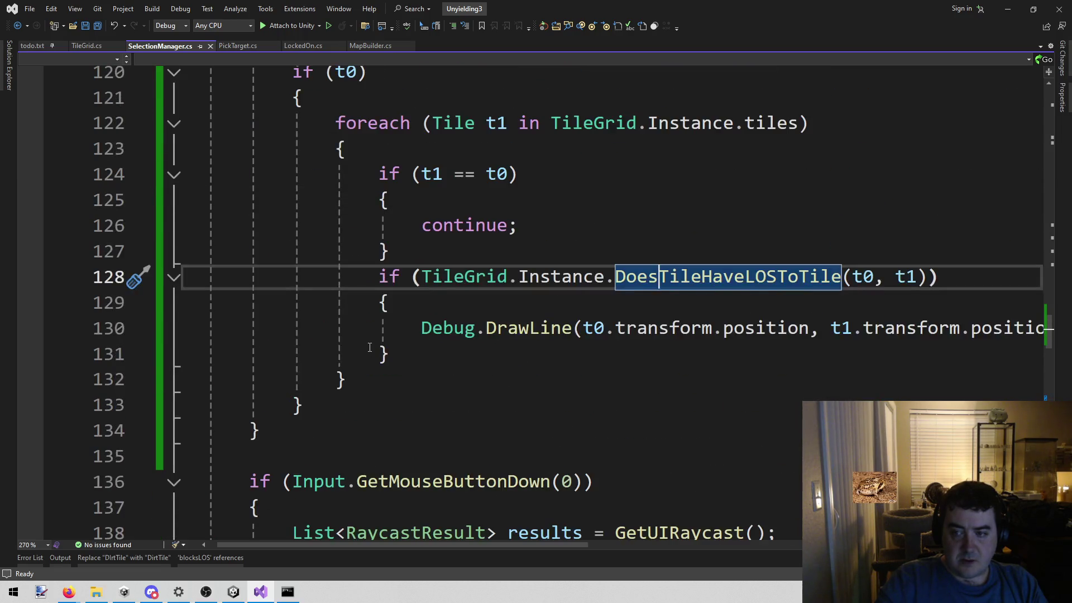
# Return to DoesTileHaveLOSToTile in TileGrid.cs with its Debug.Log("aaaa") breakpoint.
pyautogui.click(91, 47)
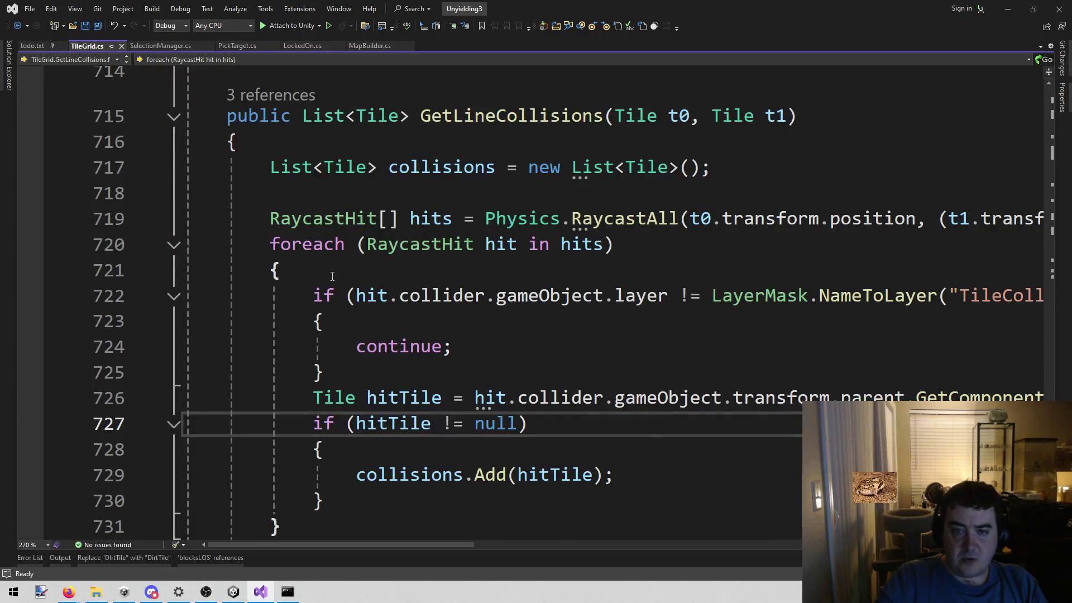
pyautogui.scroll(-2, 289, 215)
pyautogui.scroll(10, 296, 229)
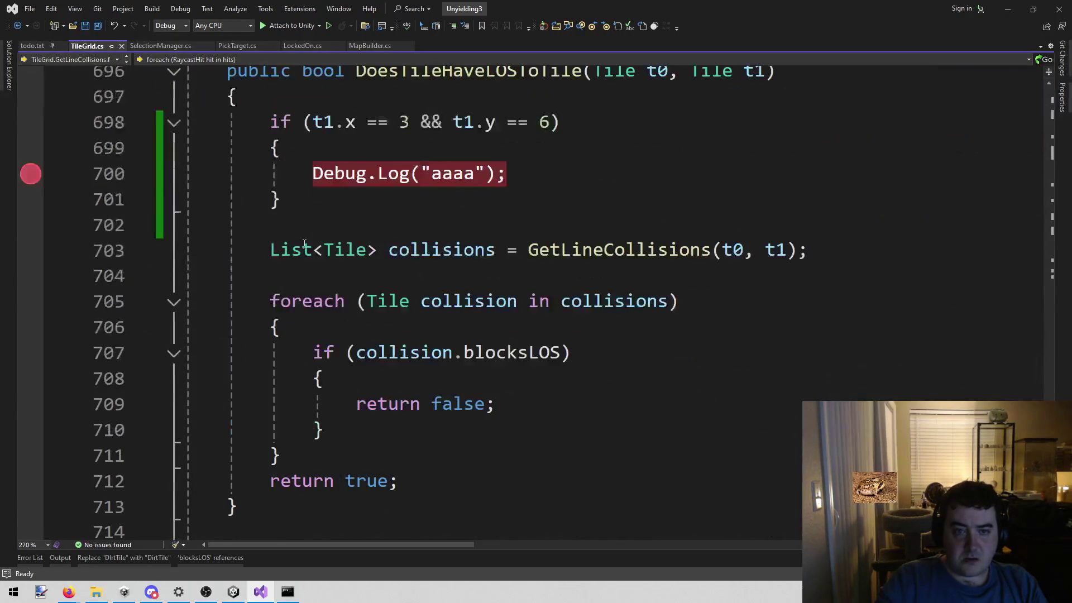
pyautogui.scroll(-2, 303, 243)
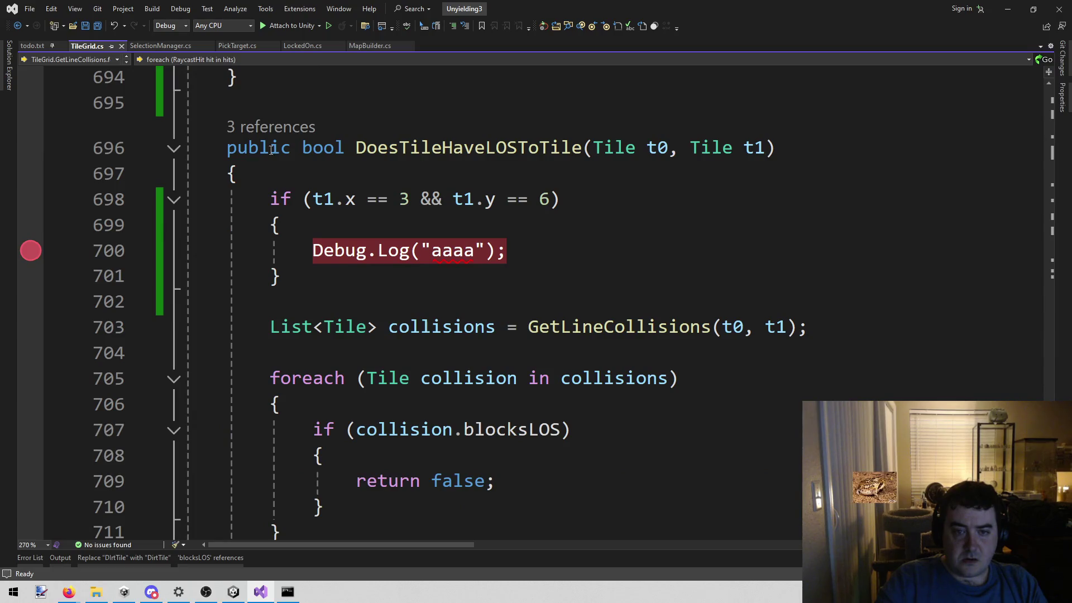
# Attach to Unity, start play mode, and inspect t1 at the tile 3, 6 breakpoint.
pyautogui.click(284, 25)
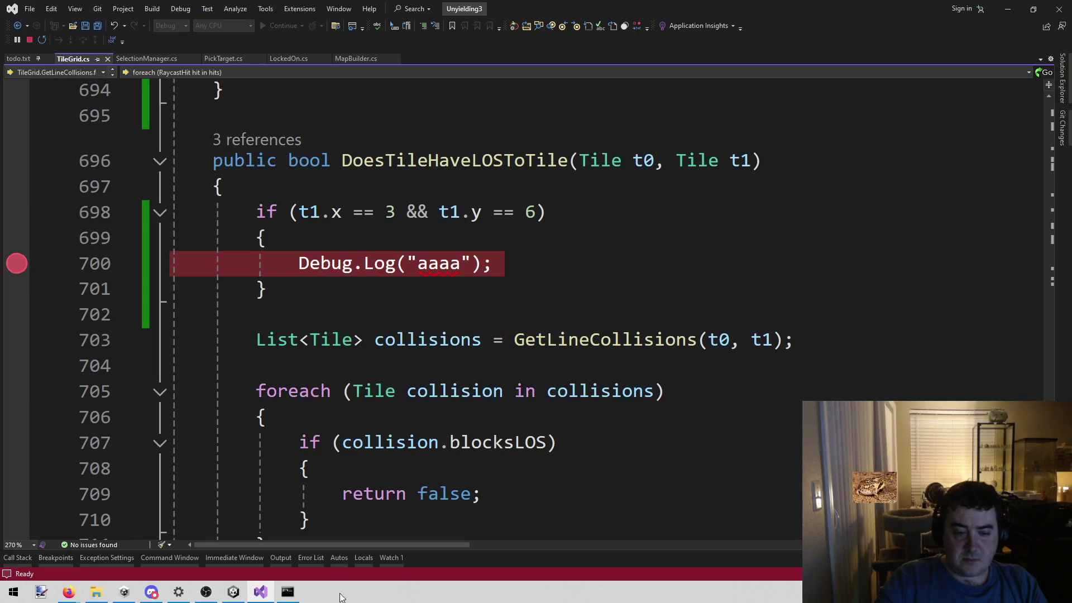
pyautogui.click(233, 592)
pyautogui.click(521, 32)
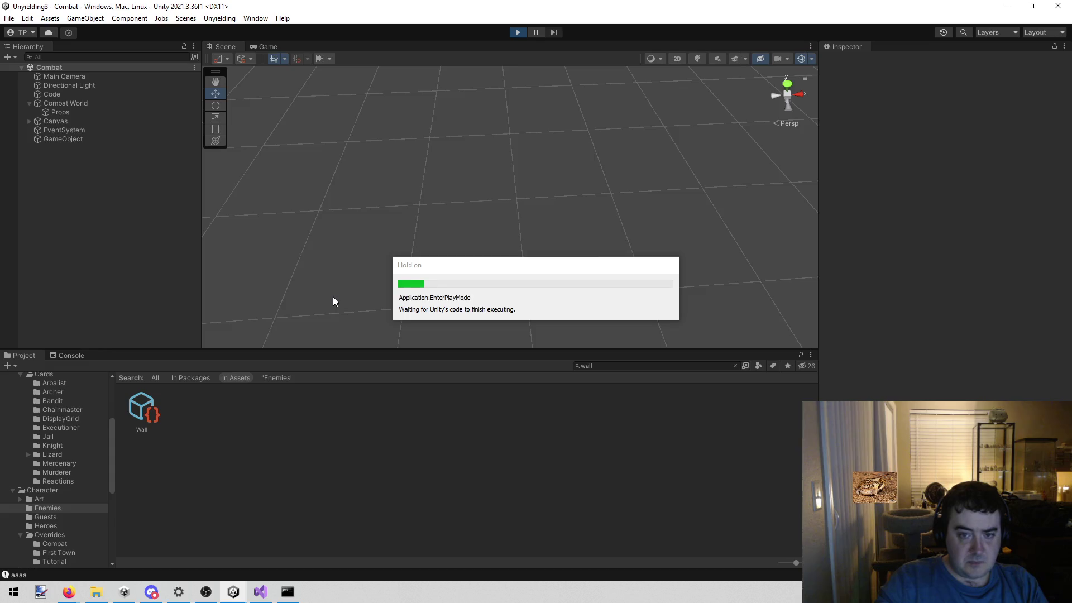
pyautogui.moveTo(387, 205)
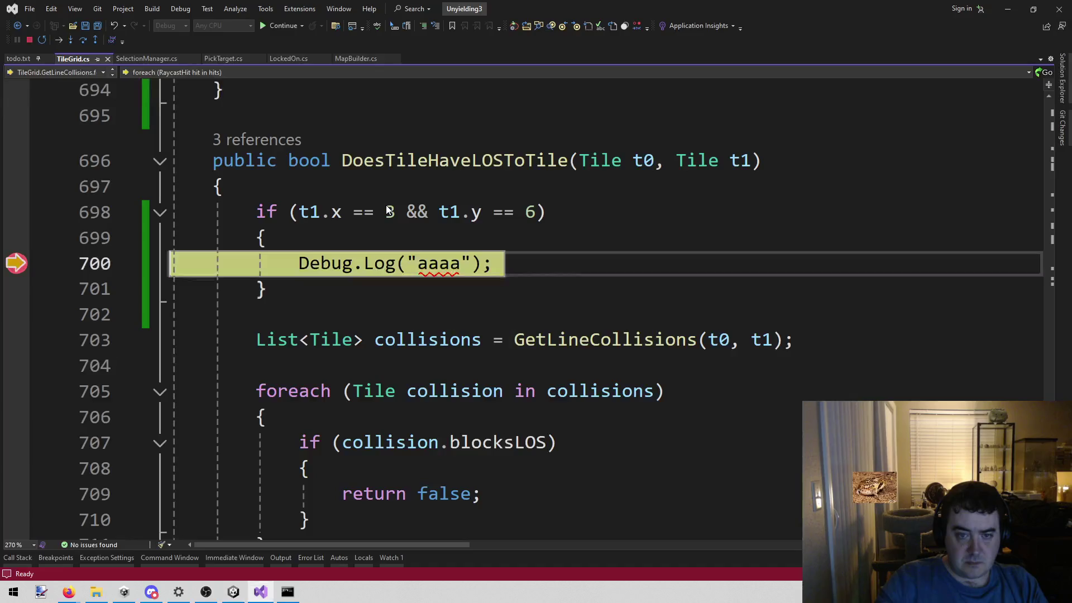
pyautogui.moveTo(766, 339)
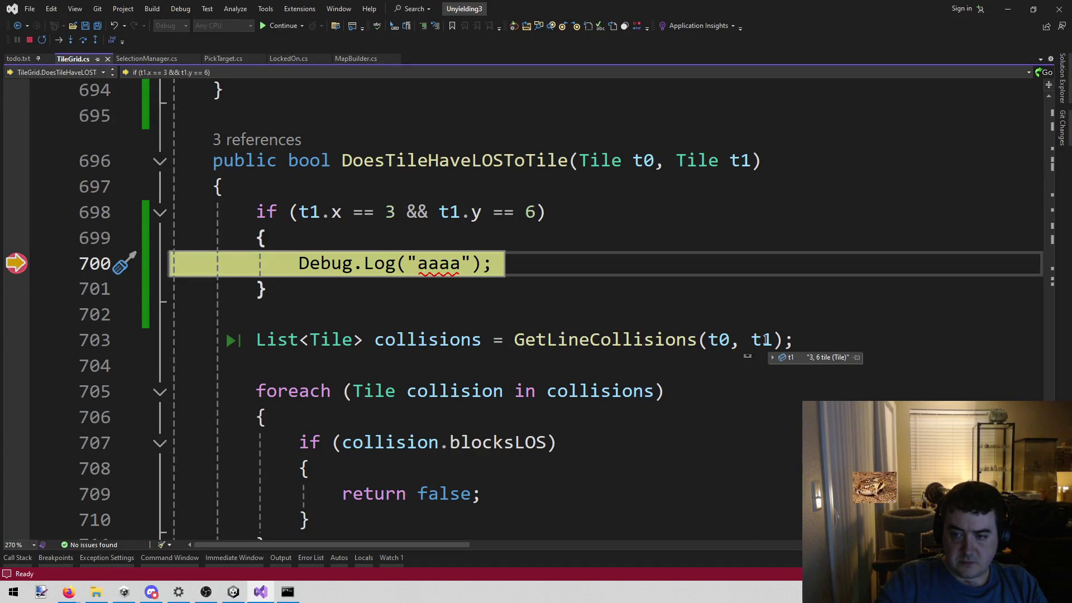
pyautogui.moveTo(773, 364)
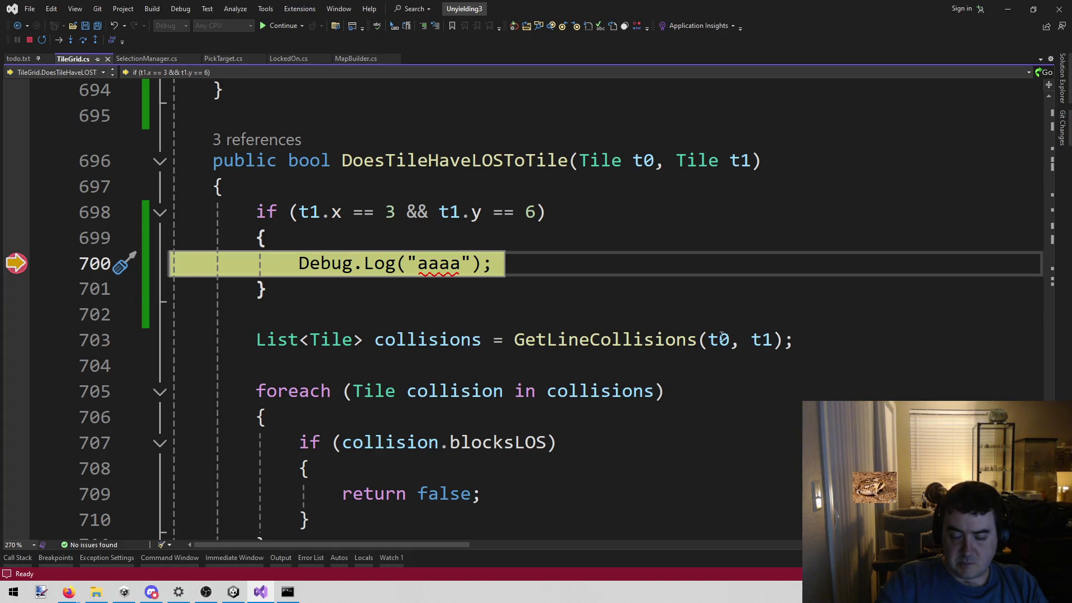
# Step into GetLineCollisions and down to its raycast line.
pyautogui.click(82, 39)
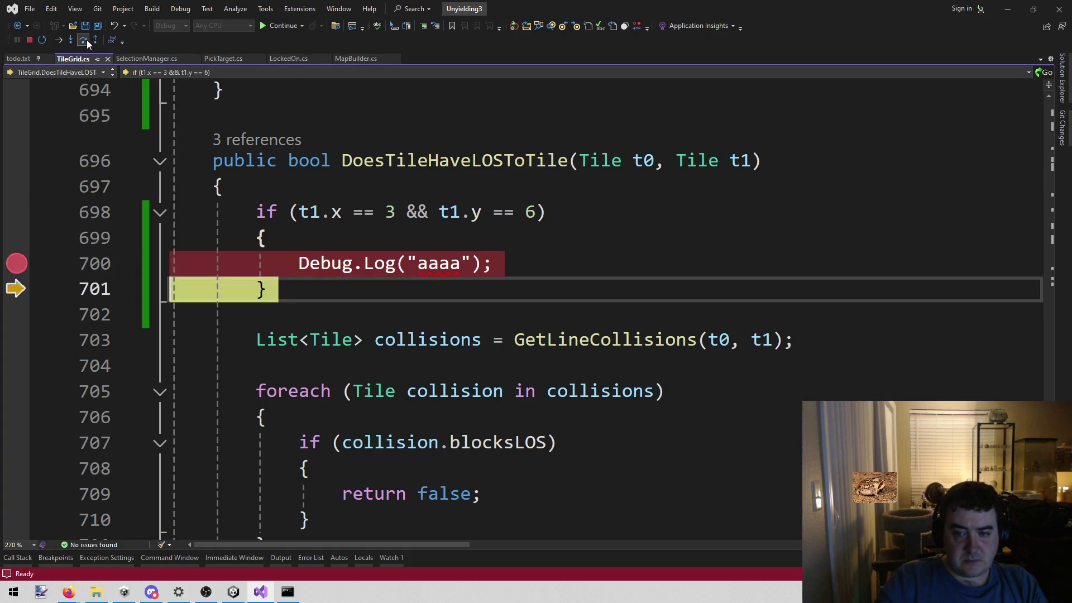
pyautogui.click(83, 40)
pyautogui.click(71, 40)
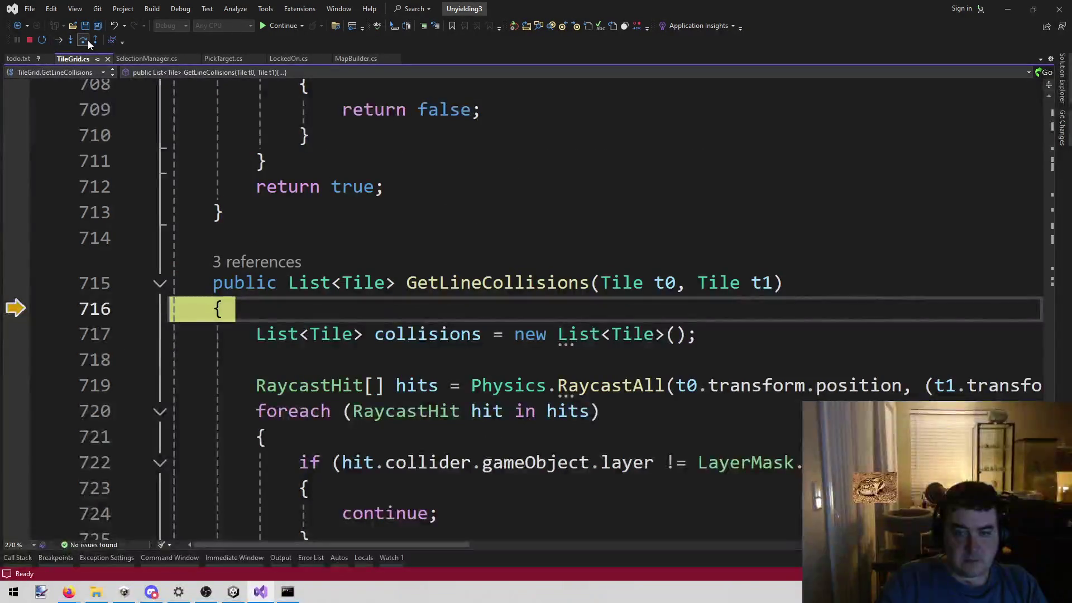
pyautogui.click(88, 40)
pyautogui.click(89, 40)
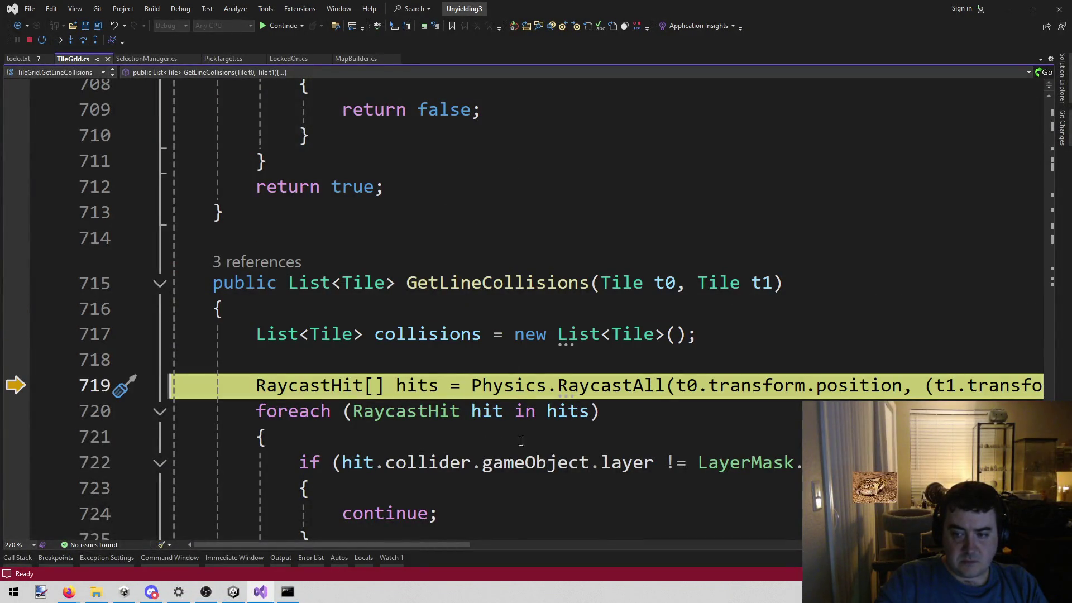
pyautogui.click(535, 544)
pyautogui.moveTo(535, 545)
pyautogui.mouseDown()
pyautogui.moveTo(871, 544)
pyautogui.moveTo(335, 544)
pyautogui.mouseUp()
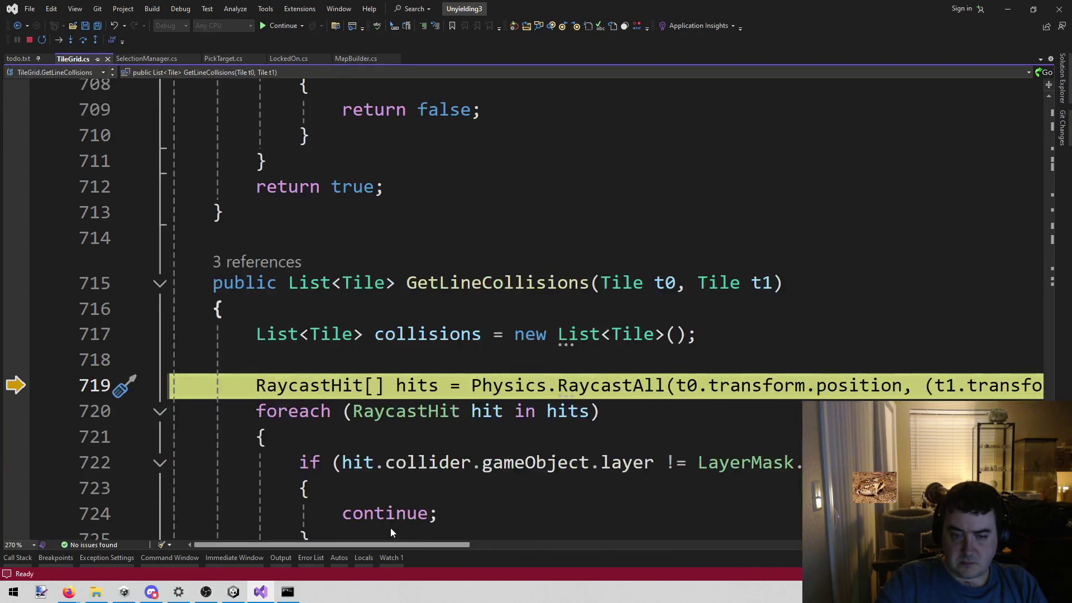
# Run the raycast, highlight the collisions list, and advance into the hits loop to line 722.
pyautogui.click(84, 43)
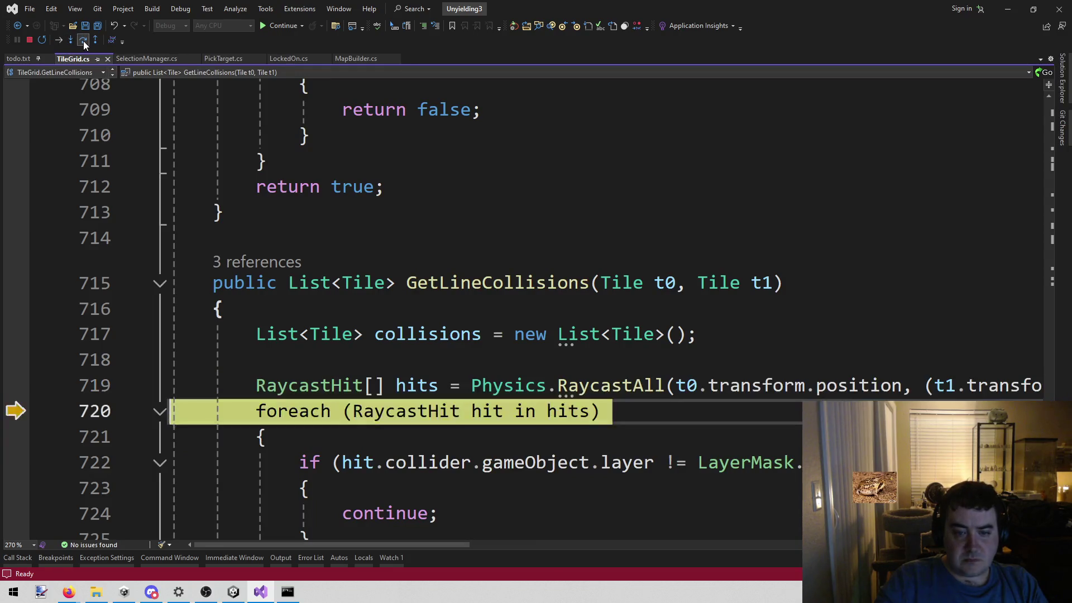
pyautogui.moveTo(423, 387)
pyautogui.click(450, 334)
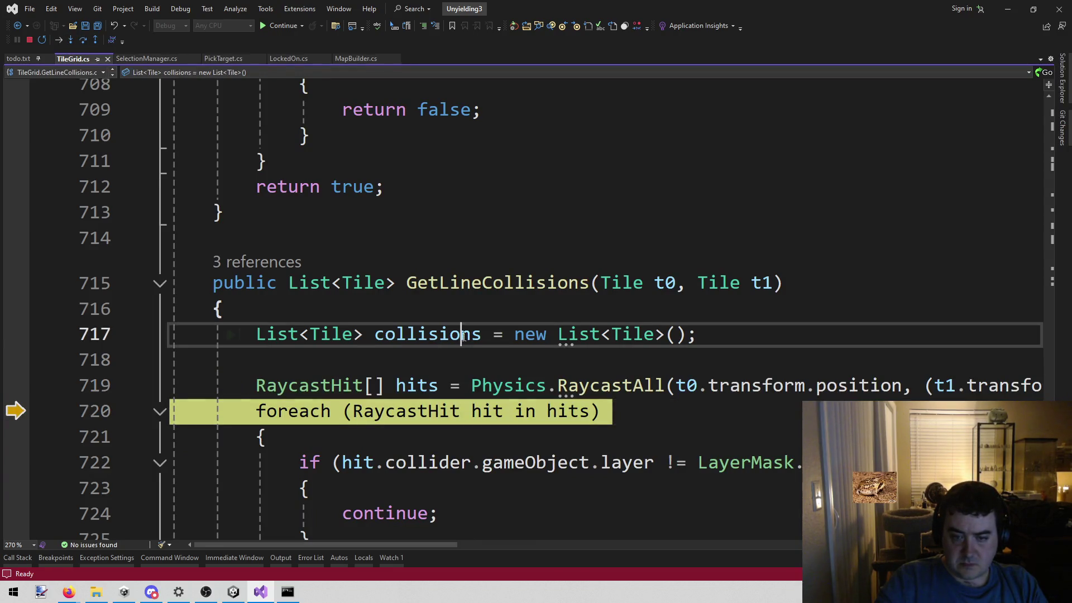
pyautogui.scroll(-1, 450, 334)
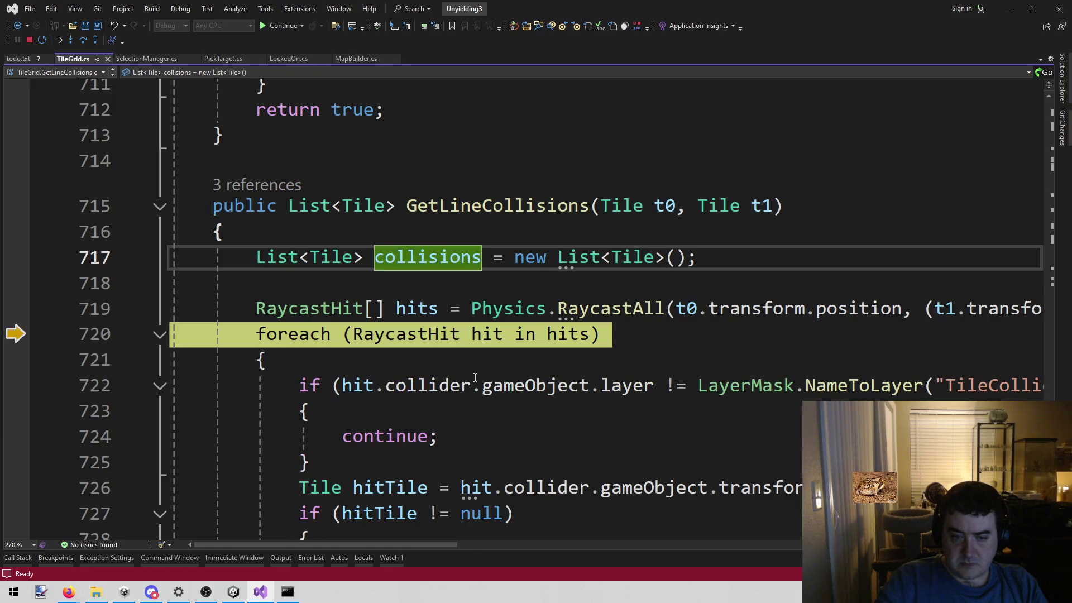
pyautogui.click(88, 41)
pyautogui.moveTo(570, 338)
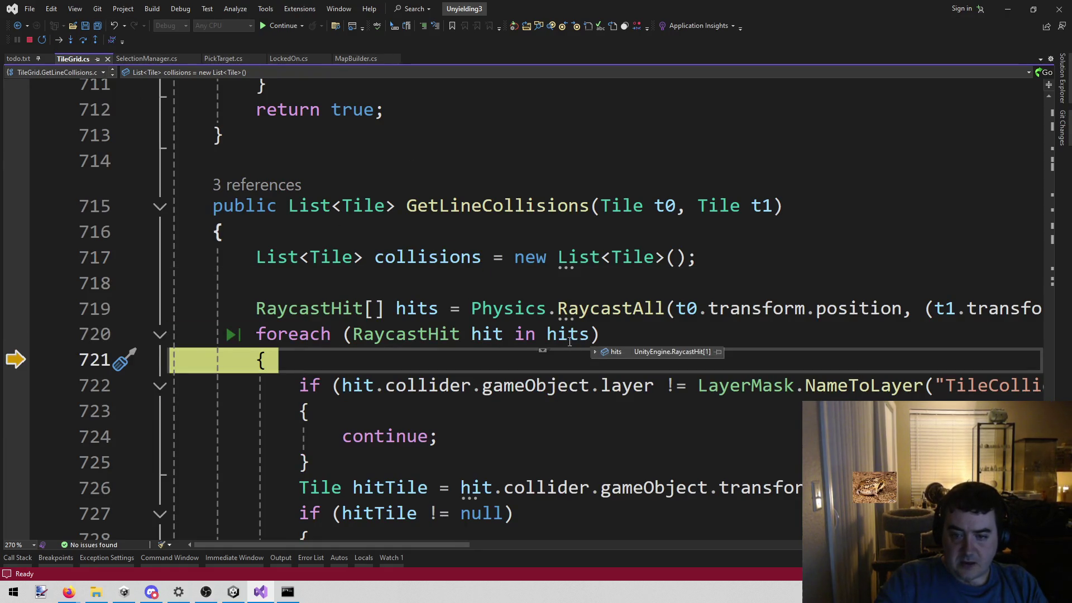
pyautogui.click(85, 41)
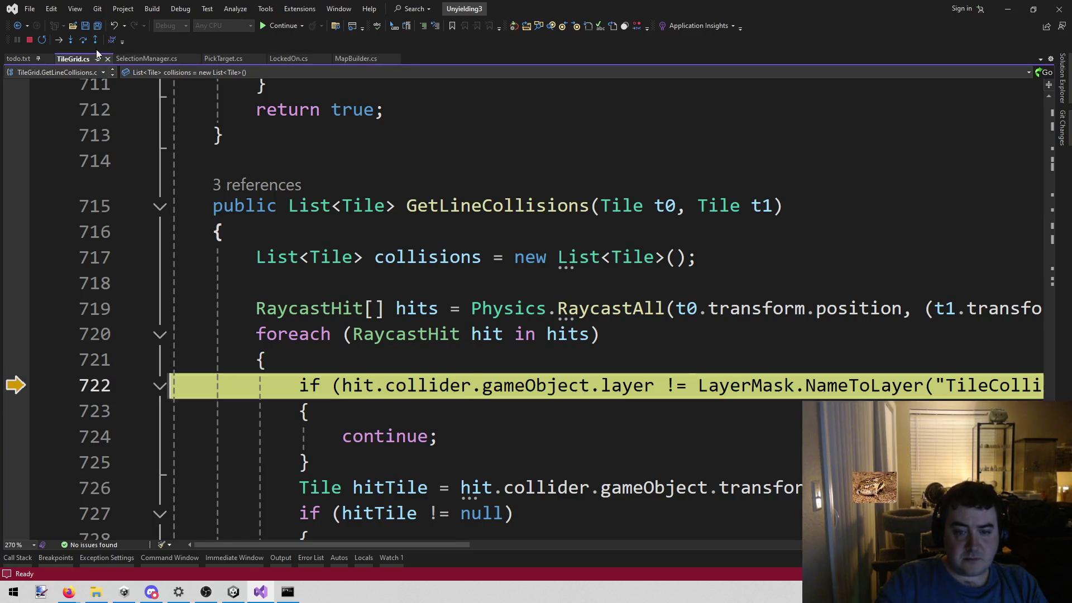
# Inspect the paused GetLineCollisions code around line 722 in the debugger.
pyautogui.moveTo(425, 384)
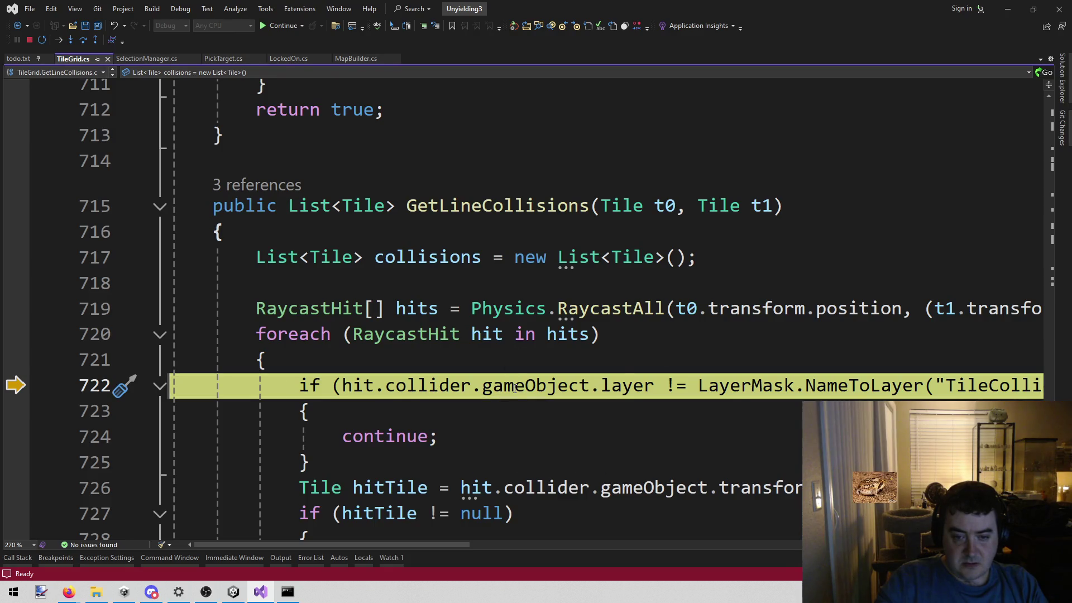
pyautogui.moveTo(515, 389)
pyautogui.moveTo(663, 483)
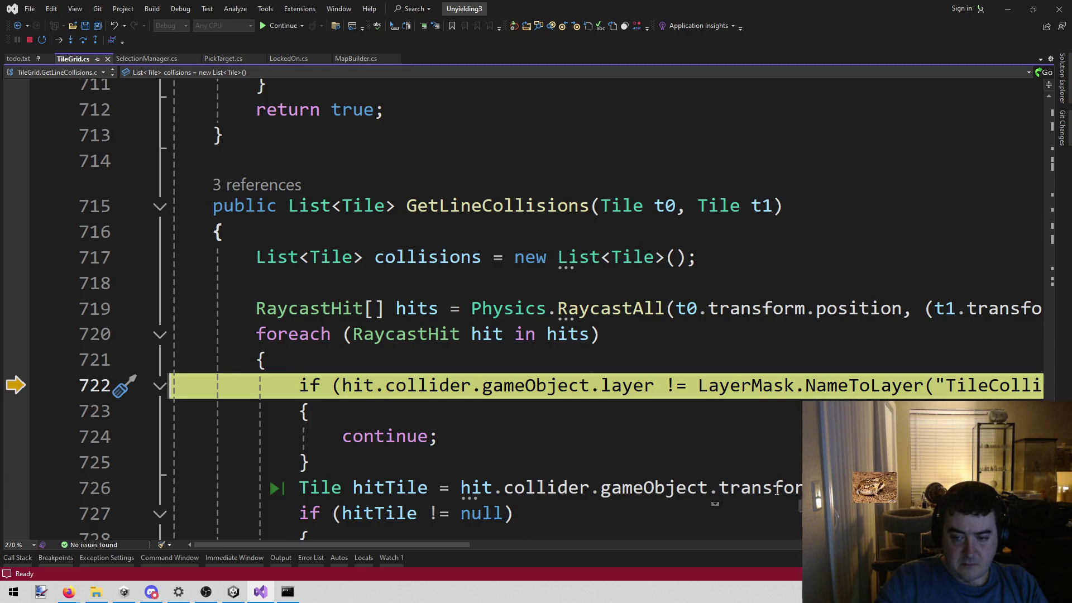
pyautogui.moveTo(461, 544); pyautogui.dragTo(585, 535)
pyautogui.hscroll(-5, 574, 534)
pyautogui.moveTo(766, 485)
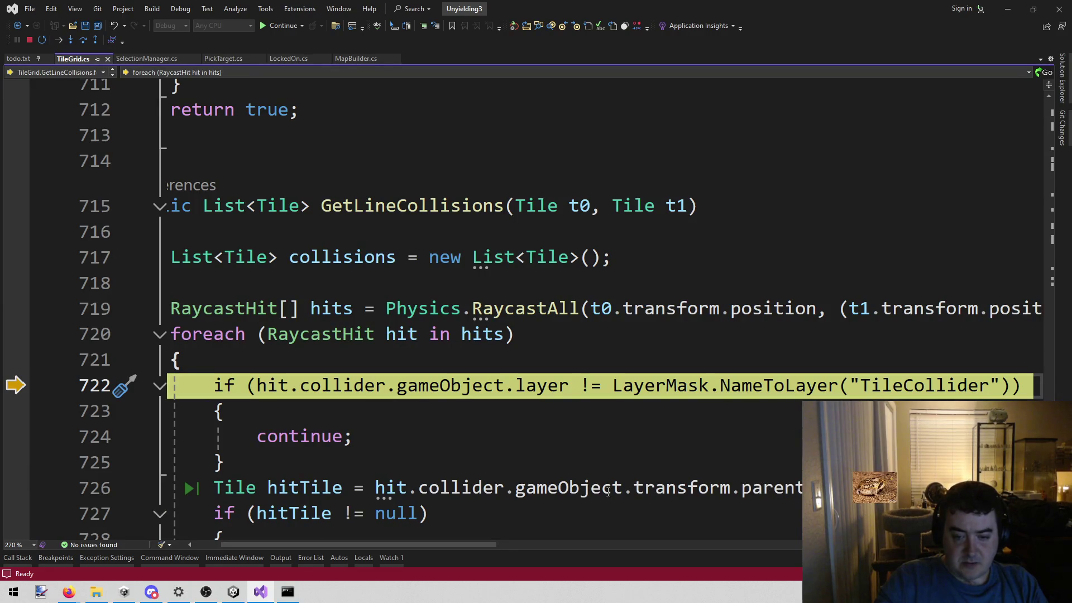
pyautogui.moveTo(460, 546)
pyautogui.mouseDown()
pyautogui.moveTo(564, 551)
pyautogui.moveTo(334, 542)
pyautogui.mouseUp()
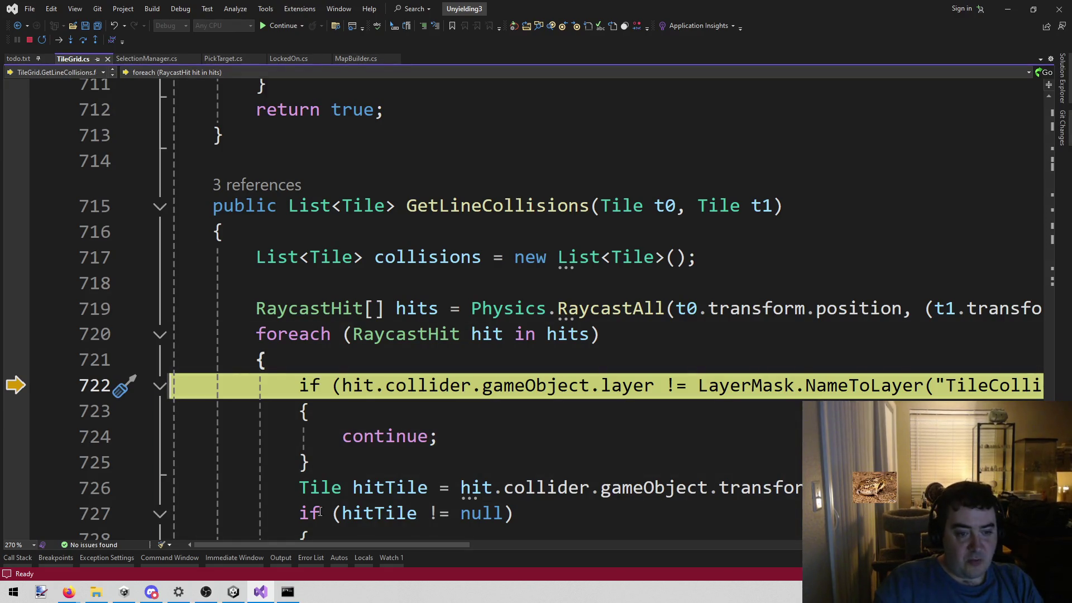
pyautogui.moveTo(233, 592)
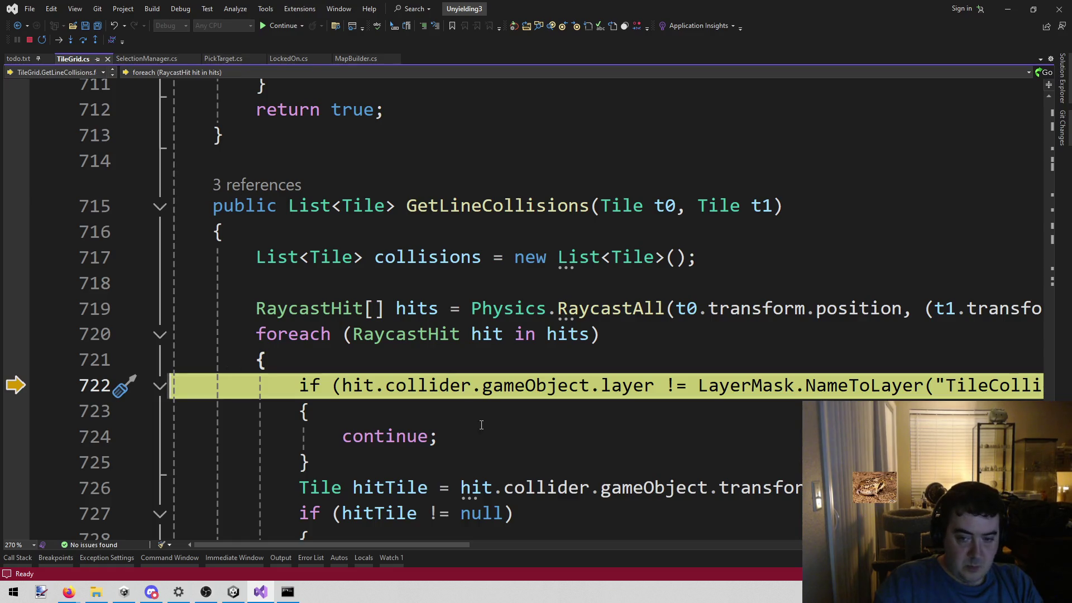
pyautogui.moveTo(401, 545)
pyautogui.mouseDown()
pyautogui.moveTo(528, 531)
pyautogui.moveTo(419, 541)
pyautogui.mouseUp()
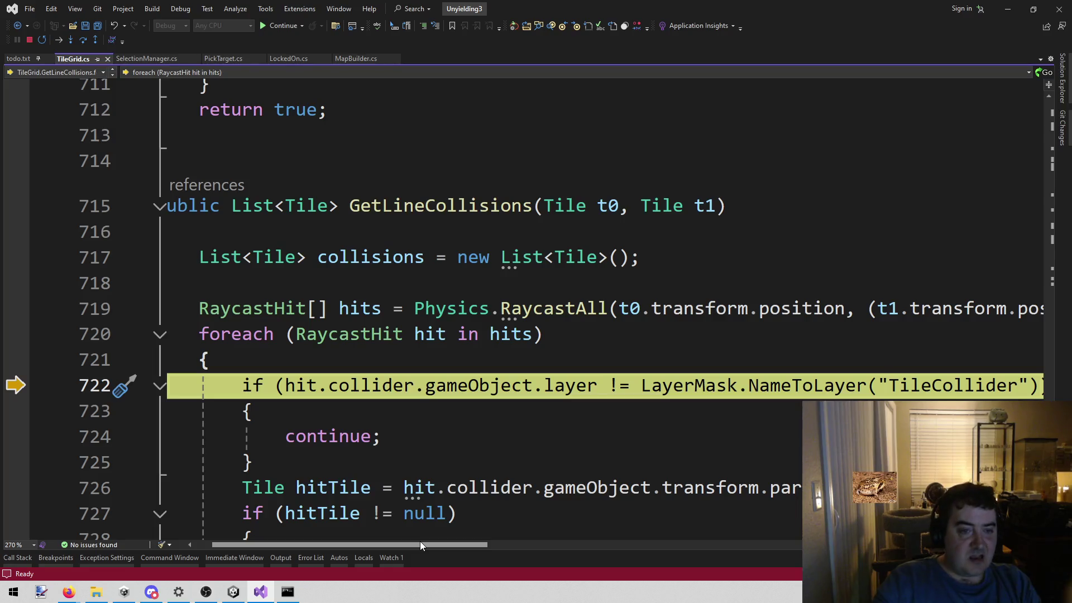
pyautogui.moveTo(422, 541)
pyautogui.mouseDown()
pyautogui.moveTo(535, 544)
pyautogui.moveTo(299, 564)
pyautogui.mouseUp()
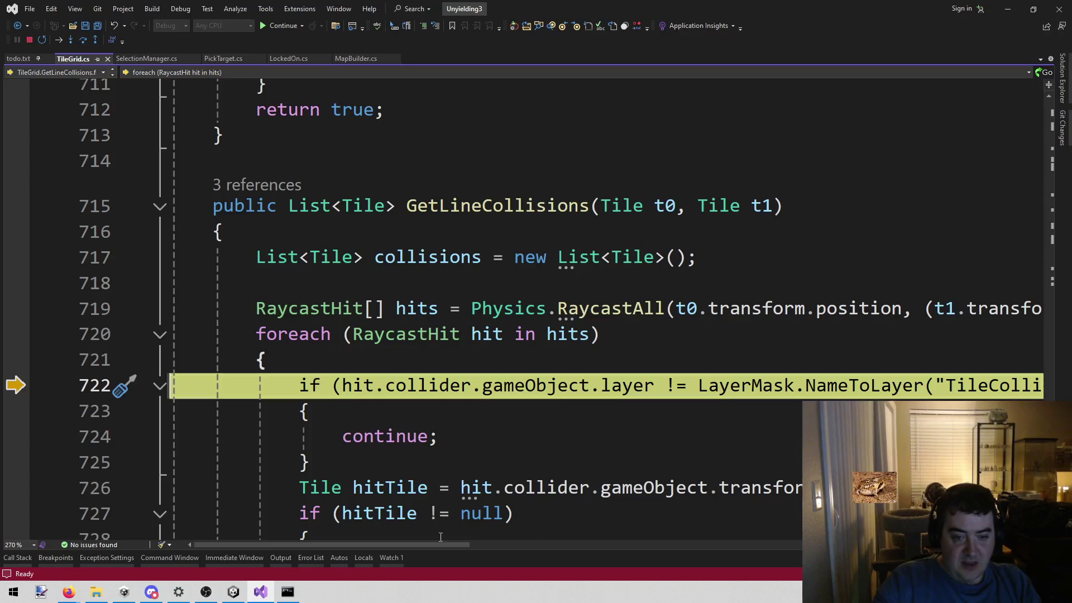
pyautogui.moveTo(416, 546)
pyautogui.mouseDown()
pyautogui.moveTo(681, 537)
pyautogui.moveTo(420, 544)
pyautogui.mouseUp()
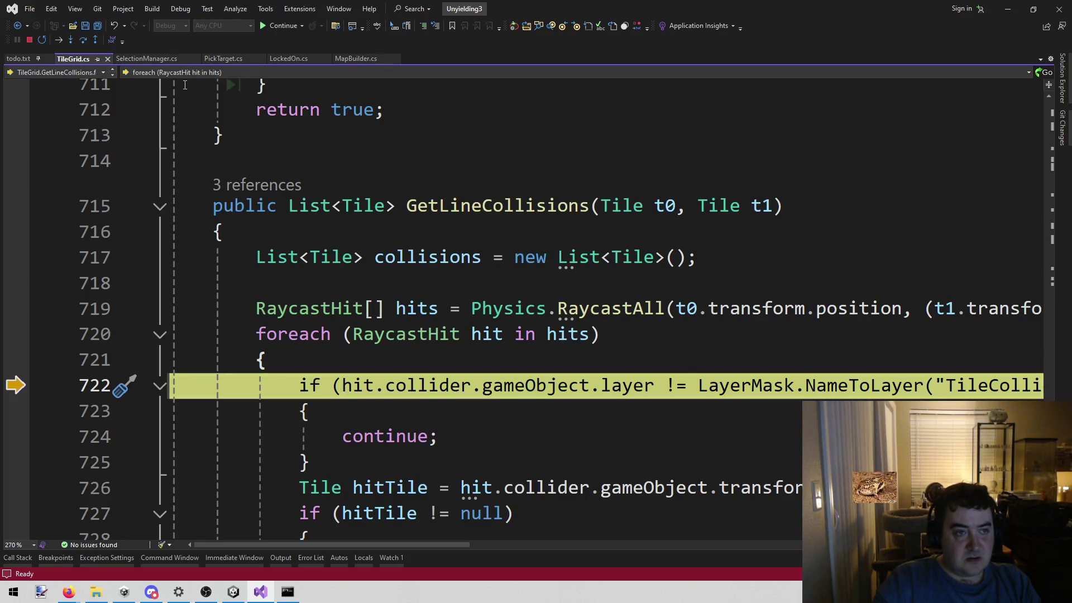
# Select the hit.collider.gameObject.layer check on line 722 and list all solution files with an empty filter.
pyautogui.click(606, 334)
pyautogui.press('Down')
pyautogui.press('Down')
pyautogui.press('Down')
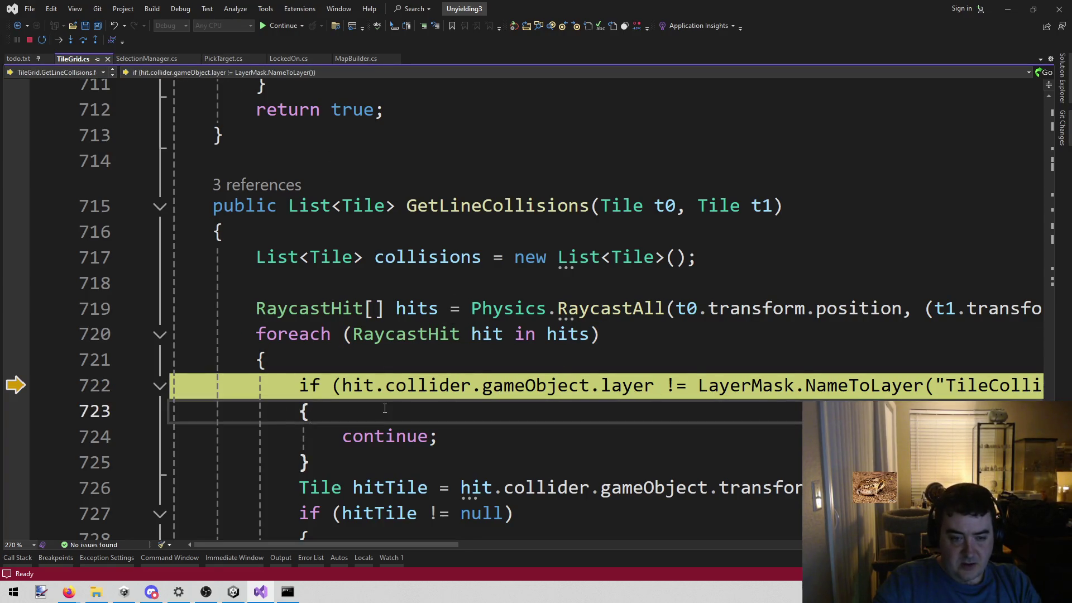
pyautogui.moveTo(343, 385)
pyautogui.mouseDown()
pyautogui.moveTo(654, 363)
pyautogui.moveTo(655, 384)
pyautogui.moveTo(654, 375)
pyautogui.mouseUp()
pyautogui.hotkey('ctrl', 'c')
pyautogui.click(484, 335)
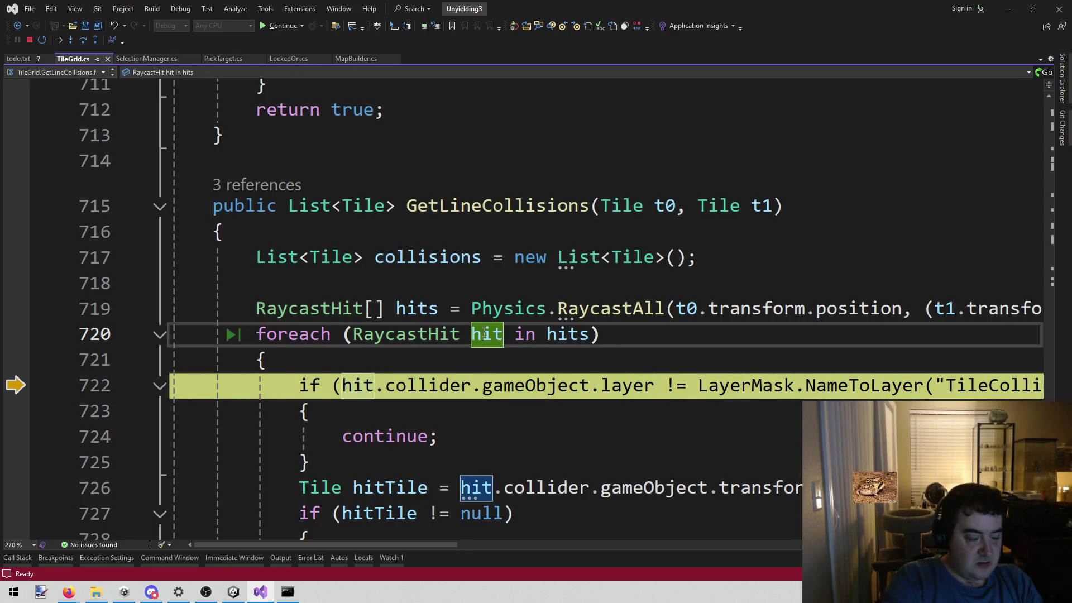
pyautogui.hotkey('alt', 'shift', 'o')
pyautogui.press('BackSpace')
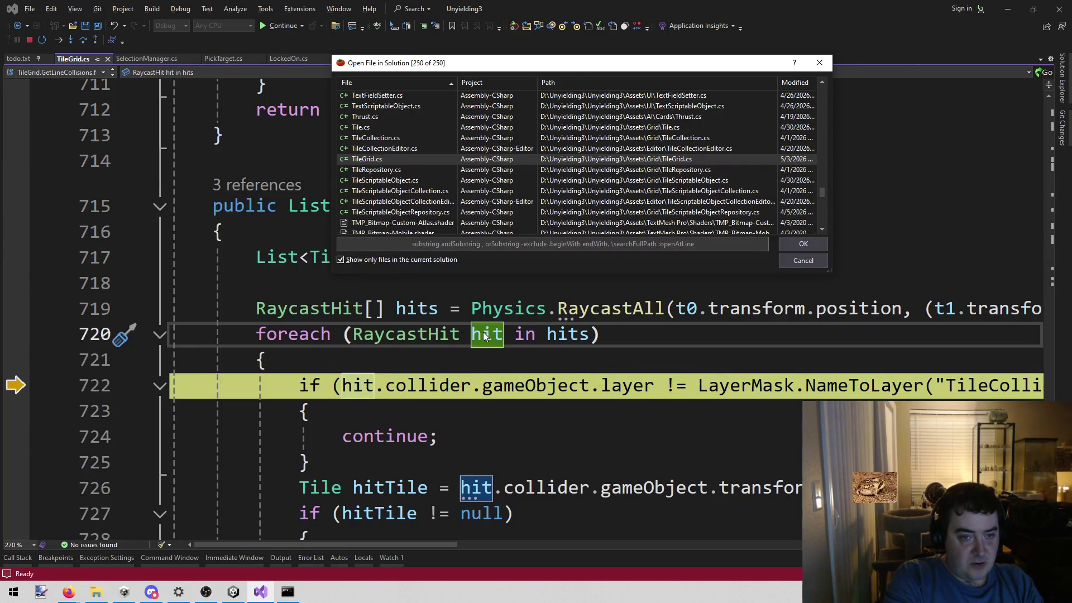
# Open ActionController.cs, find the hit.collider.gameObject.layer check at line 935, and stop debugging.
pyautogui.write('actioncon')
pyautogui.press('Return')
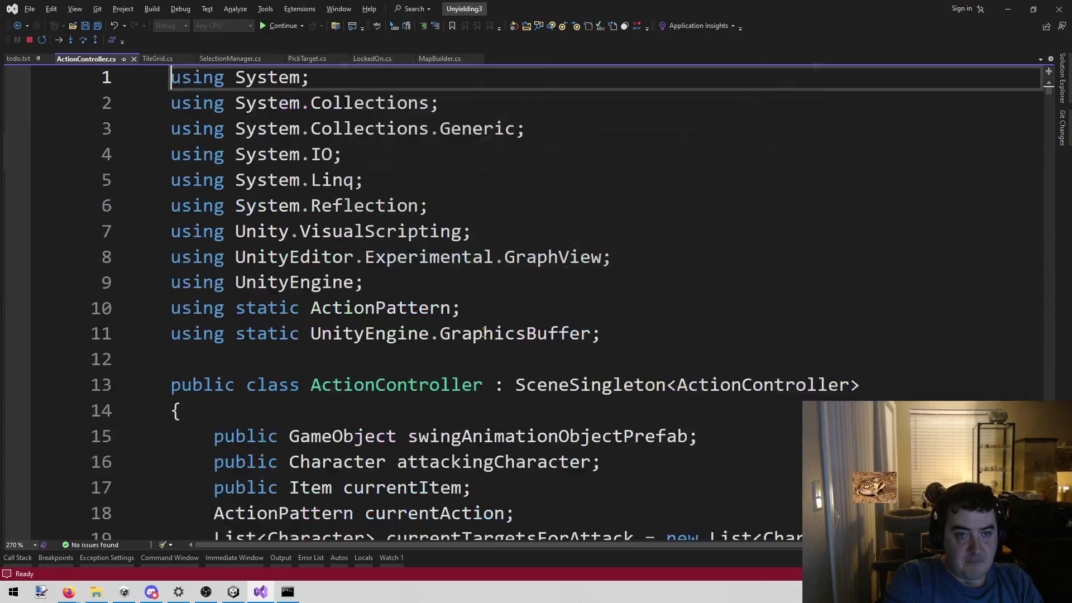
pyautogui.hotkey('ctrl', 'f')
pyautogui.hotkey('ctrl', 'v')
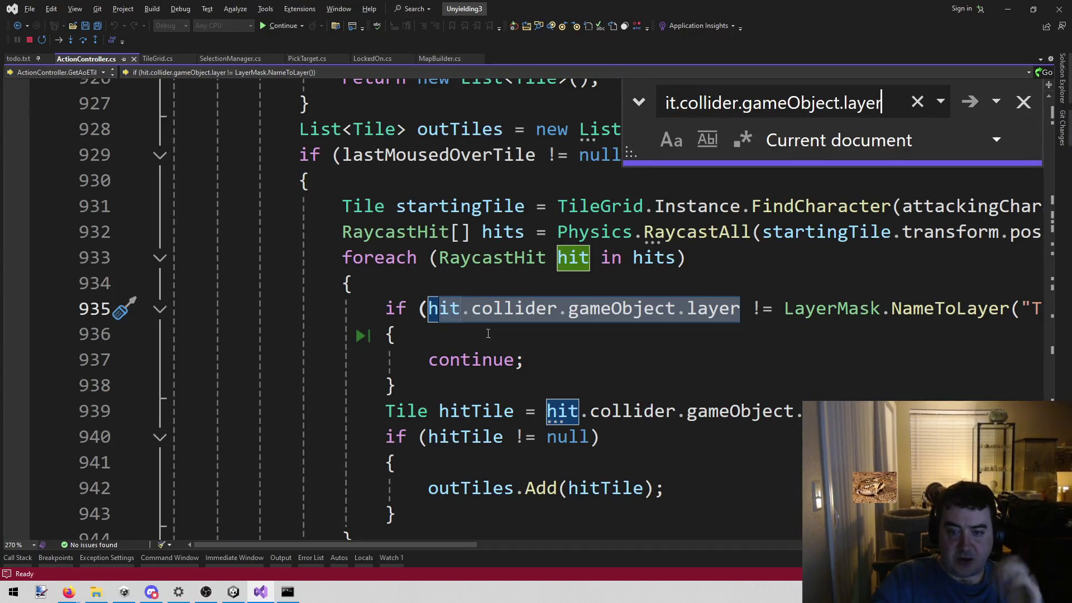
pyautogui.scroll(4, 542, 480)
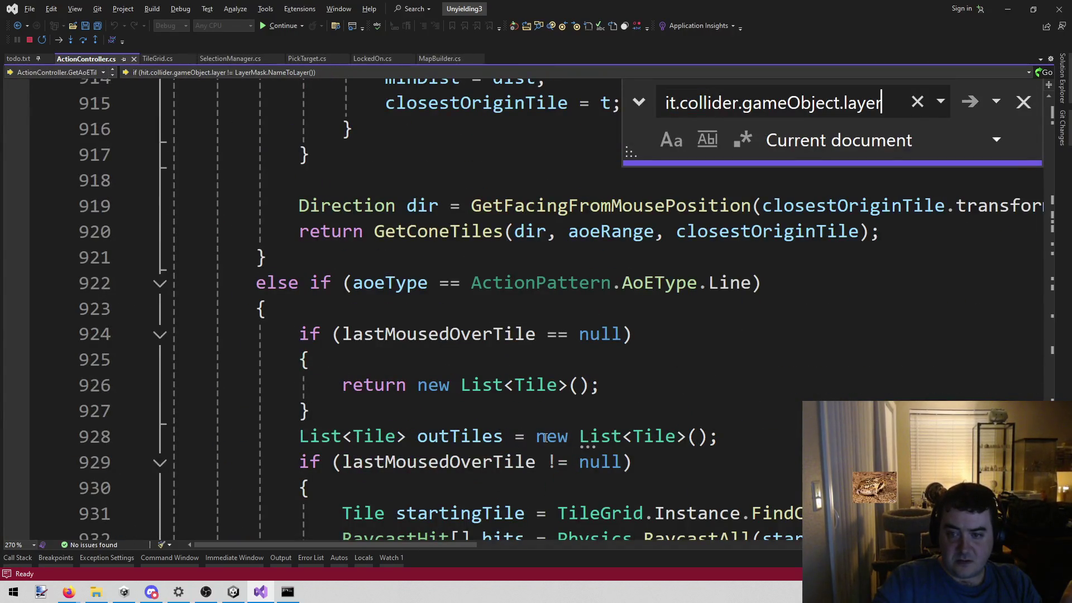
pyautogui.scroll(-2, 546, 439)
pyautogui.scroll(-2, 546, 439)
pyautogui.moveTo(367, 545)
pyautogui.mouseDown()
pyautogui.moveTo(510, 551)
pyautogui.moveTo(379, 550)
pyautogui.mouseUp()
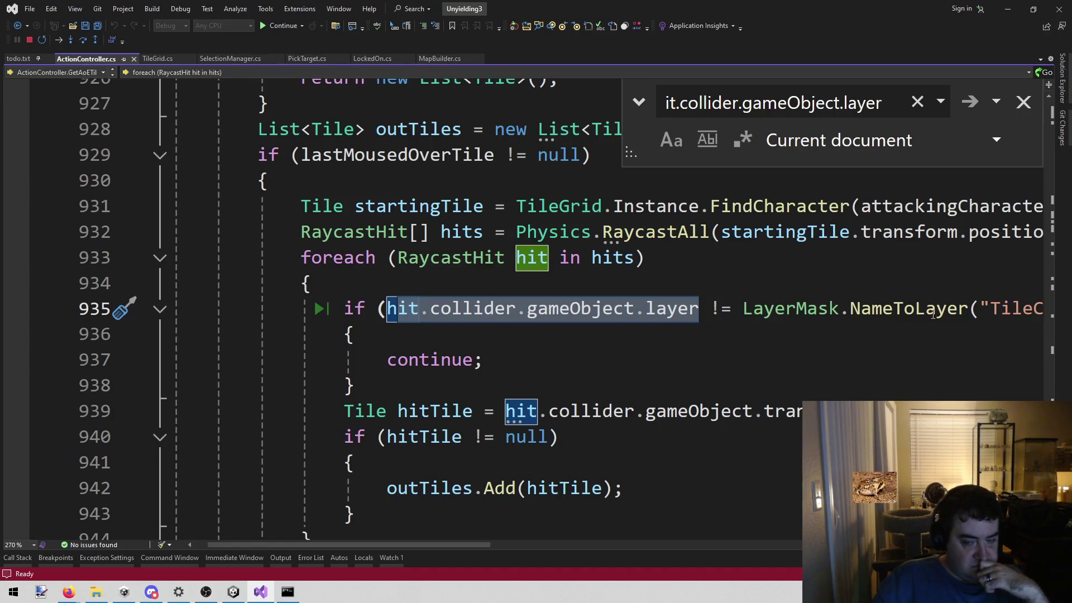
pyautogui.click(29, 40)
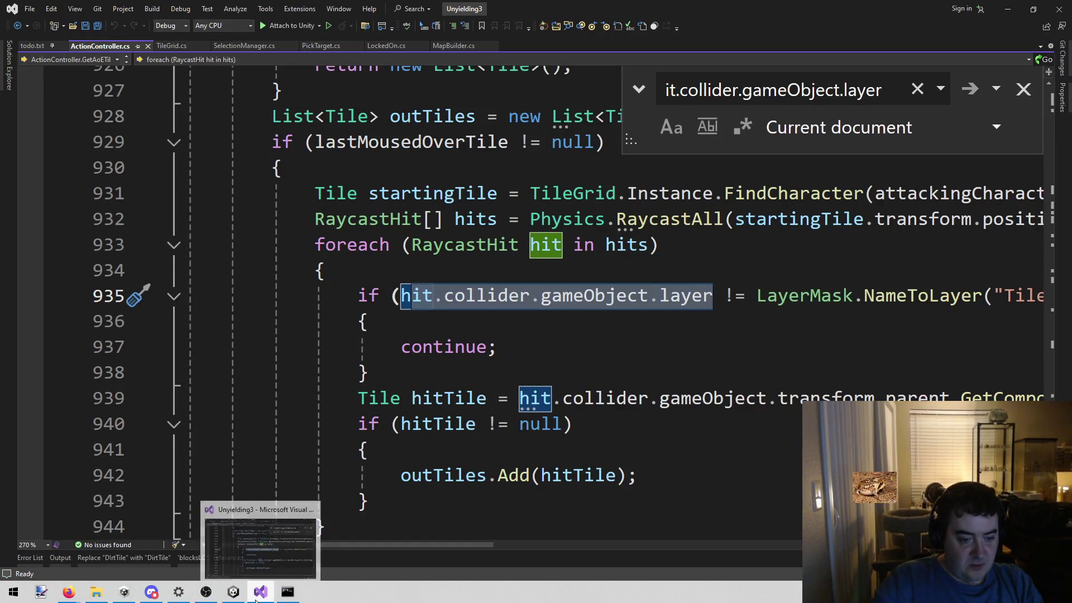
# Stop the running game and compare the weapon slots of the Character 1–4 Combat overrides.
pyautogui.click(233, 592)
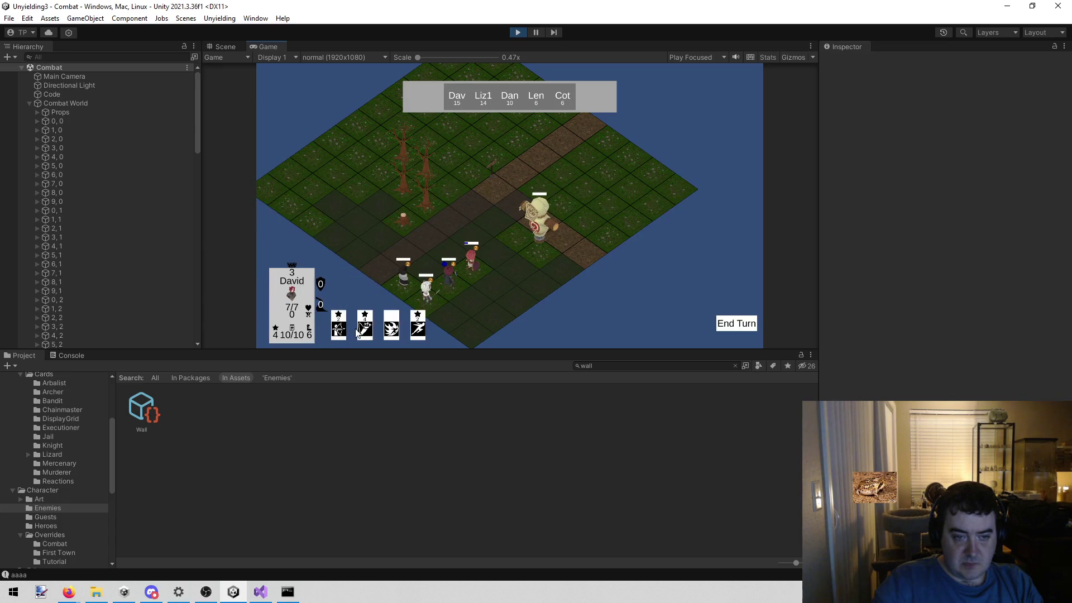
pyautogui.click(524, 33)
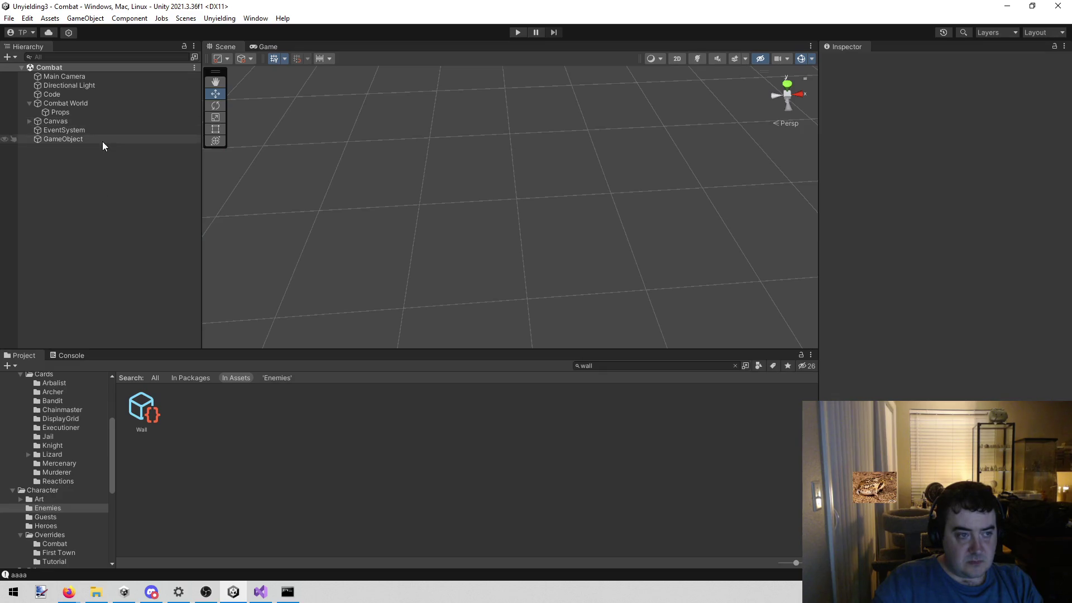
pyautogui.click(83, 85)
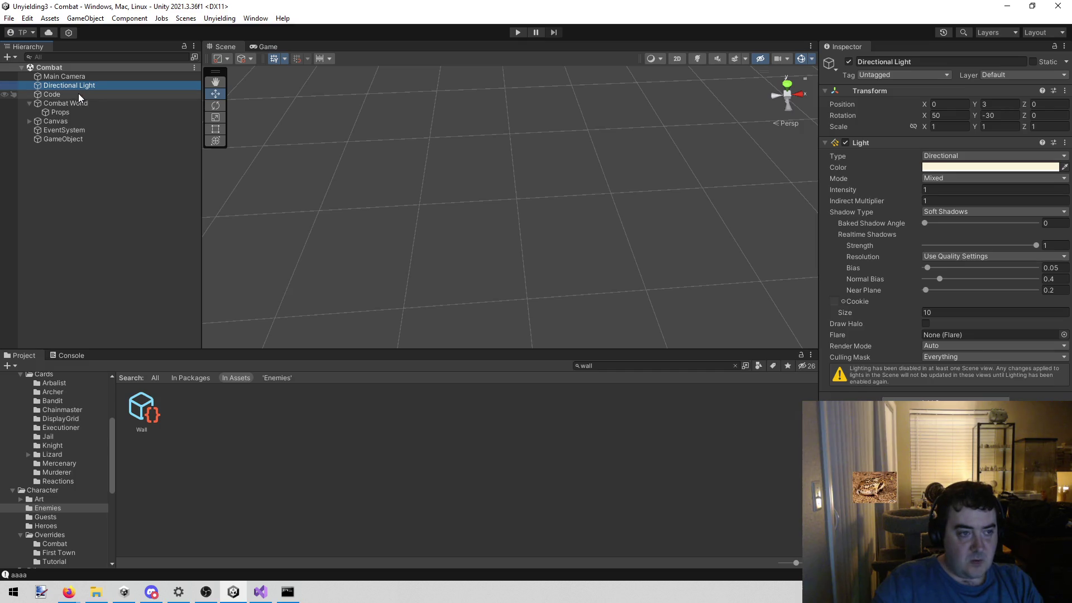
pyautogui.click(78, 94)
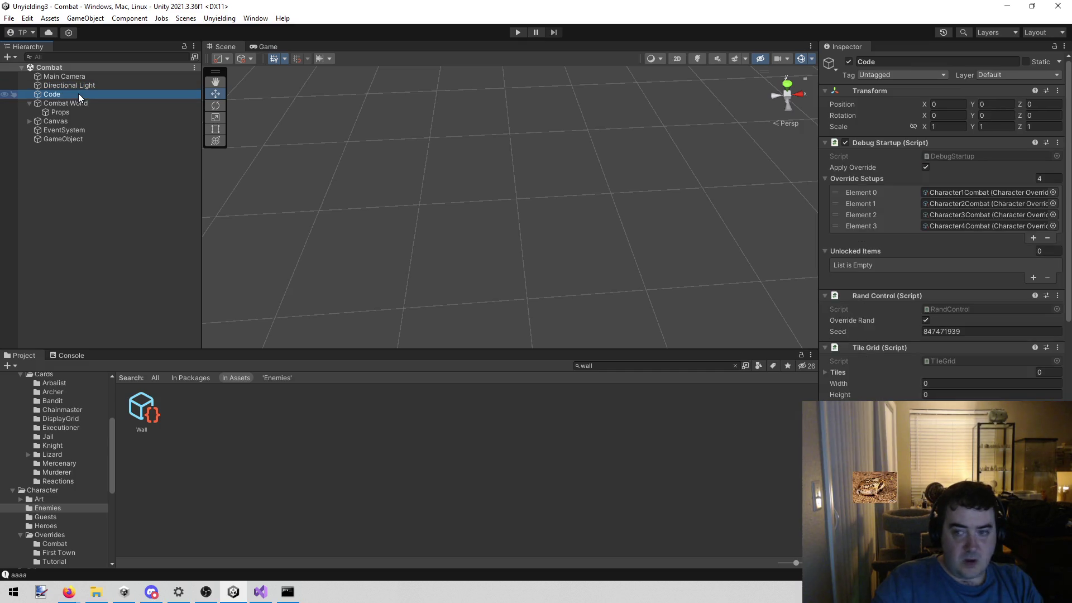
pyautogui.click(934, 204)
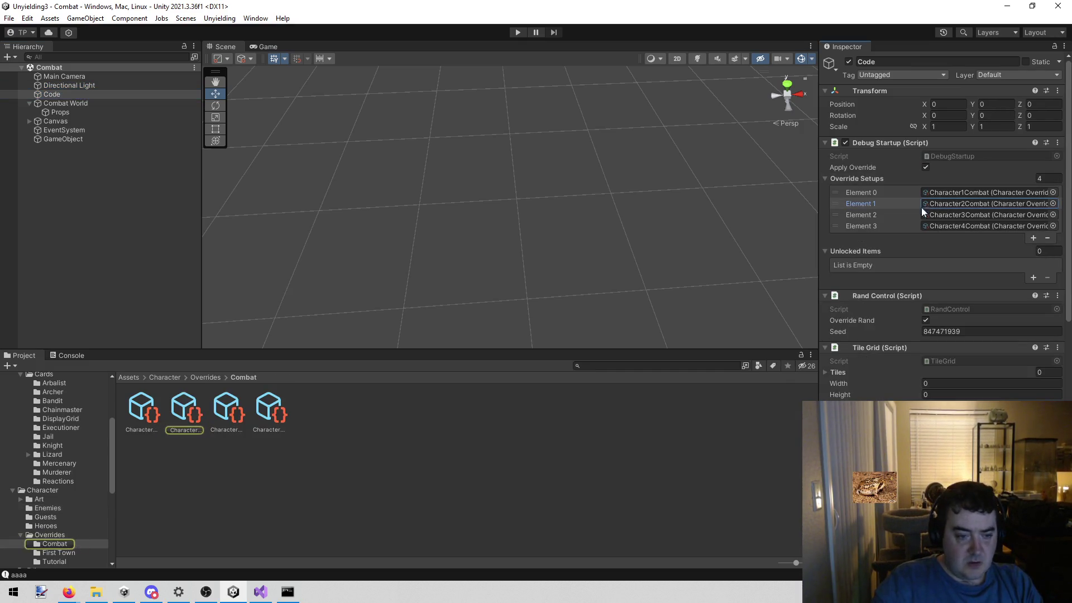
pyautogui.click(183, 413)
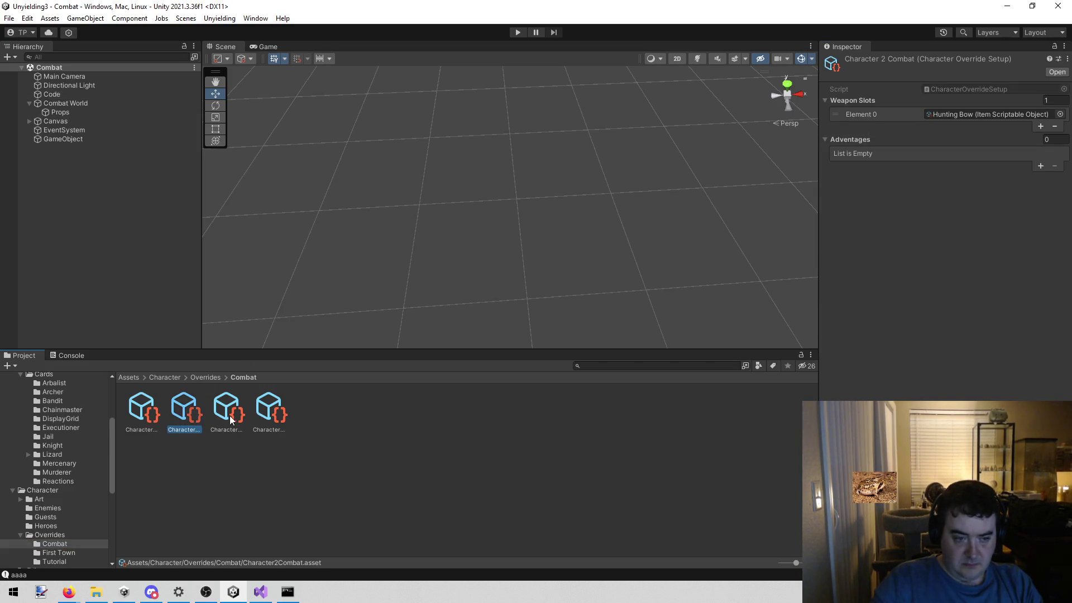
pyautogui.click(230, 416)
pyautogui.click(185, 413)
pyautogui.click(260, 414)
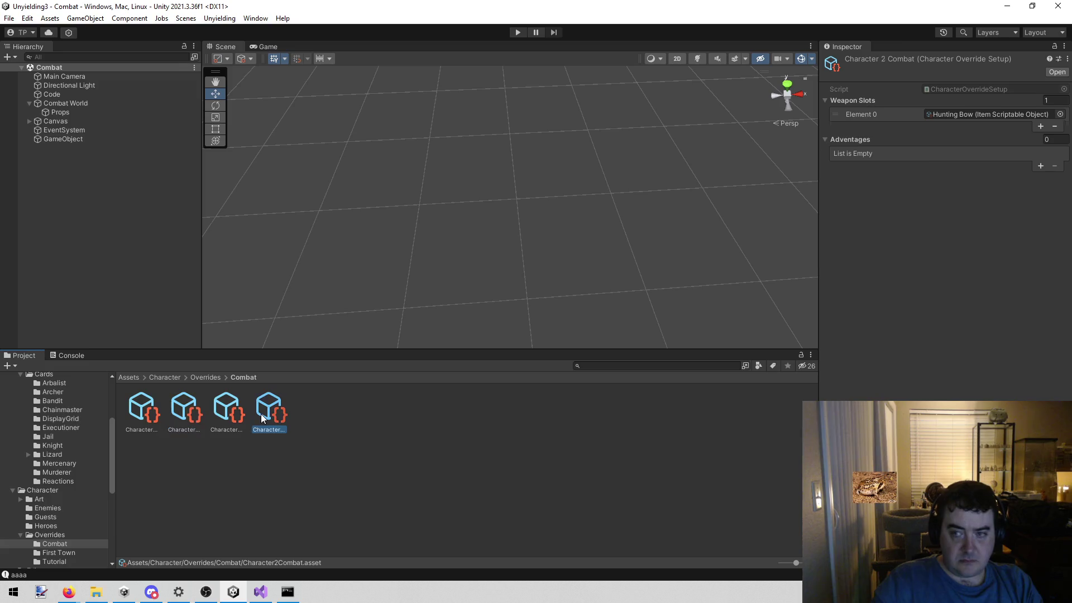
pyautogui.click(188, 414)
pyautogui.click(151, 411)
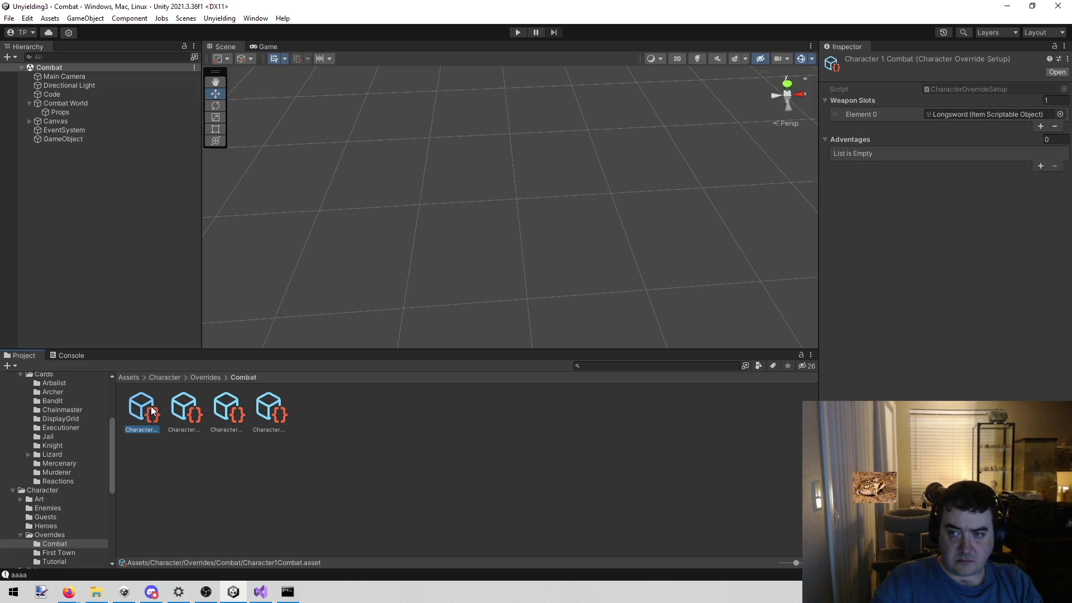
pyautogui.click(228, 409)
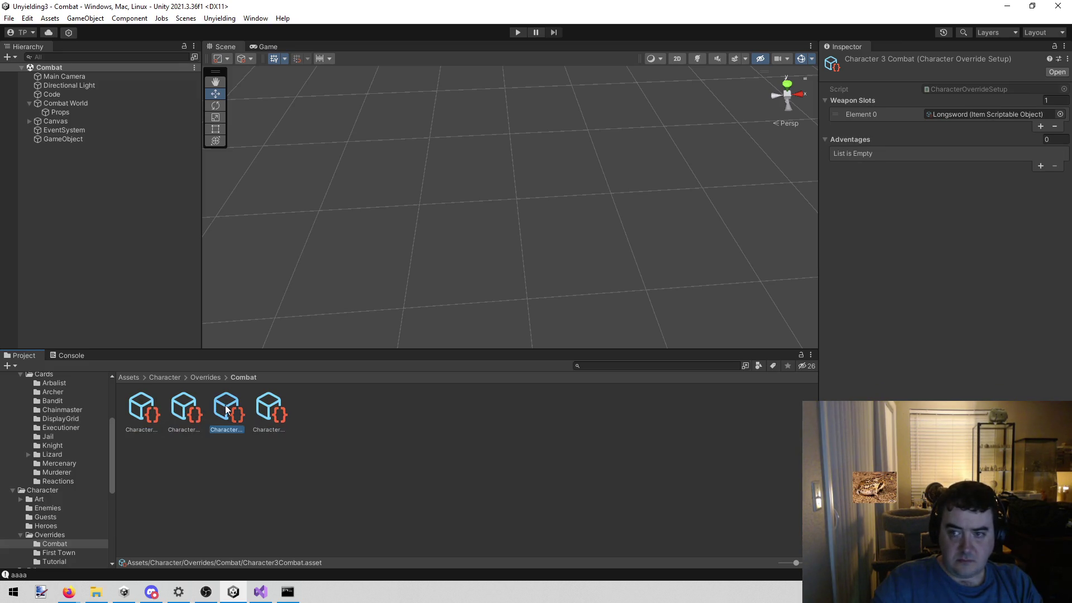
pyautogui.click(189, 413)
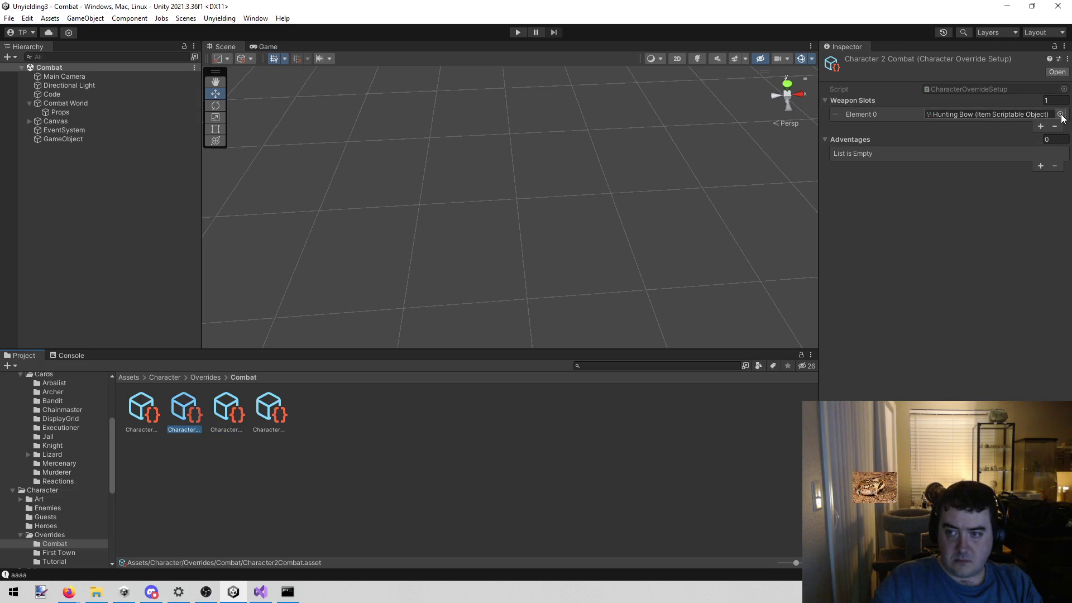
# Add a second weapon slot holding Lightning Bolt to Character 2 Combat and start the game.
pyautogui.click(1041, 126)
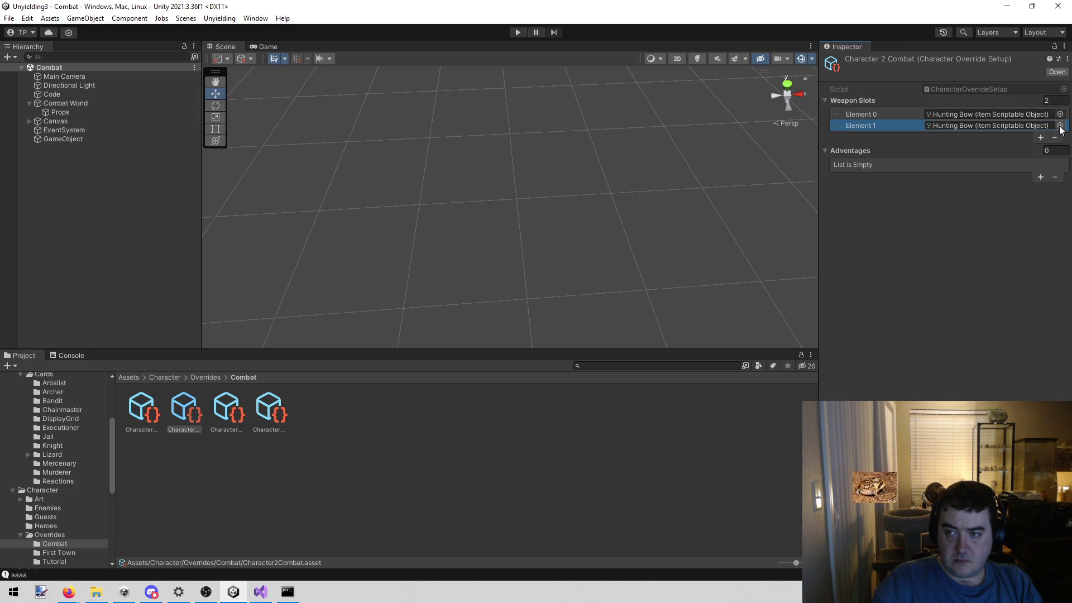
pyautogui.click(1061, 126)
pyautogui.write('n')
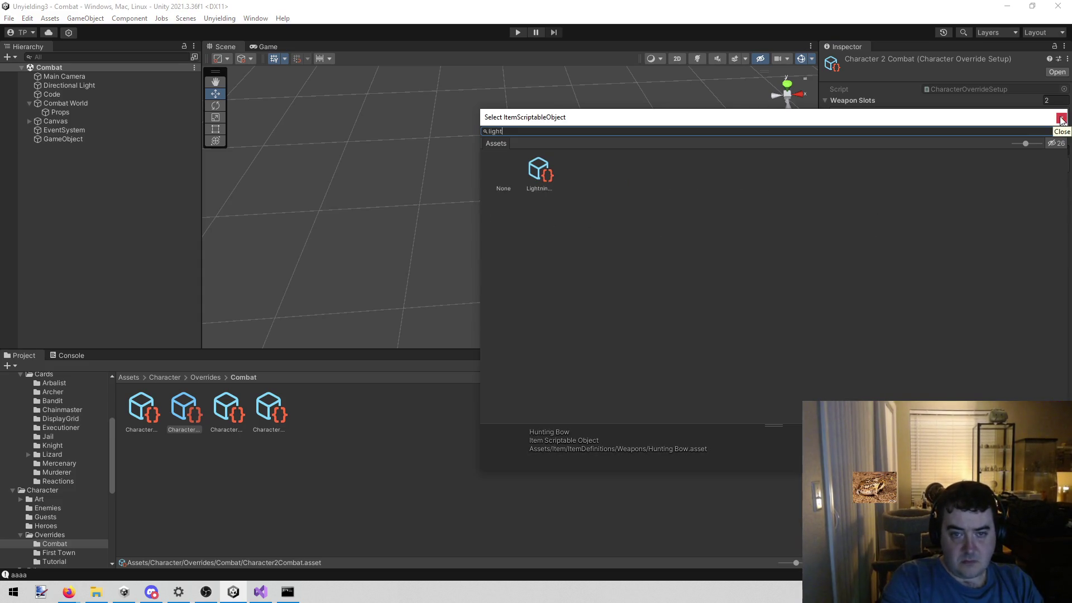
pyautogui.click(535, 166)
pyautogui.doubleClick(535, 165)
pyautogui.click(518, 31)
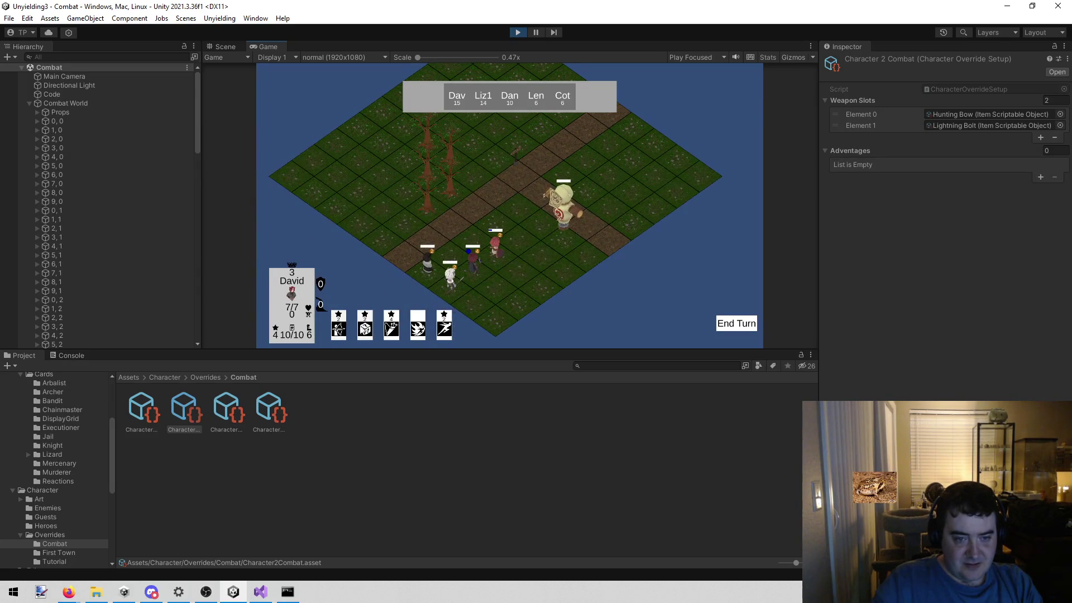
# Check the hand card tooltips in the running game, stop play mode, and return to Visual Studio.
pyautogui.moveTo(339, 325)
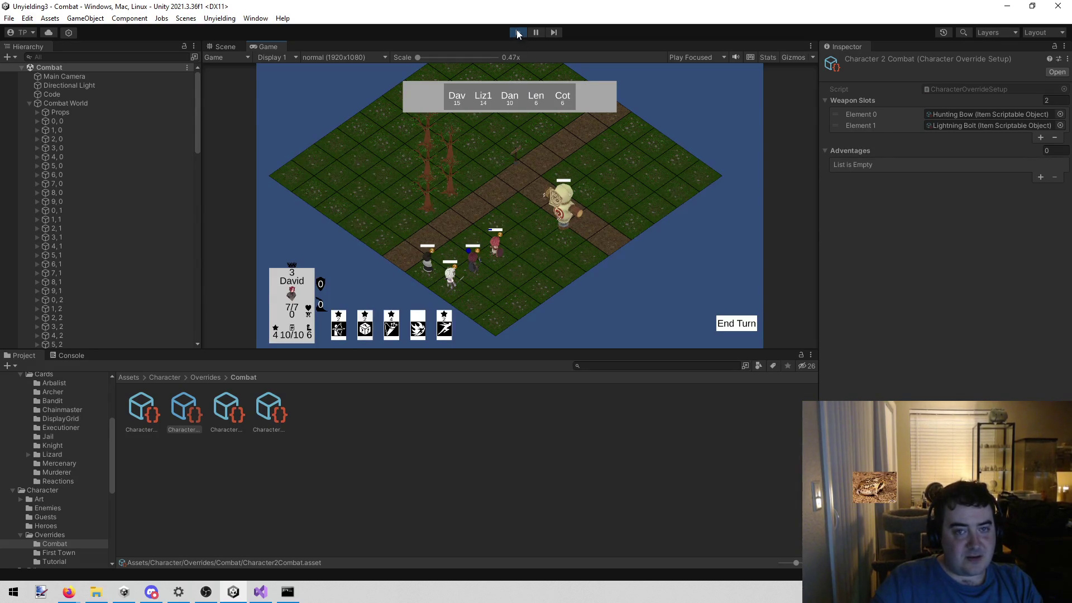
pyautogui.click(517, 32)
pyautogui.moveTo(270, 599)
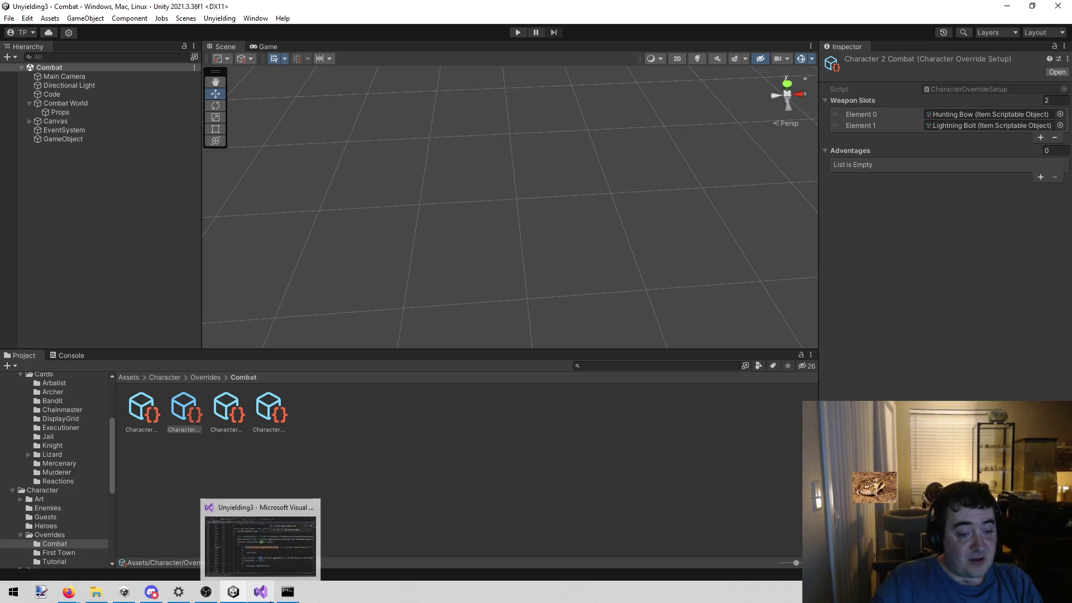
pyautogui.click(261, 545)
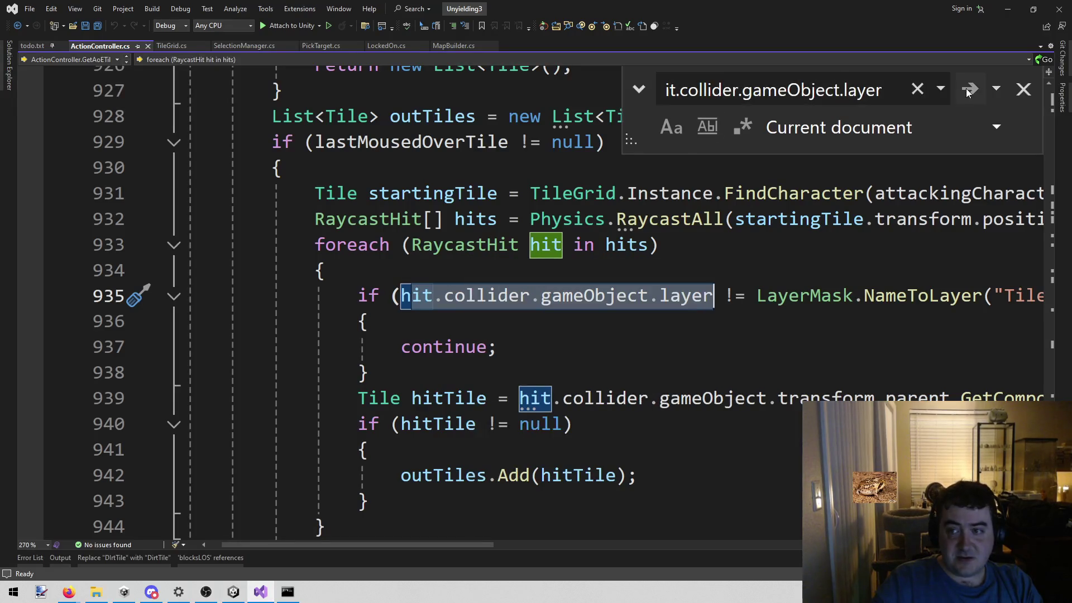
# Close the Find box and the ActionController.cs tab, returning to TileGrid.cs.
pyautogui.click(1023, 89)
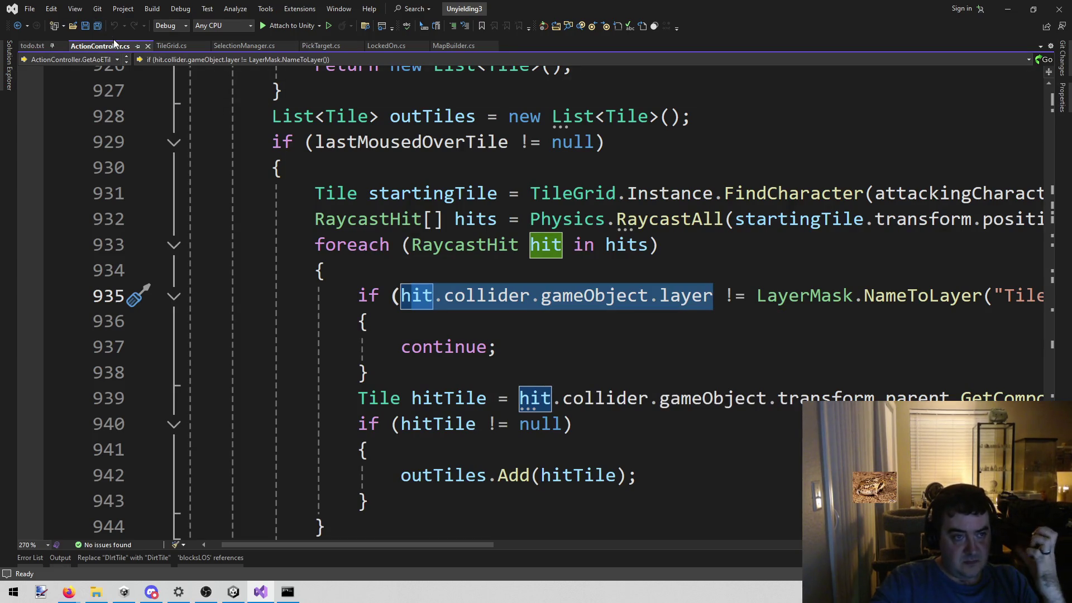
pyautogui.middleClick(87, 50)
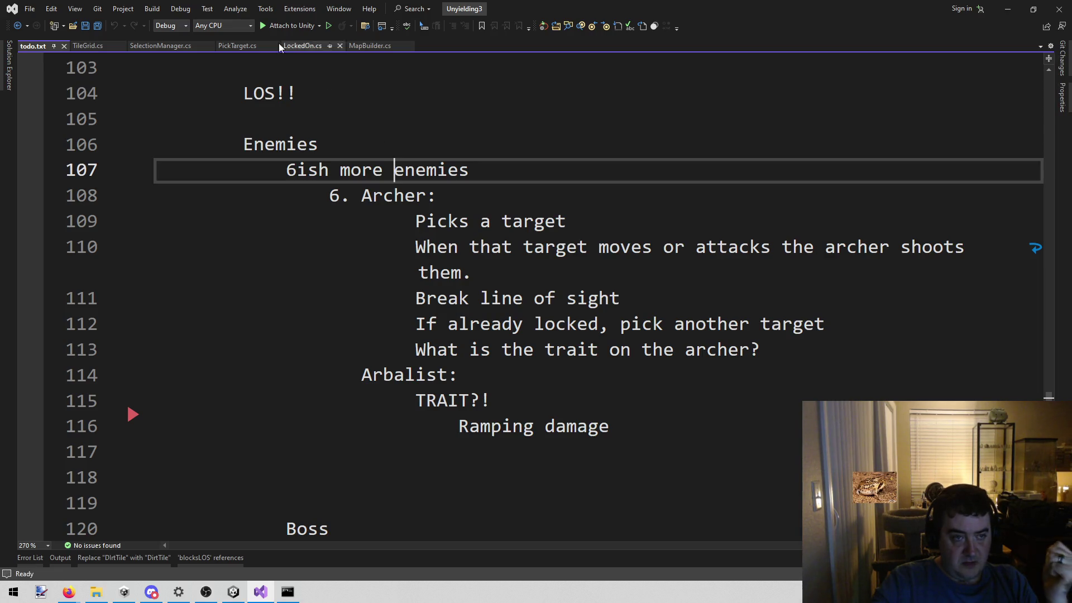
pyautogui.click(85, 42)
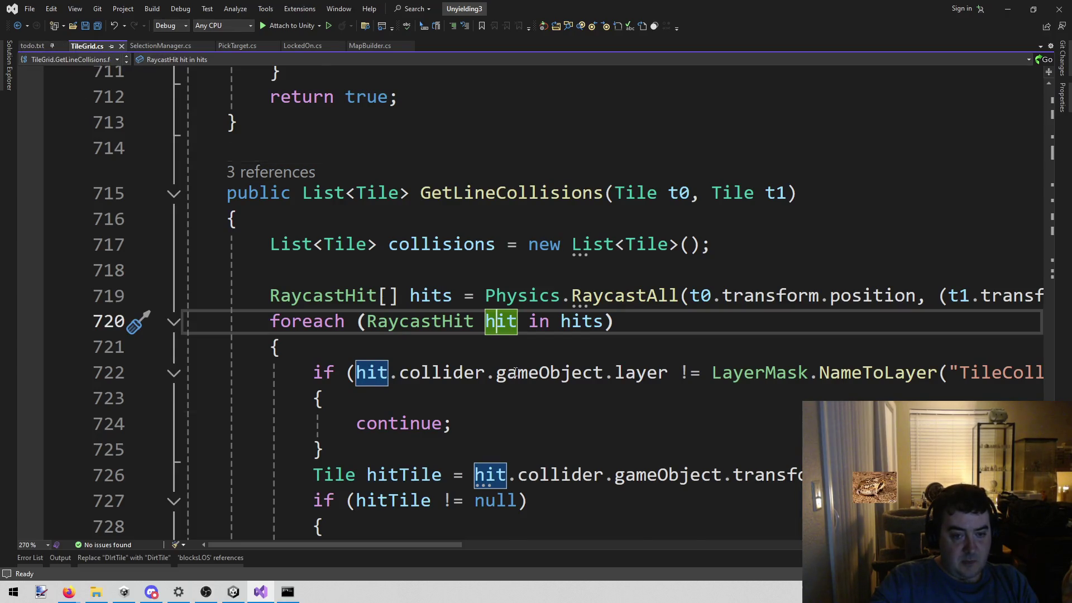
# Remove the breakpoint on the Debug.Log line and select the GetLineCollisions declaration.
pyautogui.scroll(7, 516, 373)
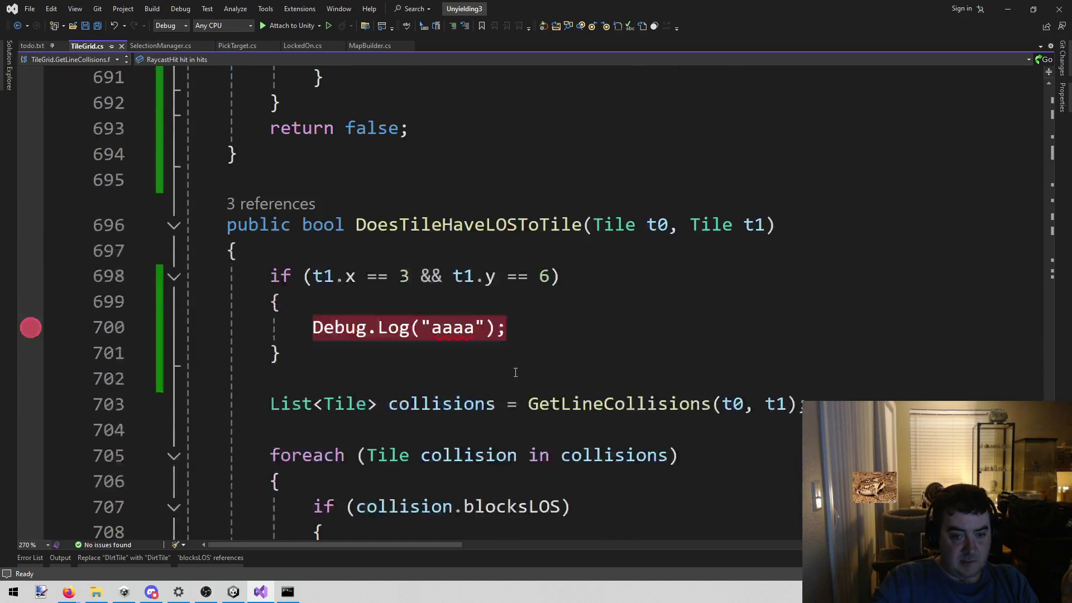
pyautogui.click(31, 328)
pyautogui.scroll(-6, 612, 307)
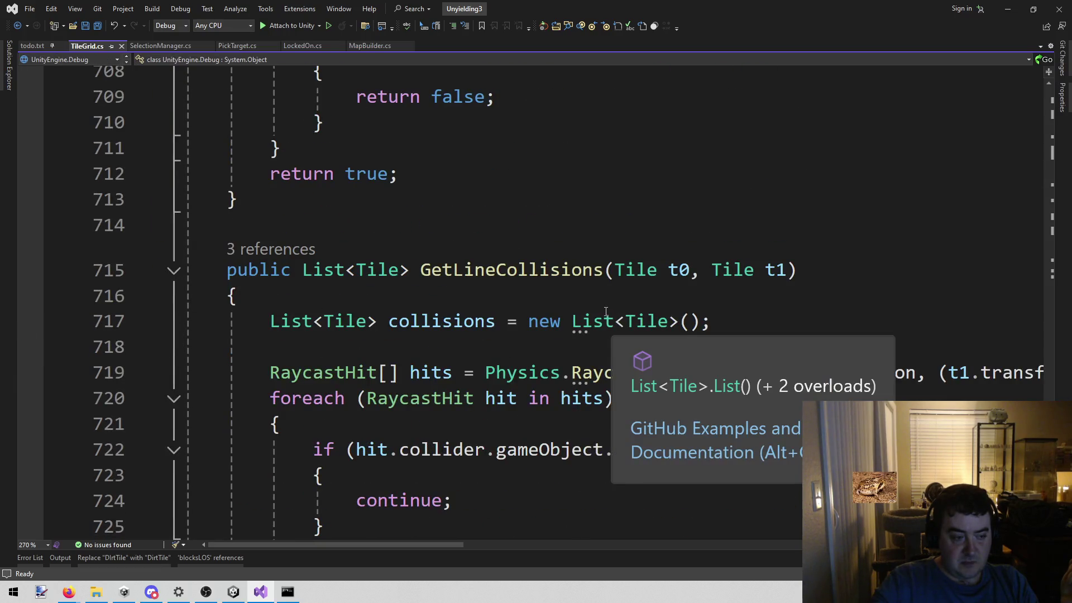
pyautogui.scroll(-4, 411, 285)
pyautogui.scroll(2, 412, 284)
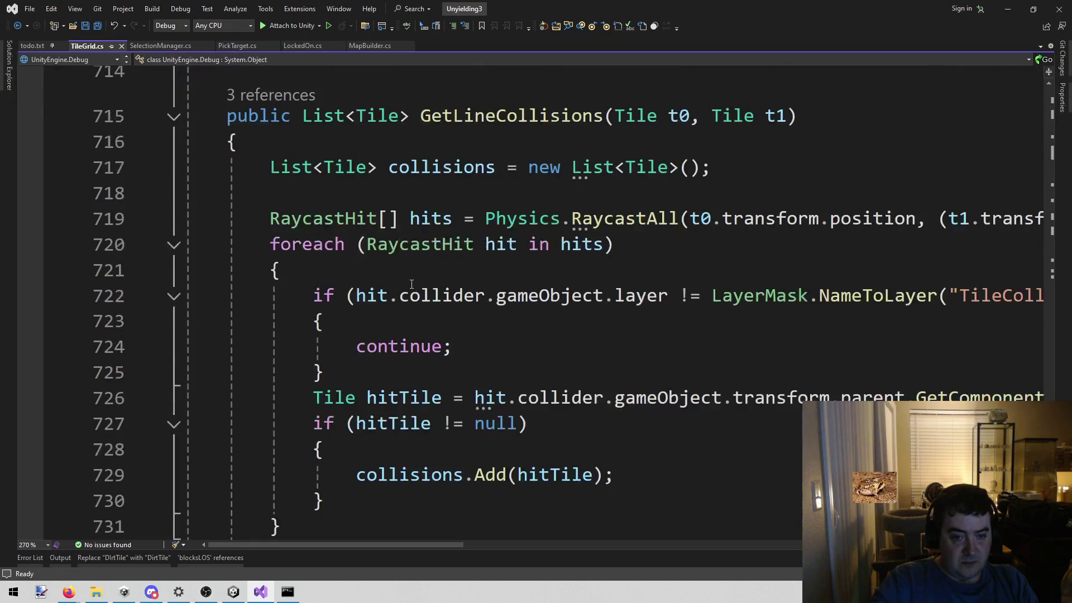
pyautogui.scroll(2, 413, 282)
pyautogui.scroll(1, 309, 235)
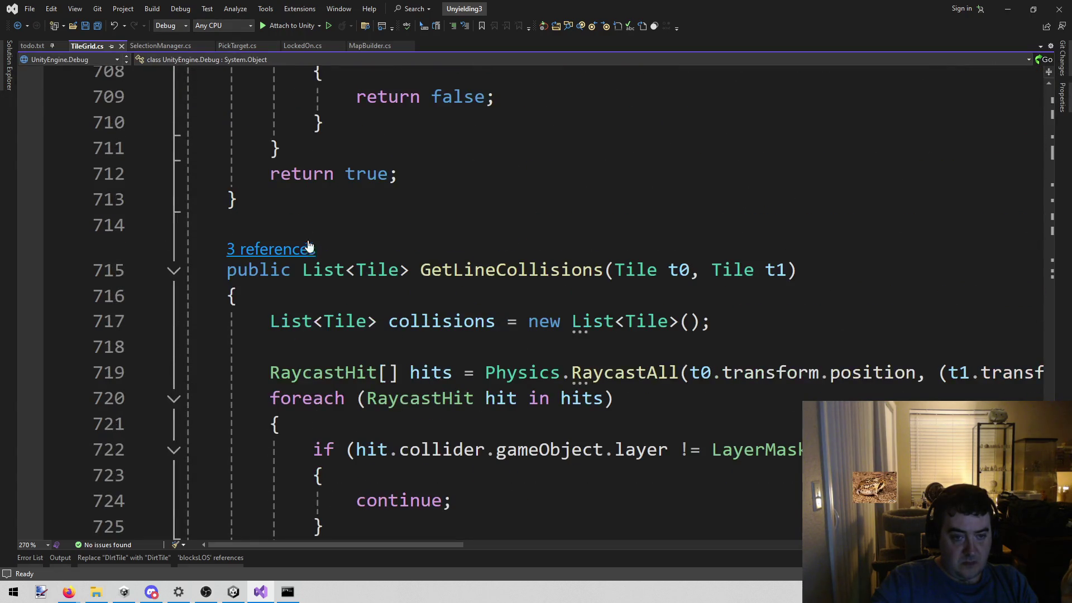
pyautogui.moveTo(226, 270)
pyautogui.mouseDown()
pyautogui.moveTo(881, 287)
pyautogui.moveTo(872, 276)
pyautogui.mouseUp()
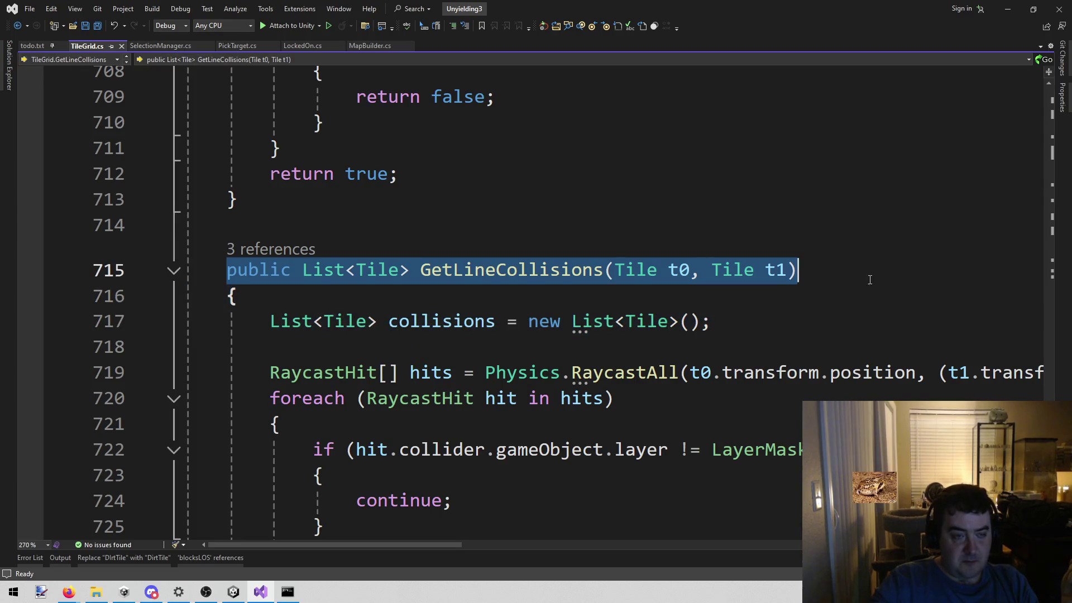
# Add the note '!!!!!!WE BROKE LIGHTNING BOLT!!!!!!!' to todo.txt and save it.
pyautogui.hotkey('ctrl', 'Tab')
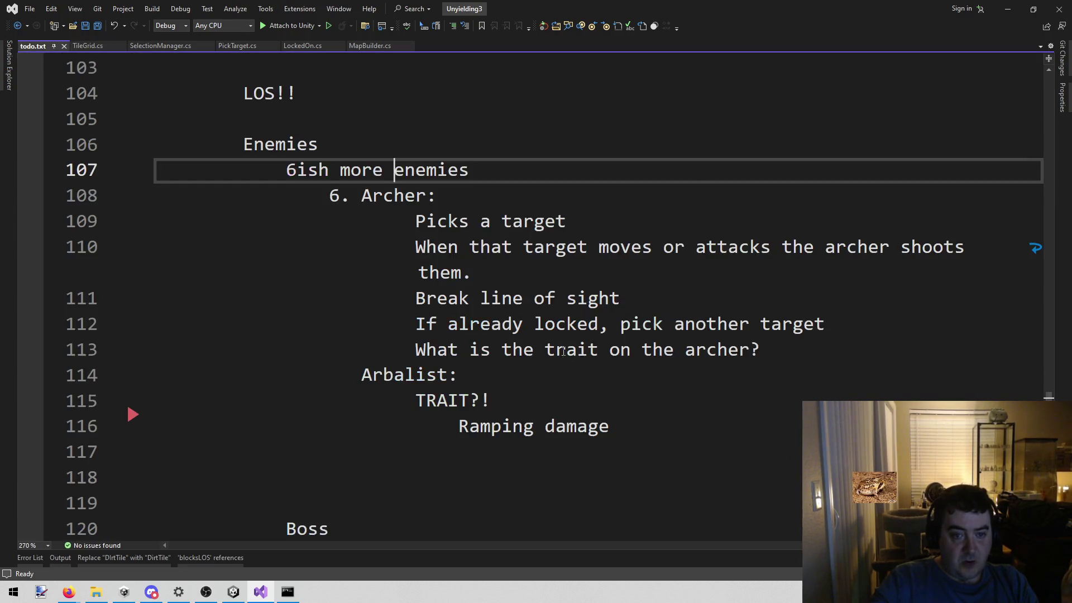
pyautogui.scroll(5, 555, 349)
pyautogui.click(802, 347)
pyautogui.press('Return')
pyautogui.write('WE BROKN')
pyautogui.press('BackSpace')
pyautogui.write('E LIGHTNING BOLT!!!!!!!')
pyautogui.press('Home')
pyautogui.write('!!!!!!')
pyautogui.click(677, 301)
pyautogui.hotkey('ctrl', 's')
# Delete the layer check on lines 722–725, drop '.parent' from the Tile lookup, and save TileGrid.cs.
pyautogui.click(85, 46)
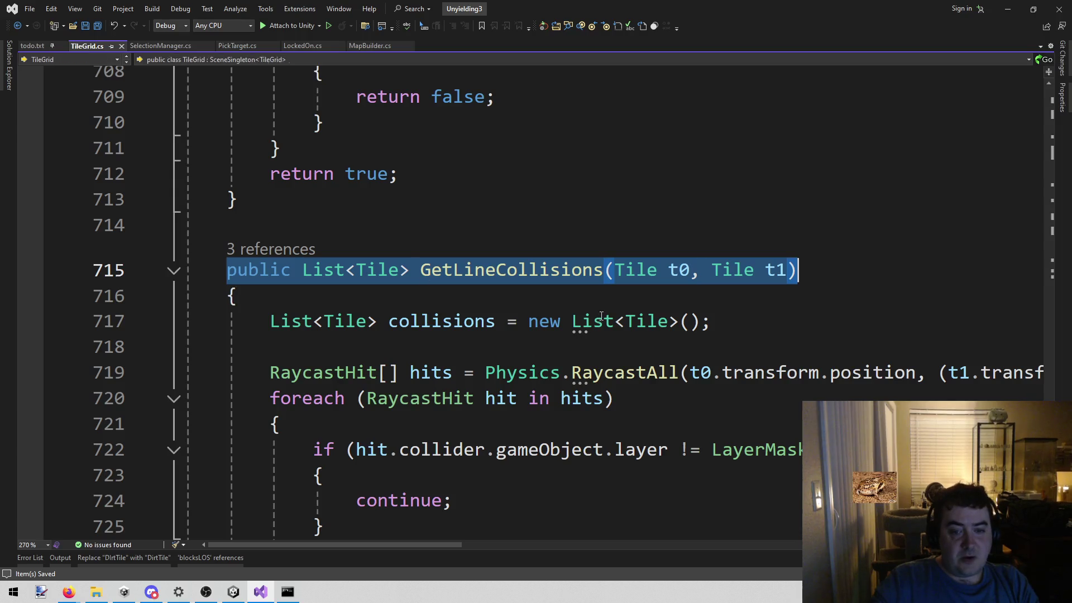
pyautogui.scroll(-2, 355, 293)
pyautogui.moveTo(299, 296)
pyautogui.mouseDown()
pyautogui.moveTo(371, 335)
pyautogui.moveTo(386, 370)
pyautogui.mouseUp()
pyautogui.moveTo(137, 374); pyautogui.dragTo(173, 296)
pyautogui.press('Delete')
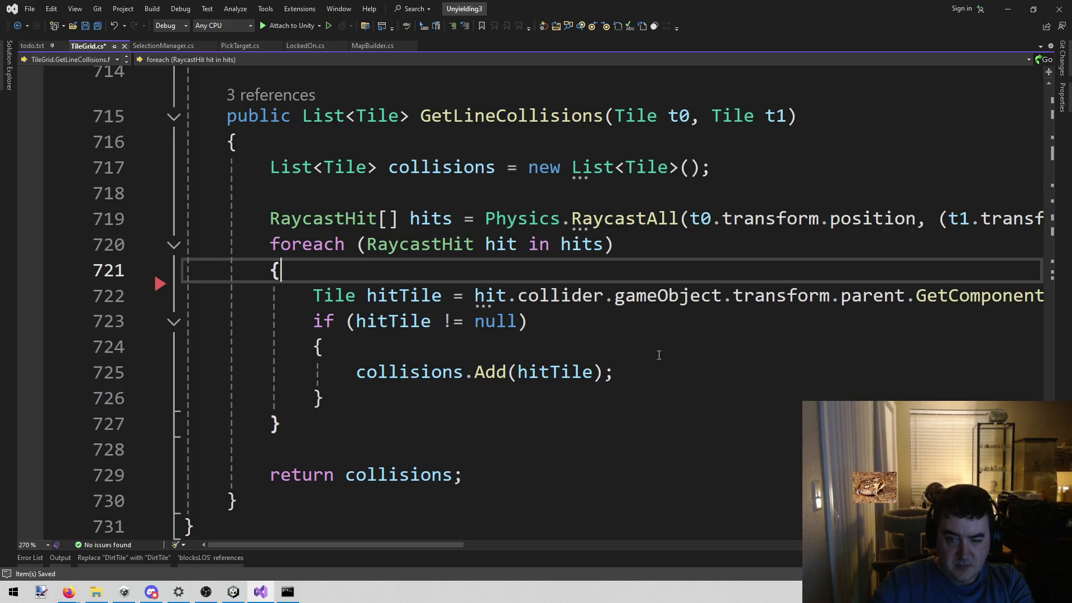
pyautogui.doubleClick(874, 296)
pyautogui.press('BackSpace')
pyautogui.press('BackSpace')
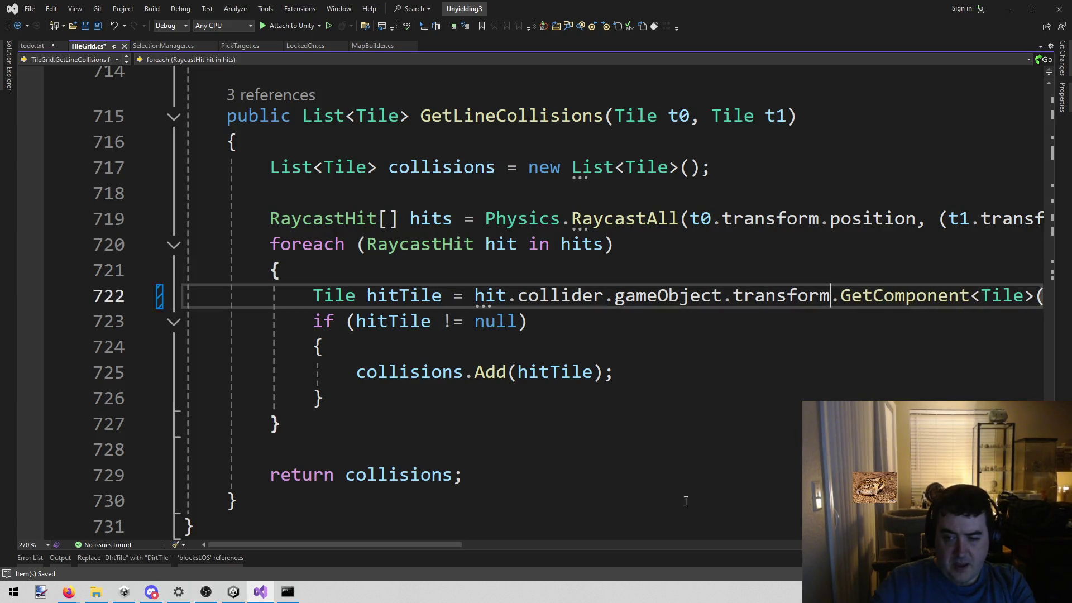
pyautogui.hotkey('ctrl', 'shift', 'Left')
pyautogui.hotkey('ctrl', 's')
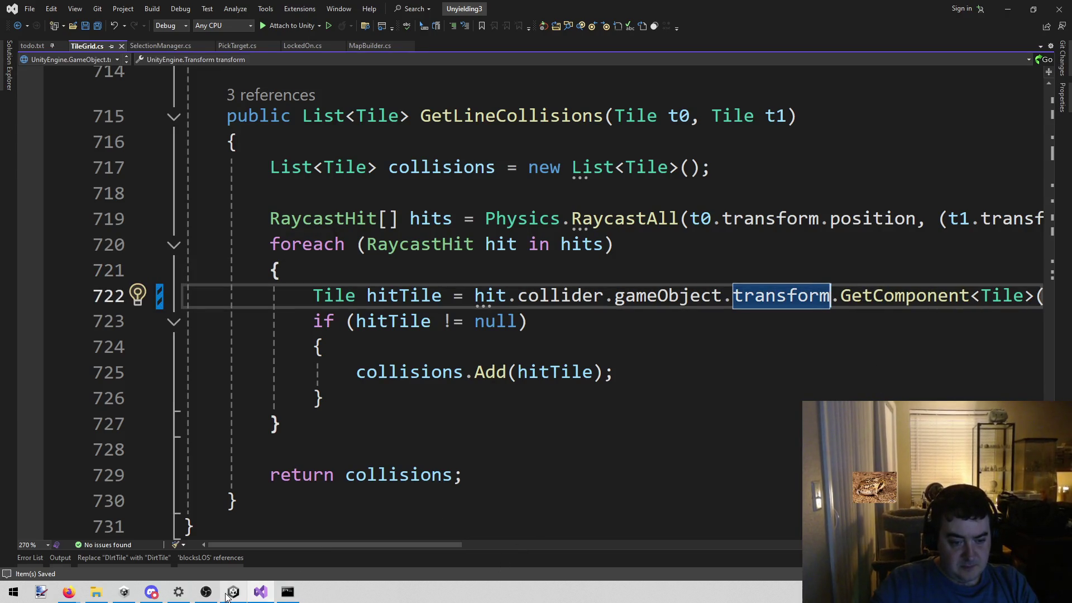
pyautogui.click(228, 597)
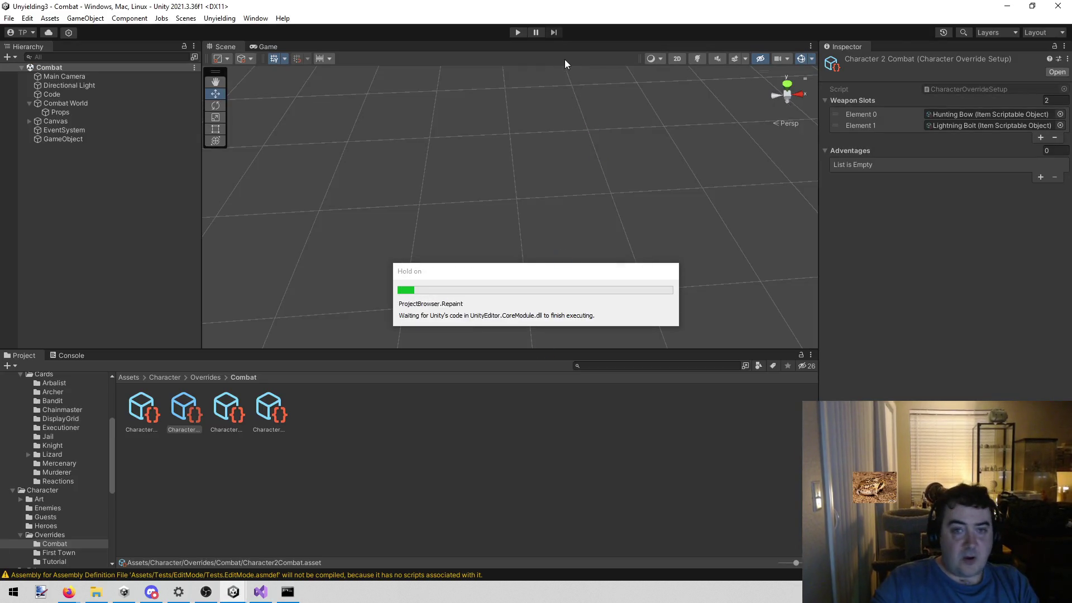
# Run the game and orbit the Scene view to see the debug ray lines across the map.
pyautogui.click(519, 31)
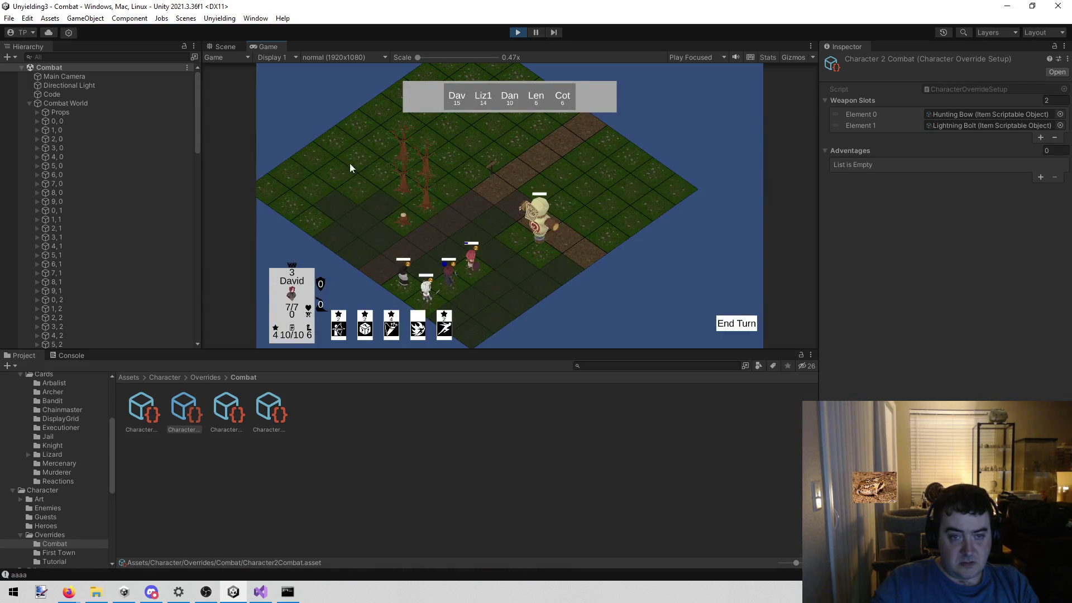
pyautogui.click(228, 47)
pyautogui.scroll(-5, 536, 234)
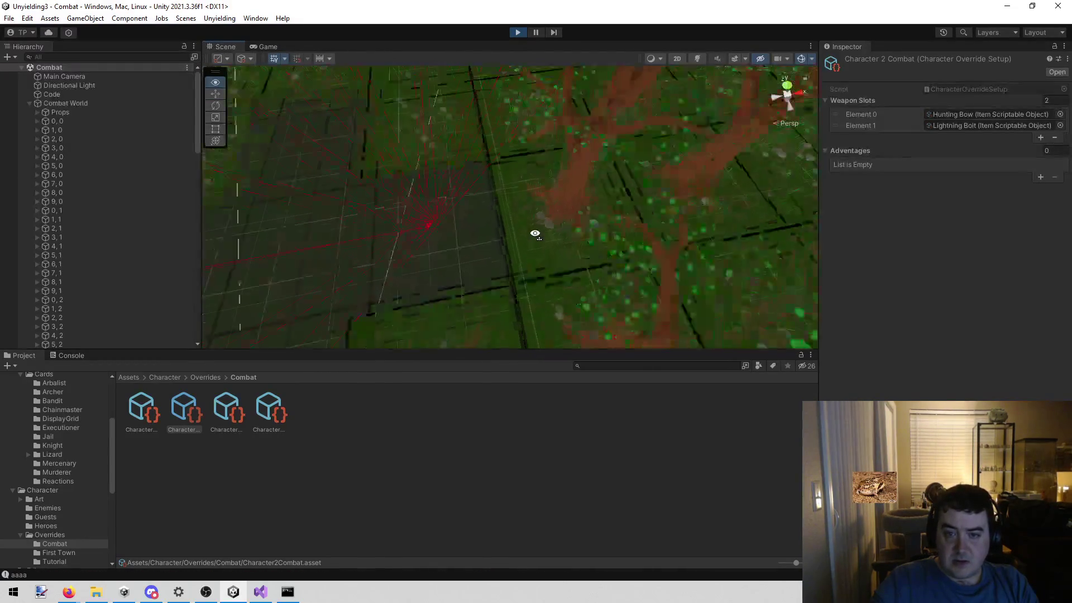
pyautogui.moveTo(530, 233); pyautogui.dragTo(527, 252)
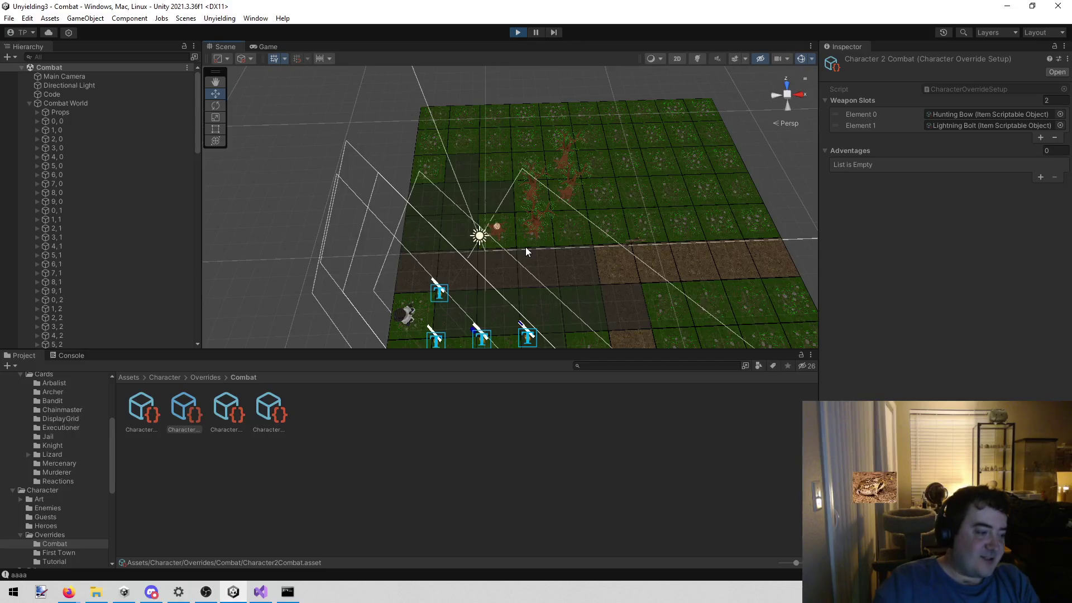
pyautogui.hotkey('alt', 'Tab')
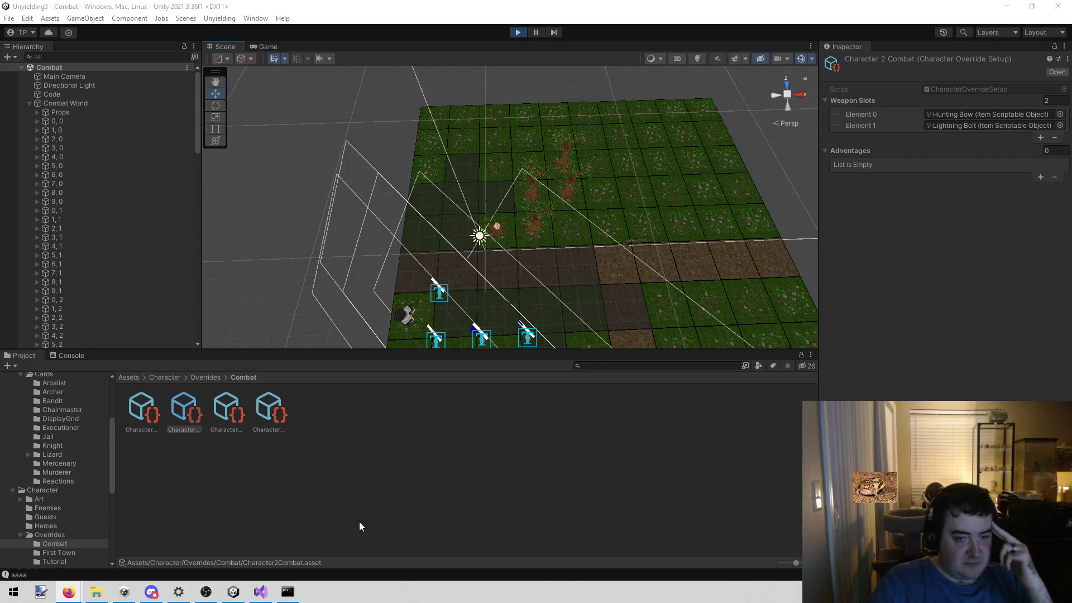
# Exit Play mode to return the Combat scene to edit mode.
pyautogui.click(518, 32)
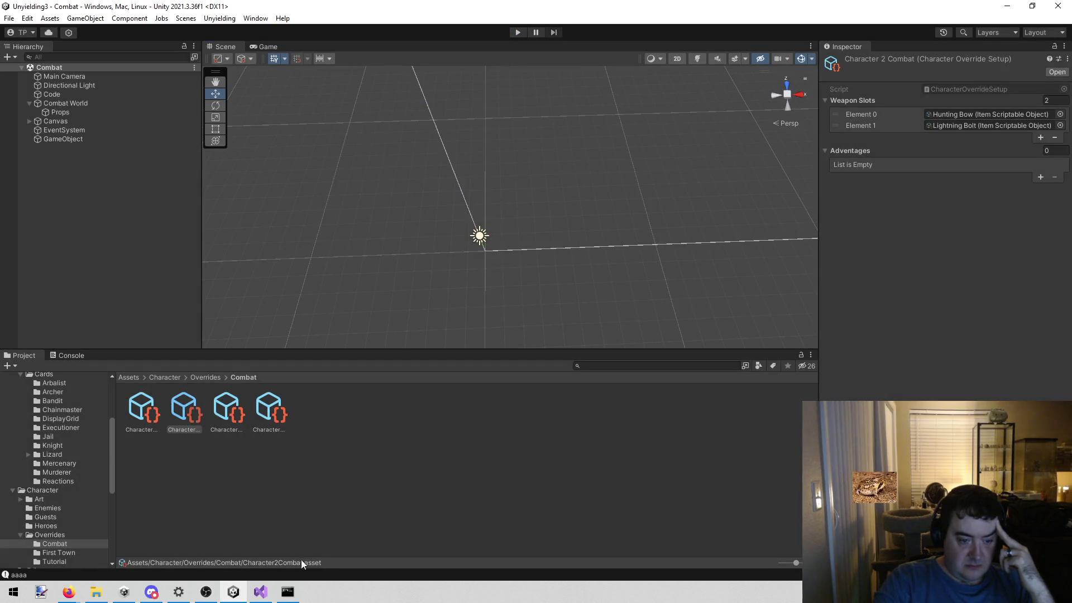
# Play a combat turn: end the turn, lock on to an enemy with Pick Target, then stop.
pyautogui.moveTo(258, 595)
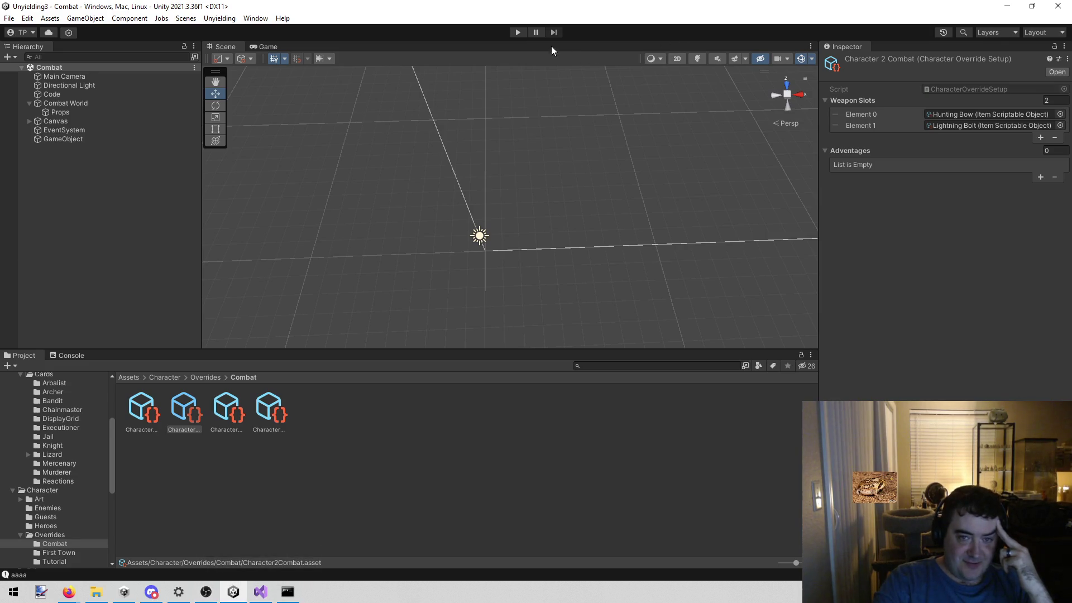
pyautogui.click(520, 32)
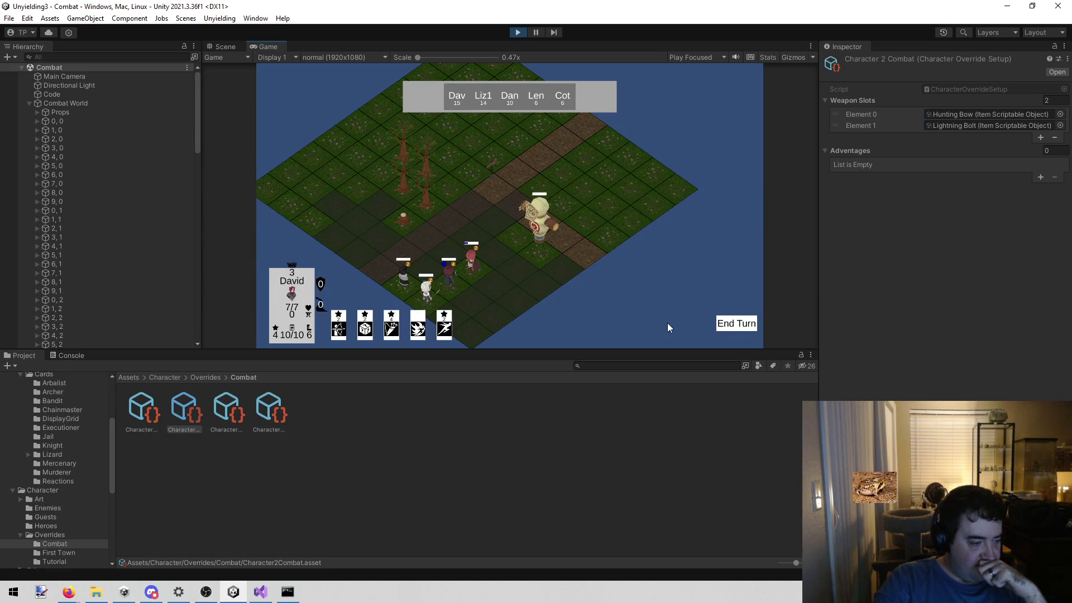
pyautogui.click(737, 326)
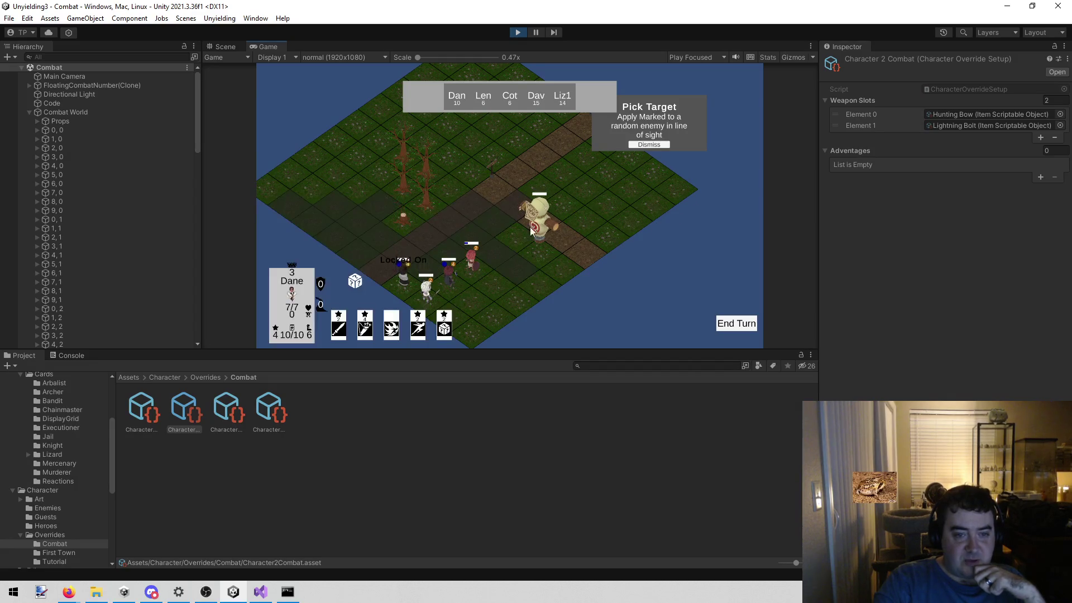
pyautogui.click(380, 210)
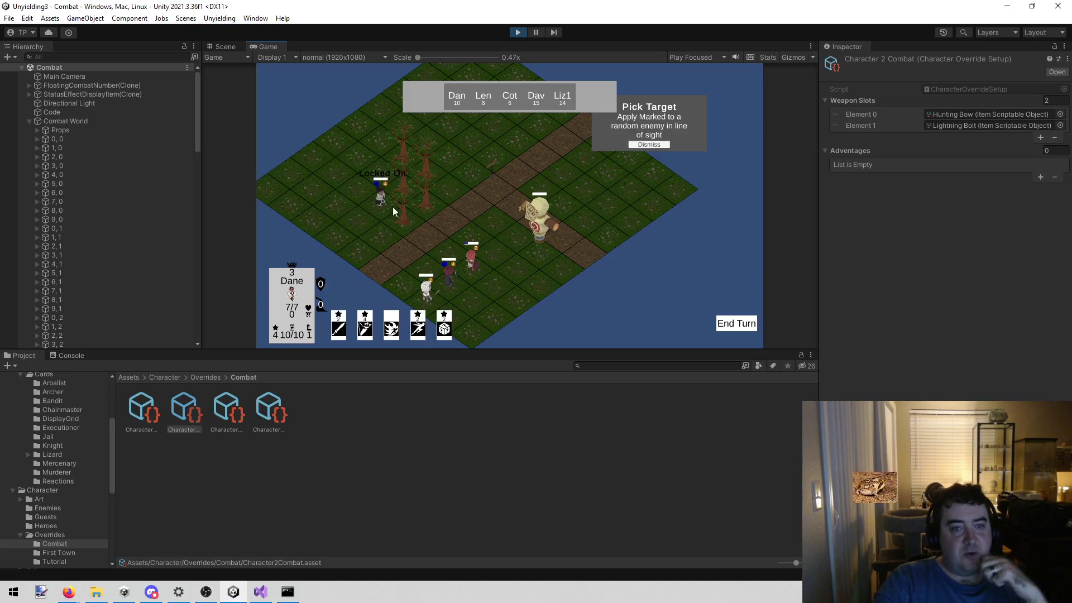
pyautogui.click(520, 32)
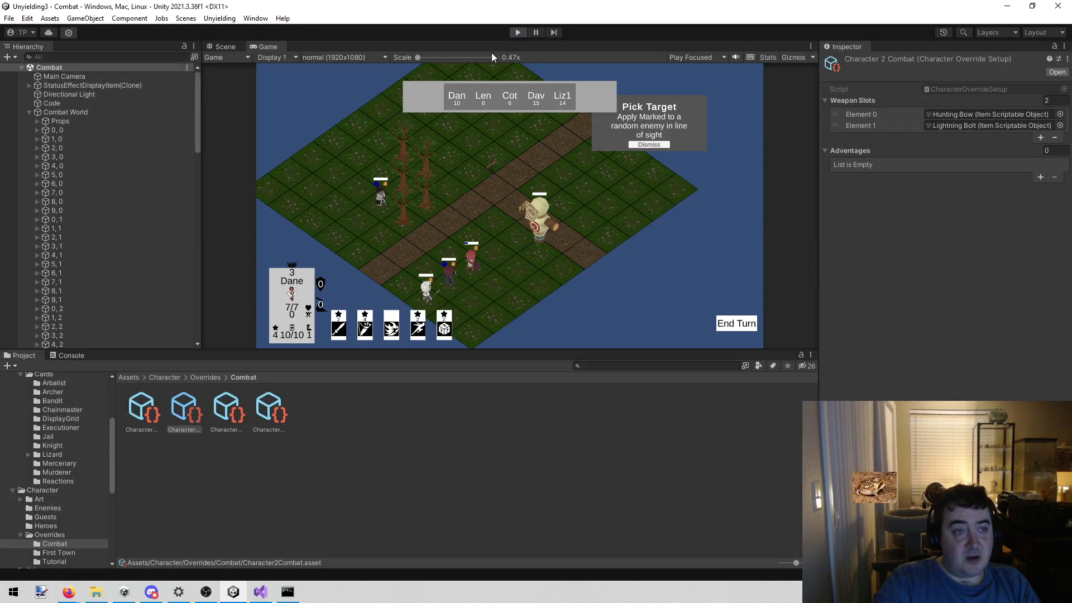
# Return to Visual Studio and bring up the Archer notes in todo.txt.
pyautogui.click(261, 592)
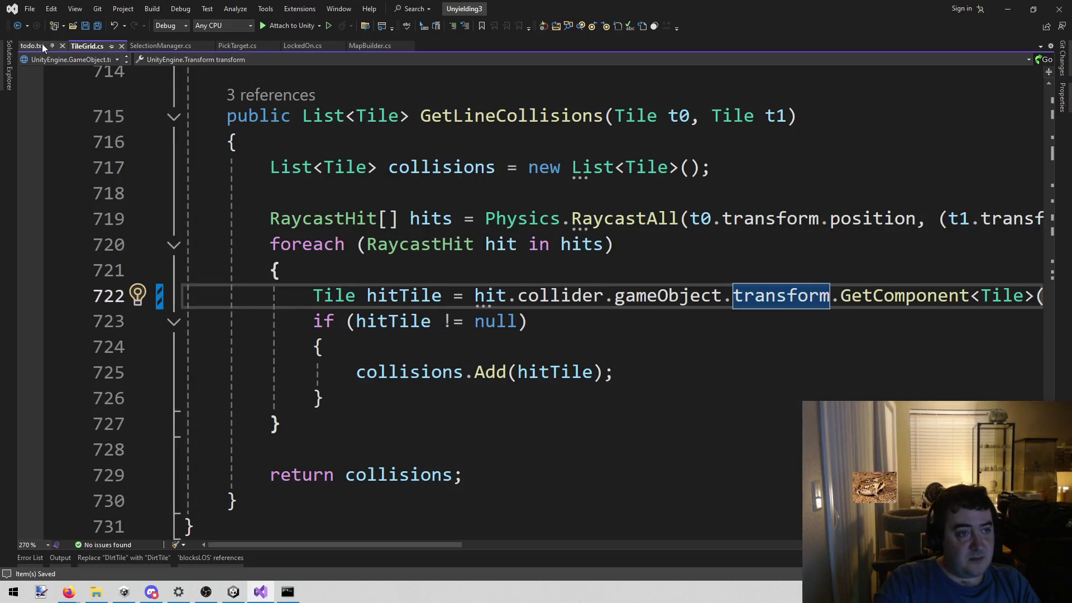
pyautogui.click(32, 46)
pyautogui.scroll(-5, 465, 439)
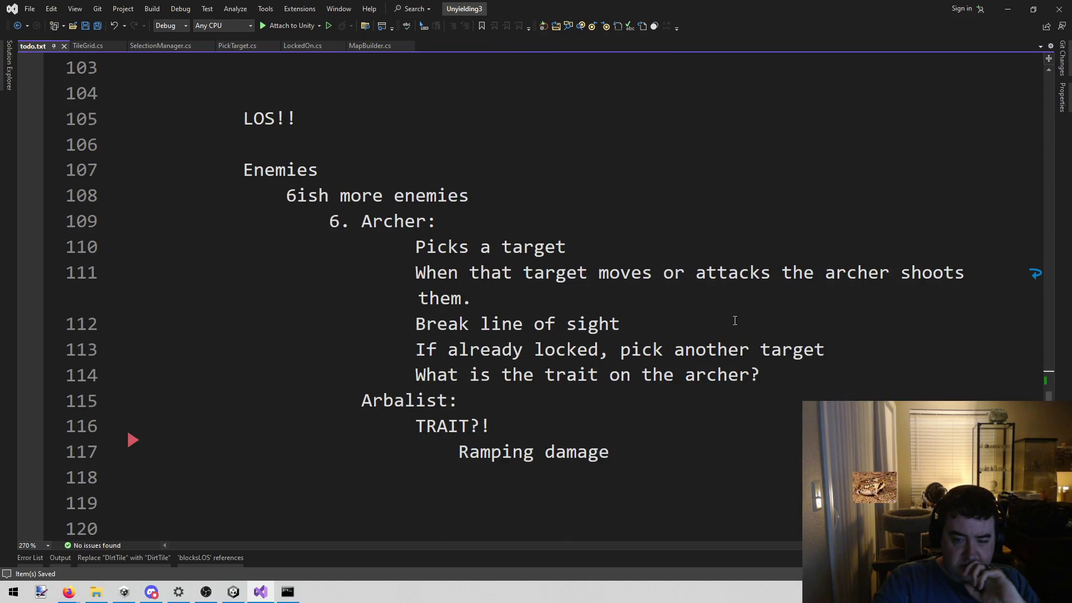
# Delete the Archer notes on lines 110–113, keeping only the archer-trait question.
pyautogui.moveTo(836, 346)
pyautogui.mouseDown()
pyautogui.moveTo(190, 247)
pyautogui.moveTo(145, 256)
pyautogui.mouseUp()
pyautogui.press('BackSpace')
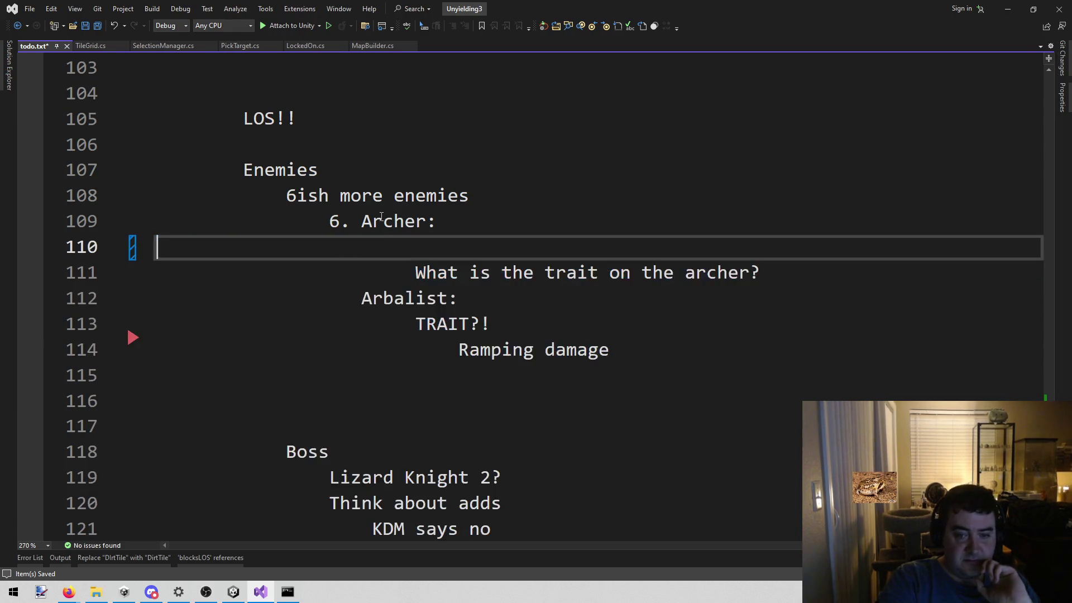
pyautogui.press('BackSpace')
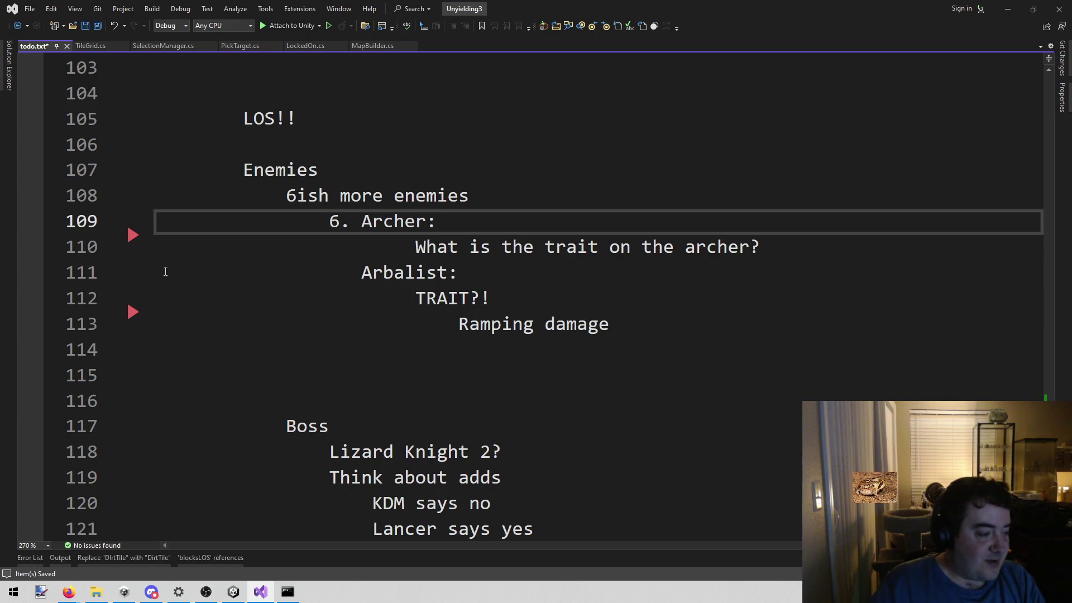
pyautogui.hotkey('alt', 'Tab')
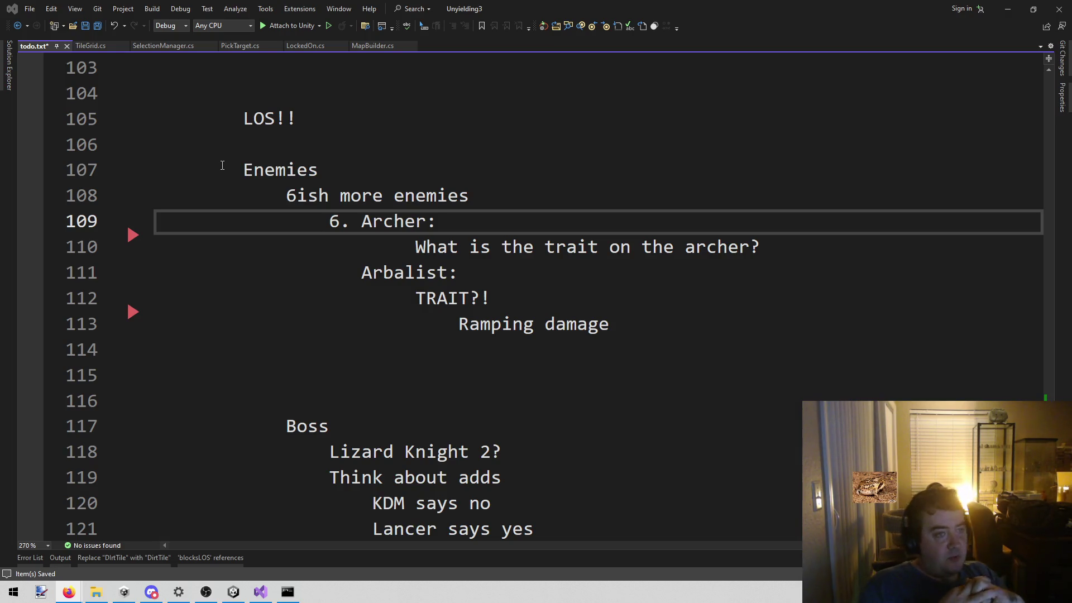
# Save todo.txt with the updated Archer trait question and Arbalist 'Ramping damage' notes.
pyautogui.hotkey('ctrl', 's')
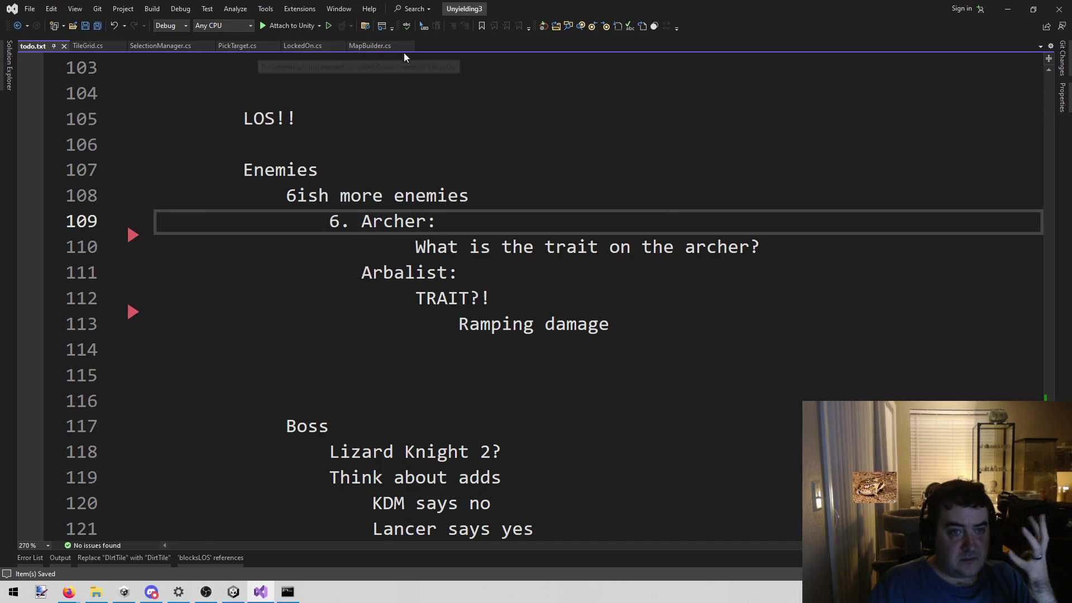
pyautogui.click(480, 169)
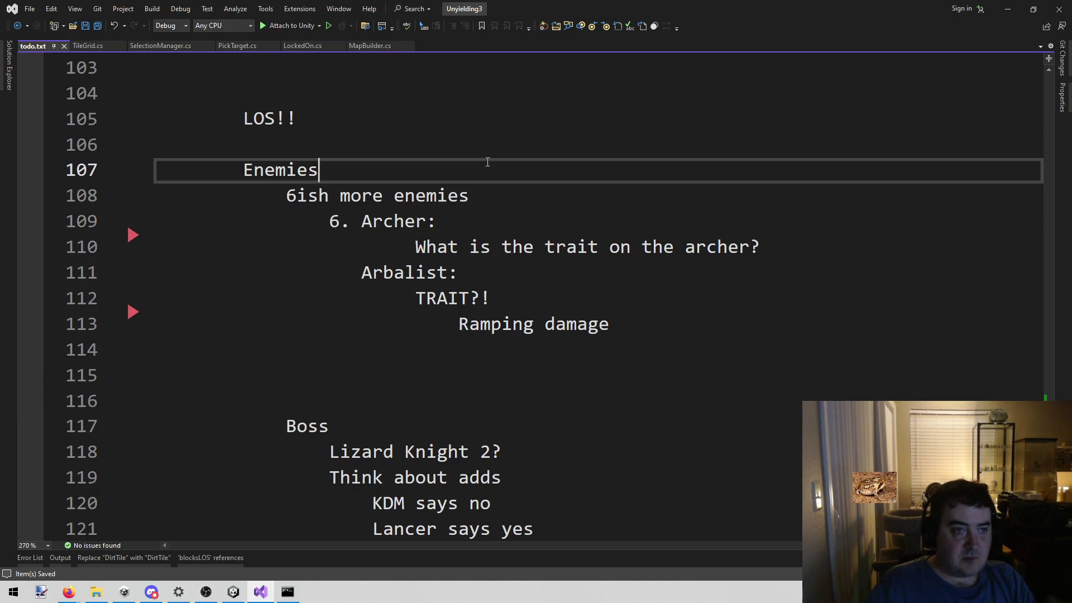
# Open ActionController.cs with Alt+Shift+O and find 'line' to reach the Line AoE raycast loop.
pyautogui.hotkey('alt', 'shift', 'o')
pyautogui.write('action')
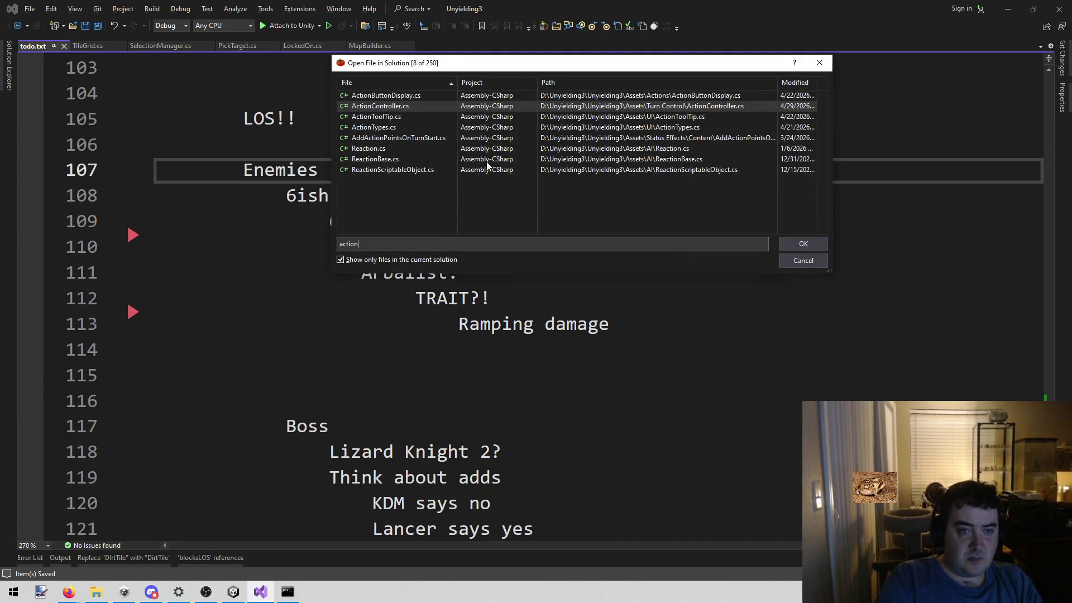
pyautogui.press('Return')
pyautogui.hotkey('ctrl', 'f')
pyautogui.write('line')
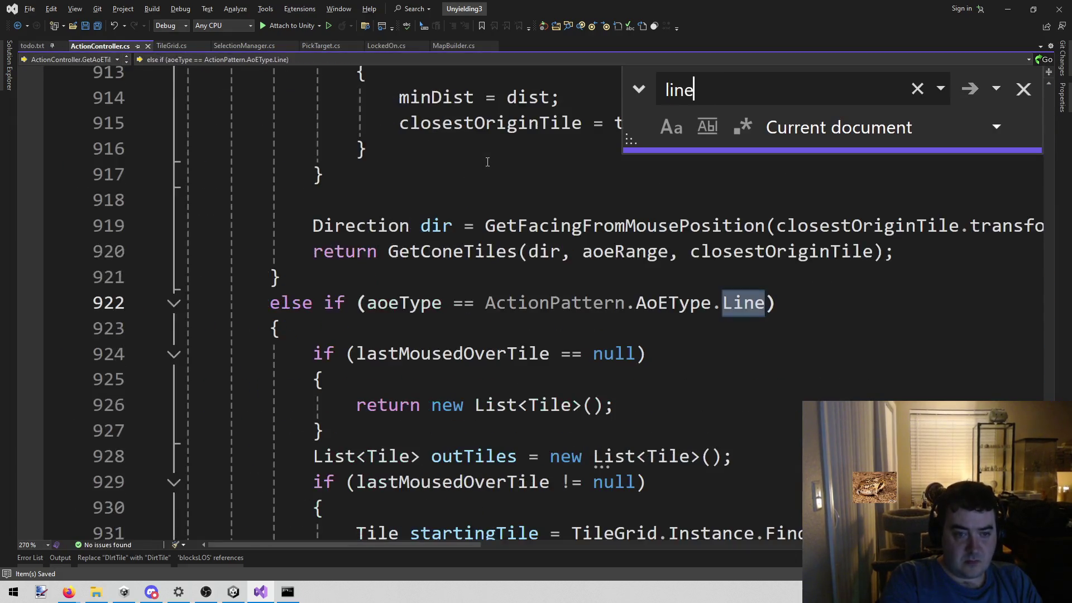
pyautogui.scroll(-2, 492, 240)
pyautogui.scroll(-2, 493, 240)
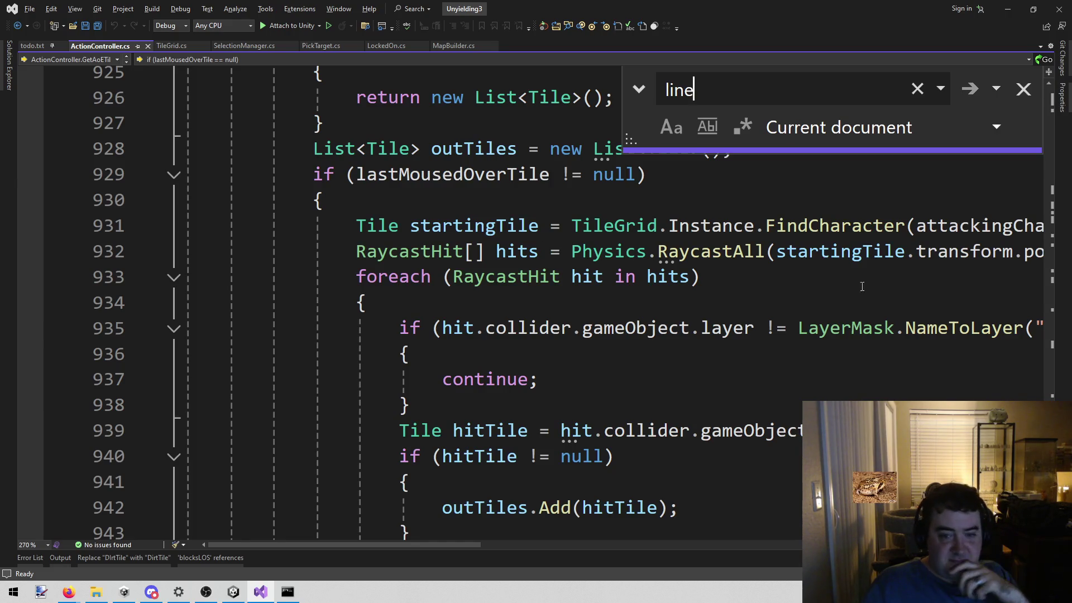
# Close the search and check the braces of the loop's continue block.
pyautogui.click(1023, 89)
pyautogui.click(495, 385)
pyautogui.click(435, 412)
pyautogui.click(427, 356)
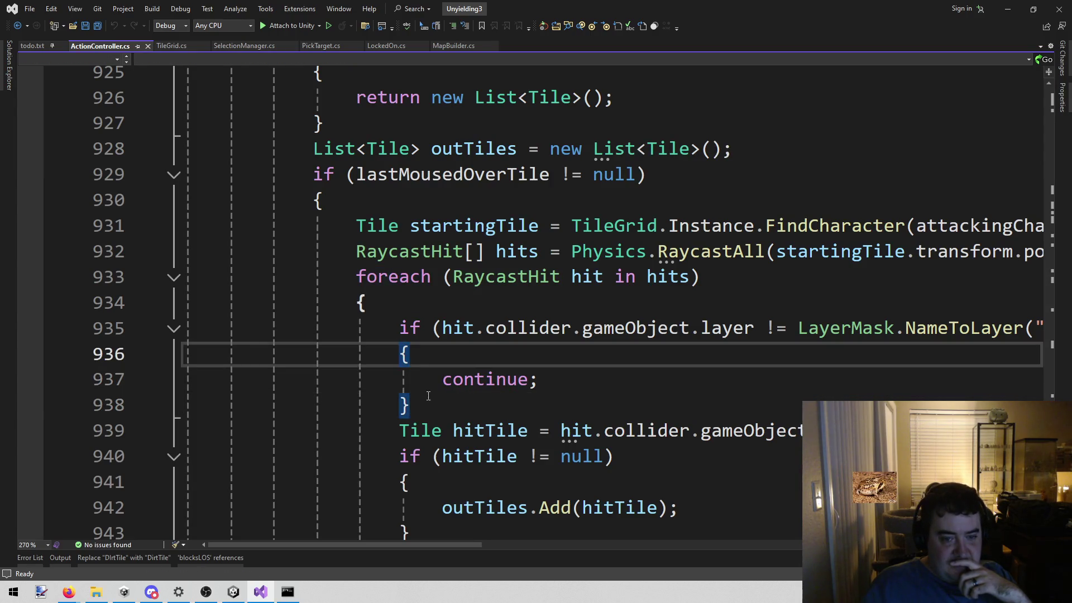
pyautogui.click(435, 412)
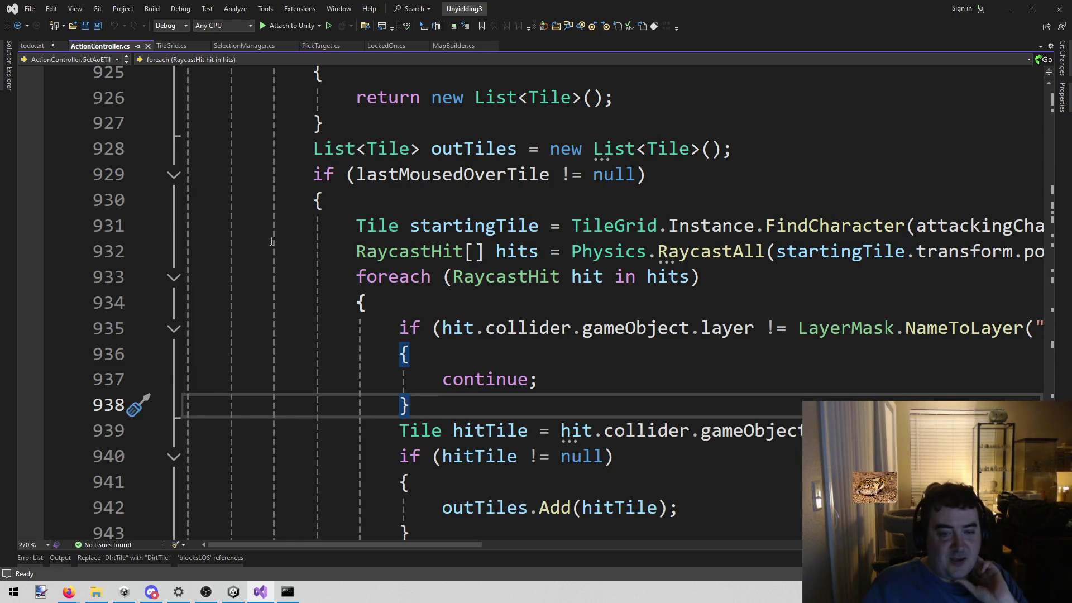
pyautogui.hotkey('alt', 'Tab')
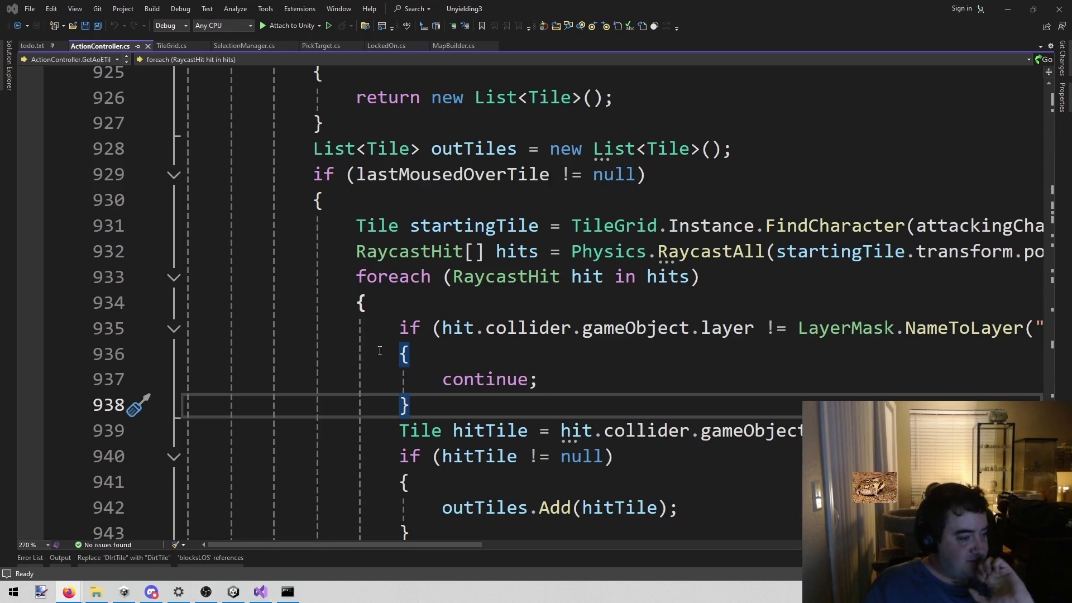
pyautogui.hotkey('alt', 'Tab')
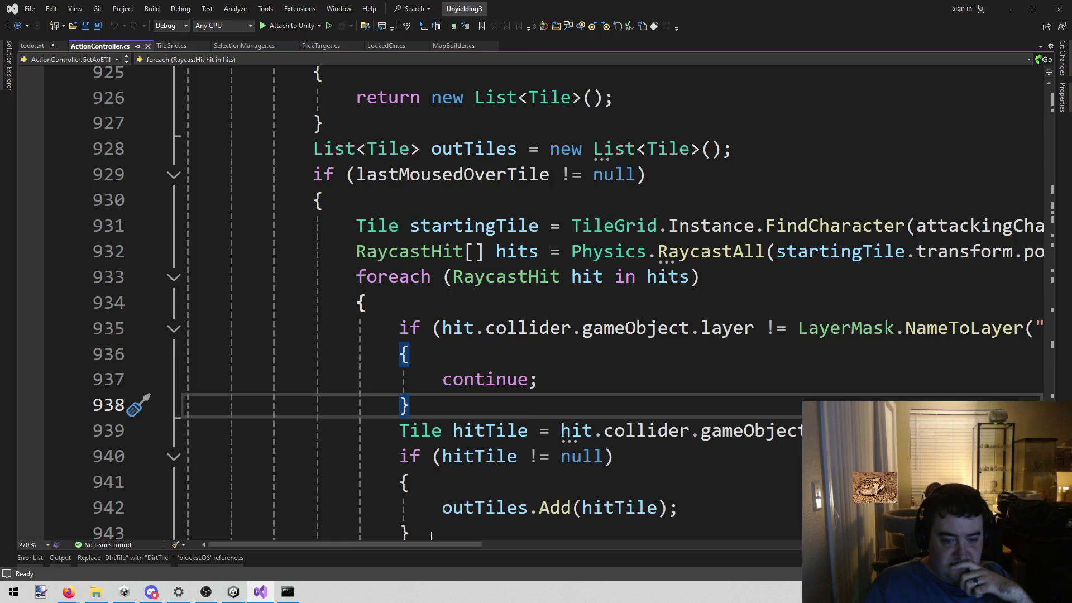
# Review the surrounding Line branch code, highlighting every use of outTiles.
pyautogui.moveTo(418, 544)
pyautogui.mouseDown()
pyautogui.moveTo(572, 537)
pyautogui.moveTo(466, 543)
pyautogui.mouseUp()
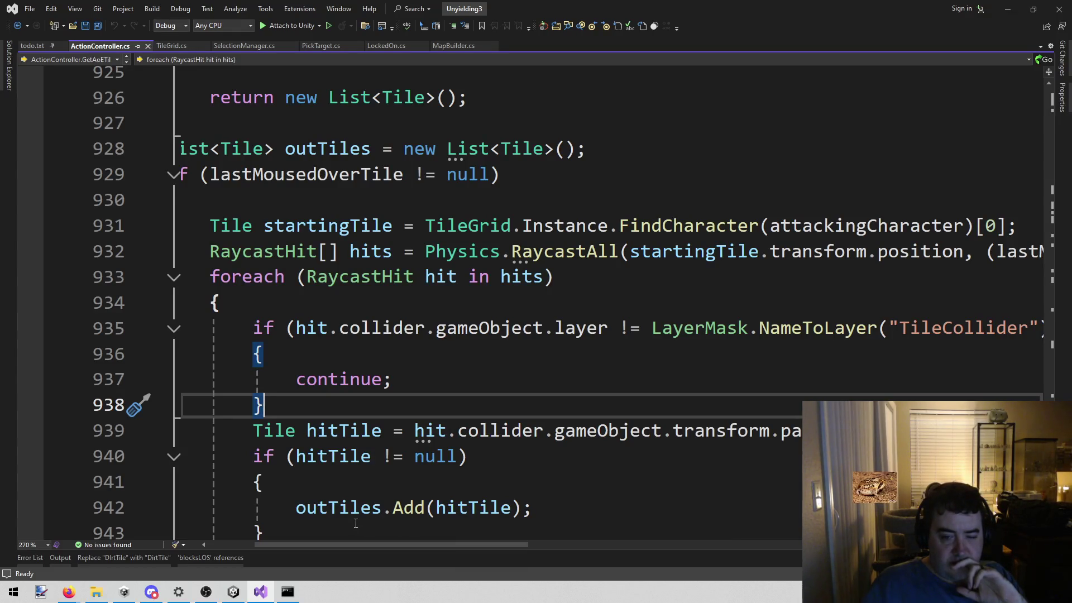
pyautogui.scroll(-2, 527, 418)
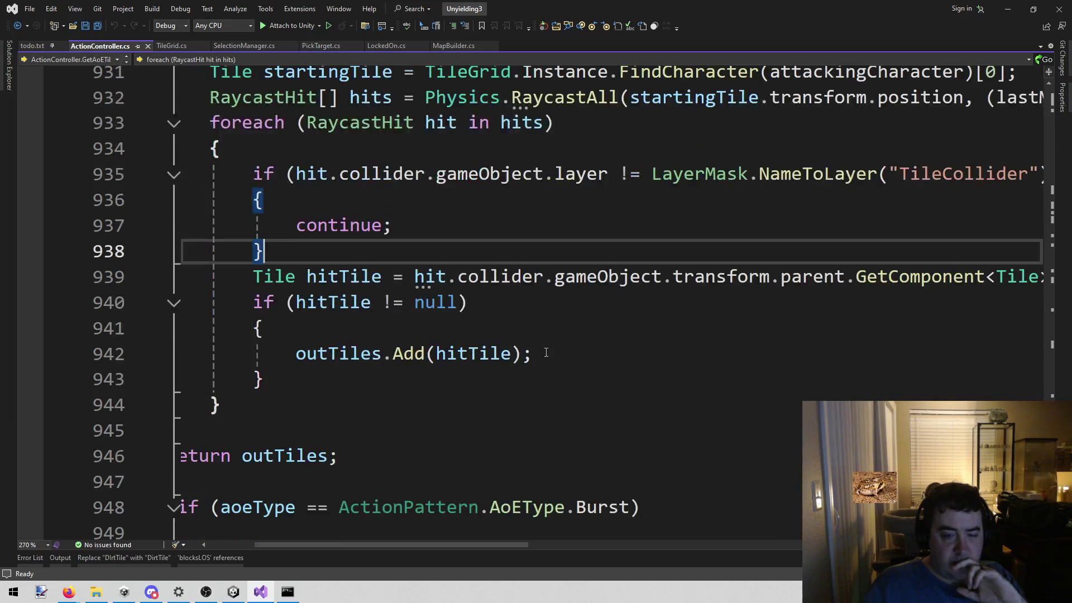
pyautogui.scroll(1, 527, 421)
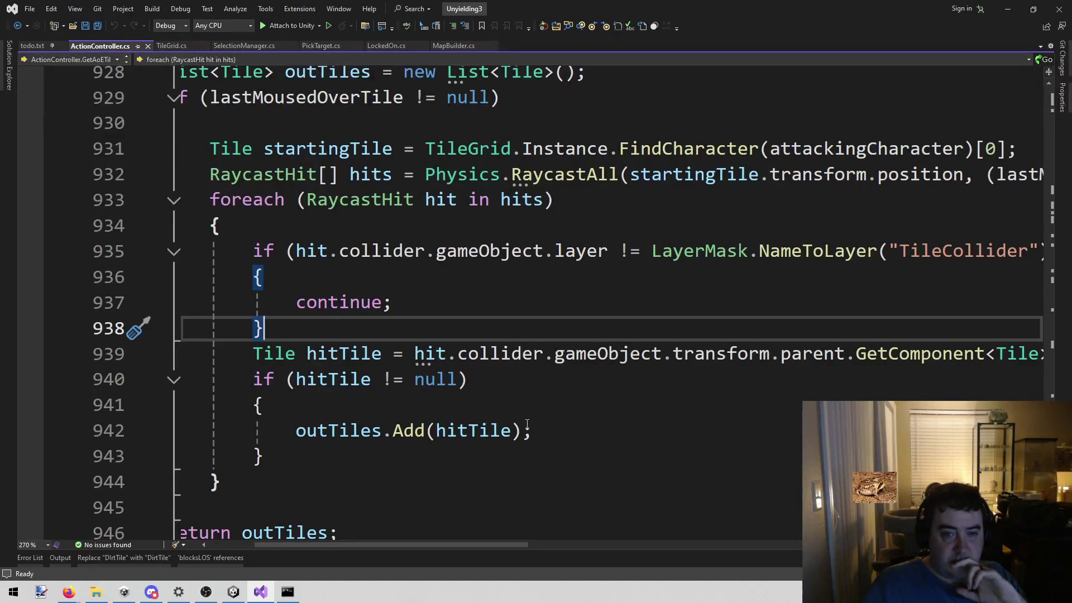
pyautogui.scroll(2, 544, 506)
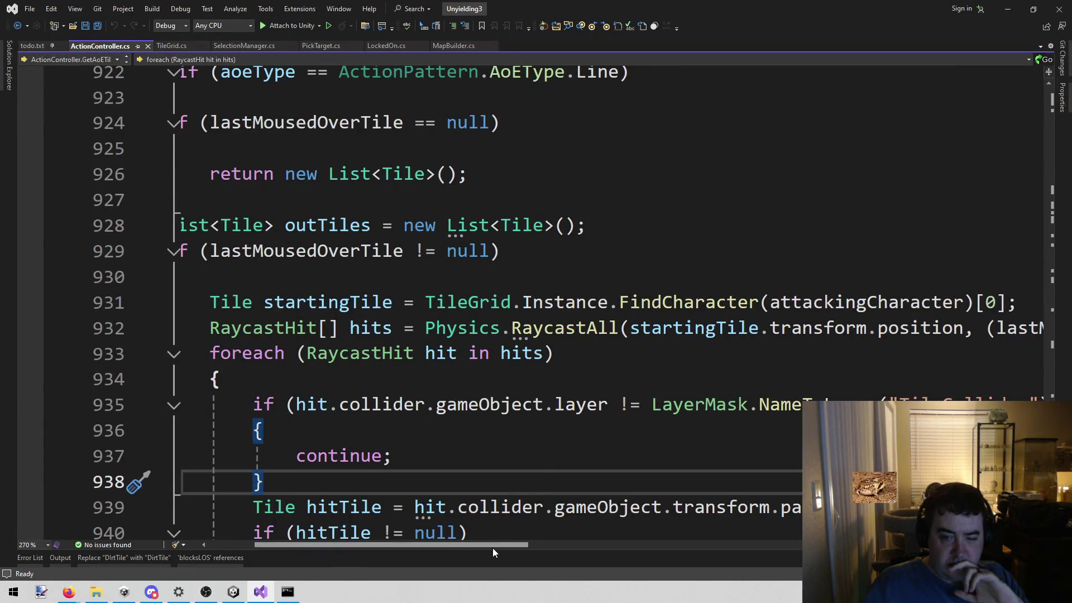
pyautogui.moveTo(478, 547)
pyautogui.mouseDown()
pyautogui.moveTo(808, 548)
pyautogui.moveTo(796, 564)
pyautogui.moveTo(697, 568)
pyautogui.moveTo(432, 555)
pyautogui.mouseUp()
pyautogui.scroll(-2, 598, 353)
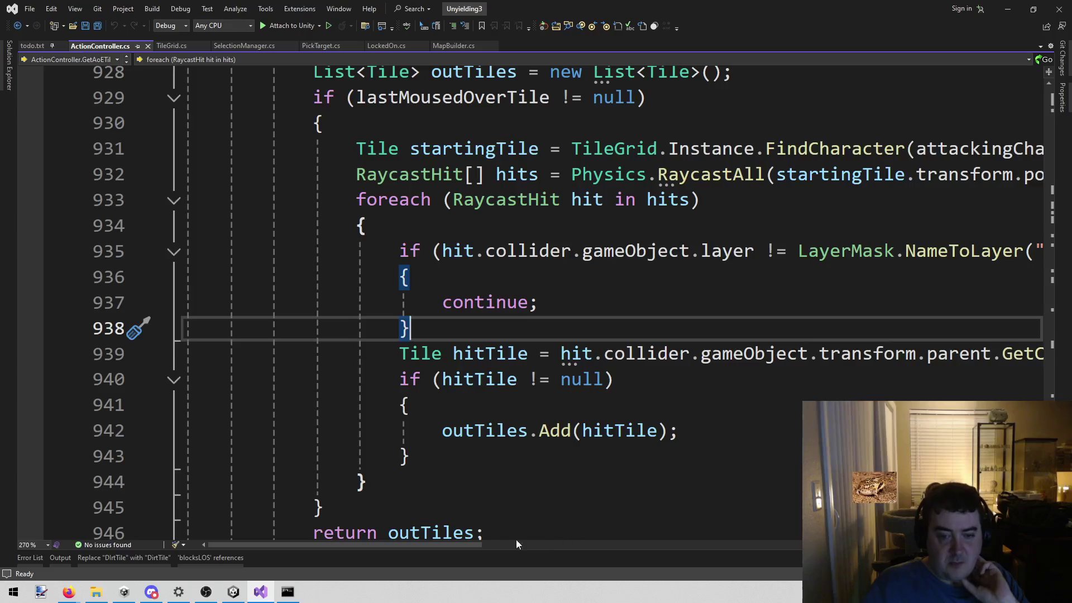
pyautogui.scroll(-1, 489, 512)
pyautogui.scroll(2, 565, 280)
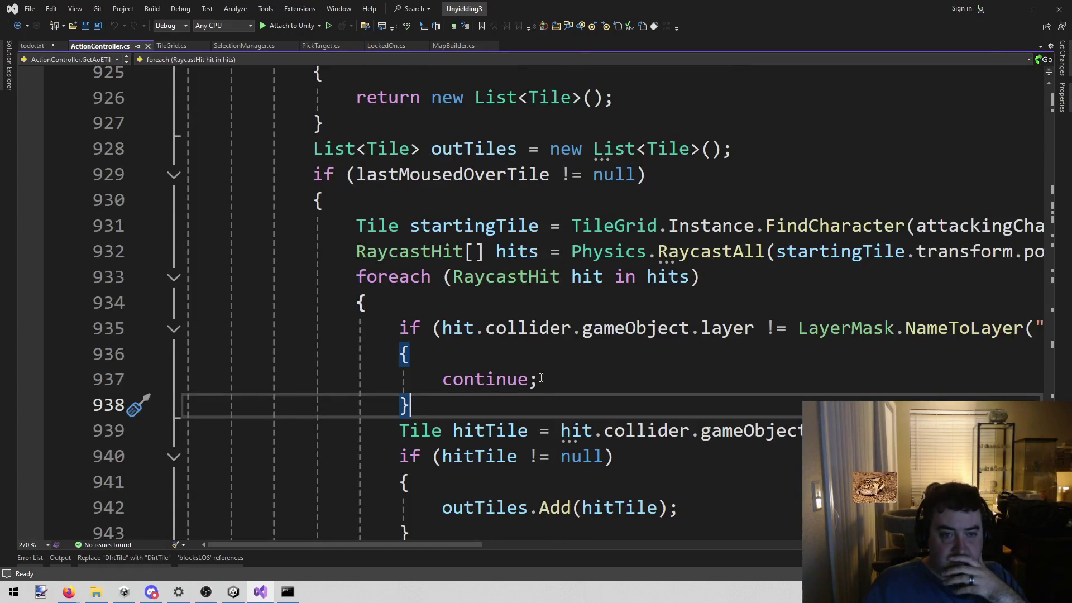
pyautogui.scroll(-1, 532, 370)
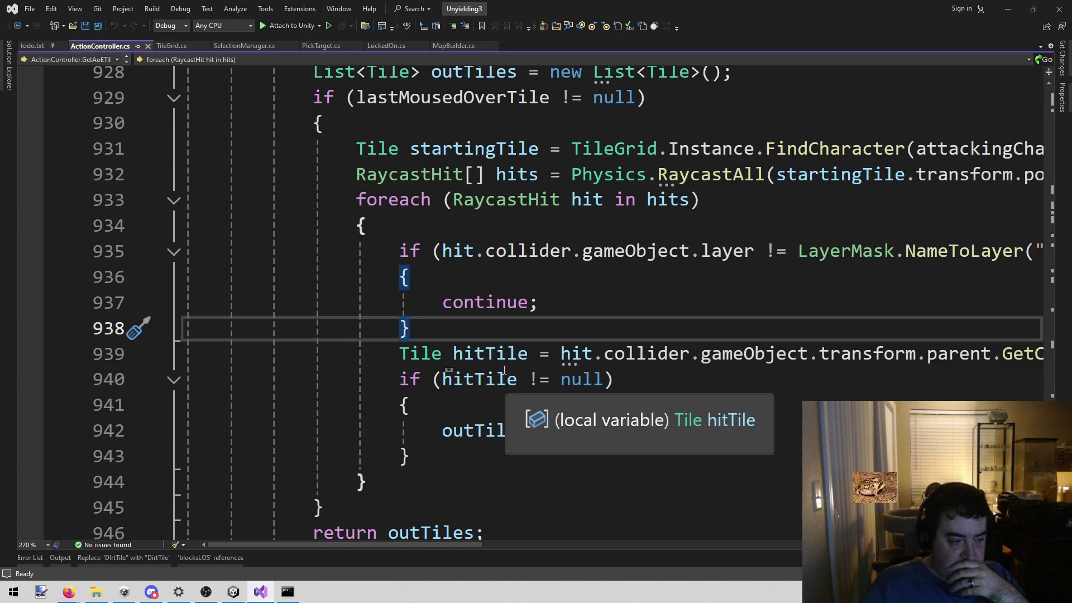
pyautogui.scroll(1, 489, 295)
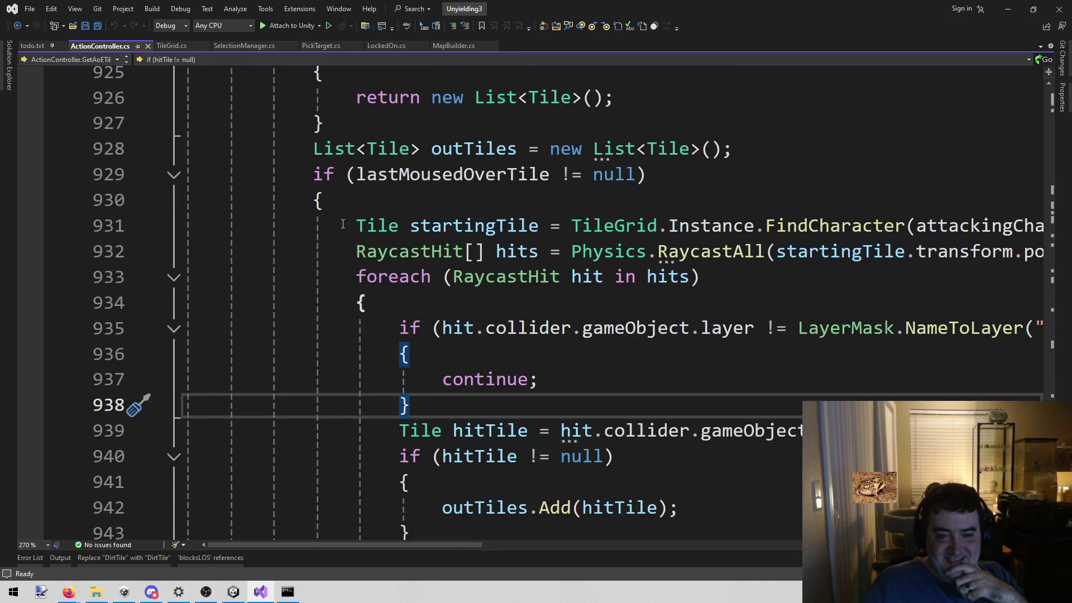
pyautogui.scroll(-1, 343, 262)
pyautogui.scroll(2, 495, 260)
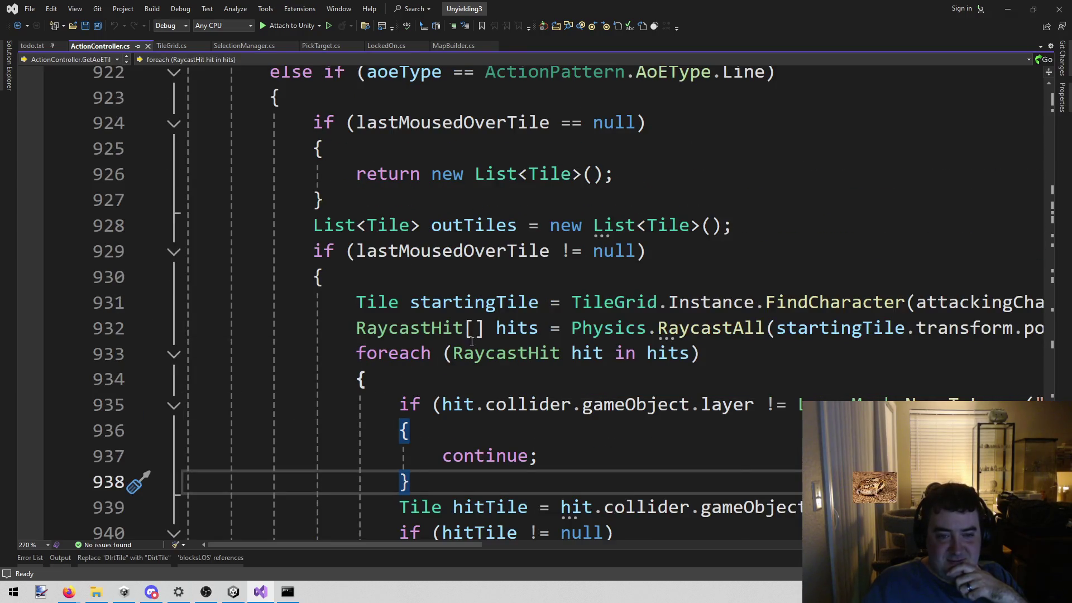
pyautogui.click(484, 226)
pyautogui.scroll(-2, 642, 363)
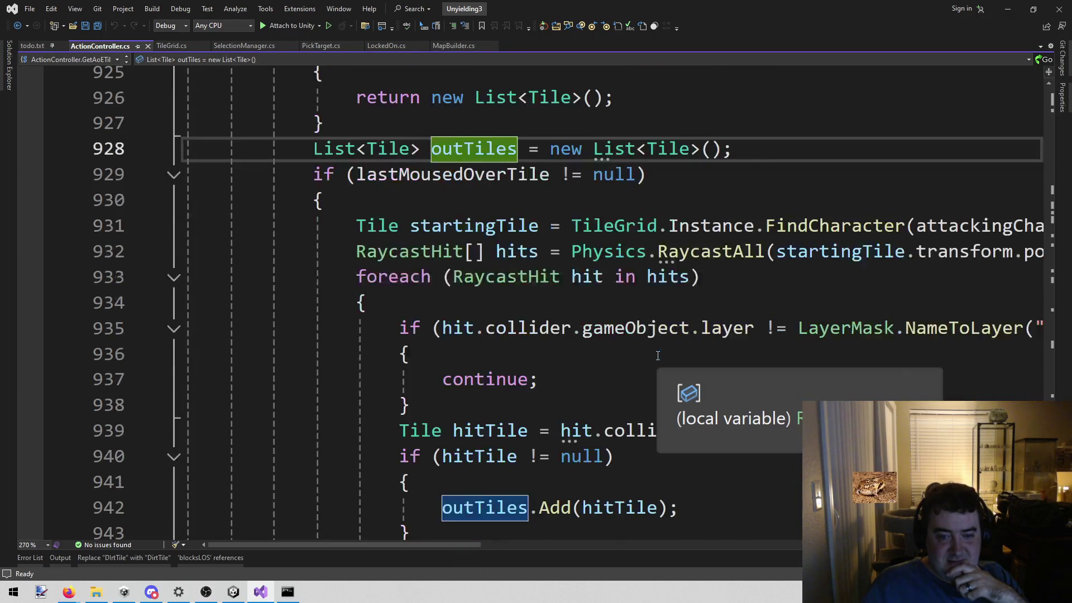
pyautogui.scroll(1, 623, 346)
# Comment out the old raycast loop on lines 931–944 with Ctrl+K, Ctrl+C.
pyautogui.moveTo(356, 231)
pyautogui.mouseDown()
pyautogui.moveTo(404, 276)
pyautogui.moveTo(441, 430)
pyautogui.moveTo(436, 482)
pyautogui.mouseUp()
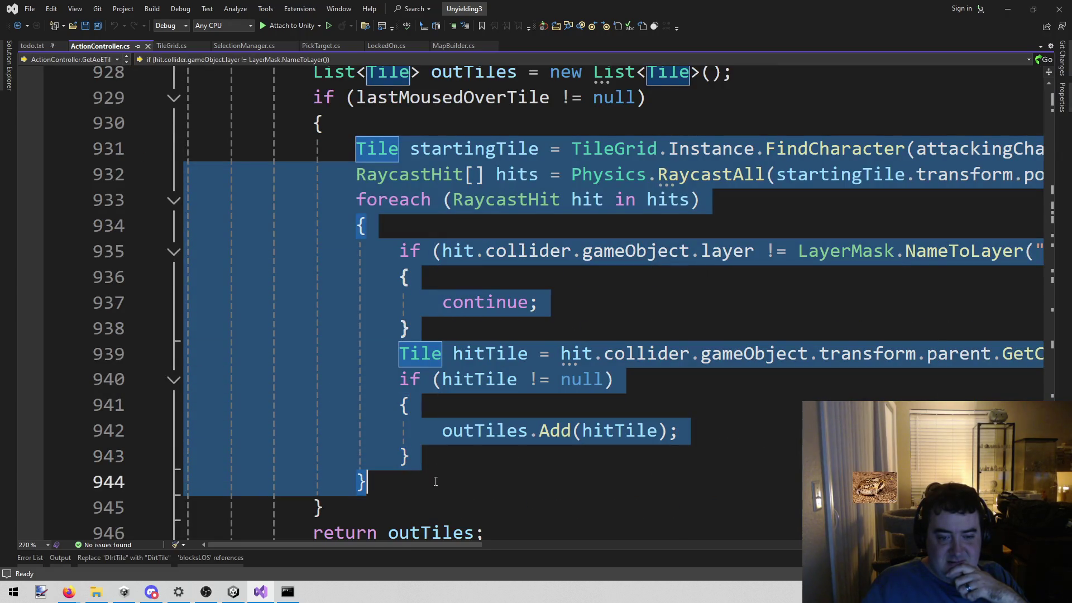
pyautogui.hotkey('ctrl', 'k')
pyautogui.hotkey('ctrl', 'c')
pyautogui.scroll(2, 433, 462)
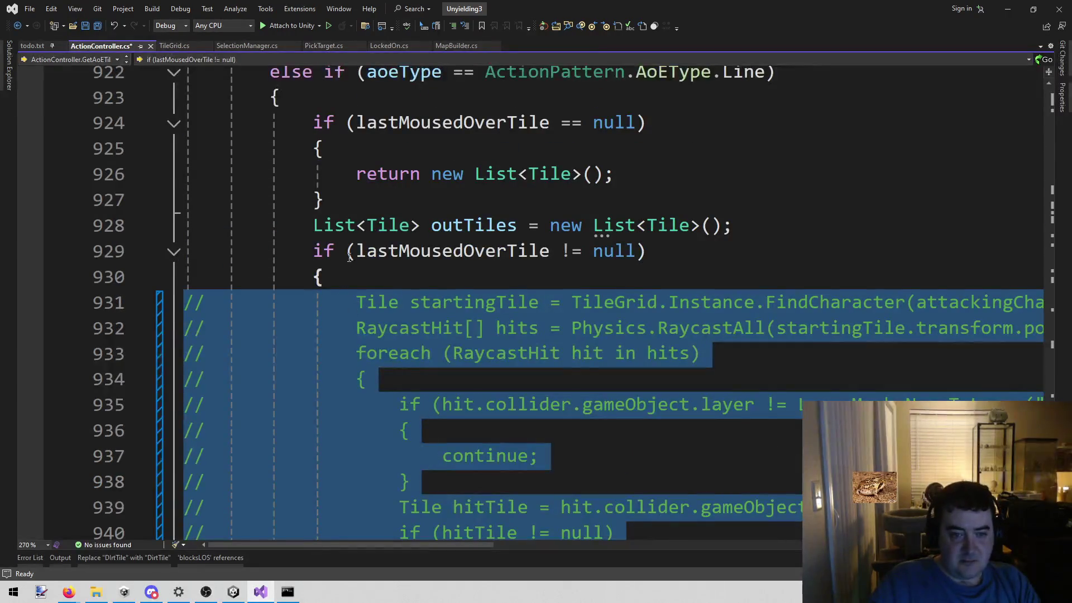
# Add a new line 931 holding the GetLineCollisions name copied from TileGrid.cs.
pyautogui.click(492, 279)
pyautogui.press('Return')
pyautogui.hotkey('ctrl', 's')
pyautogui.click(172, 45)
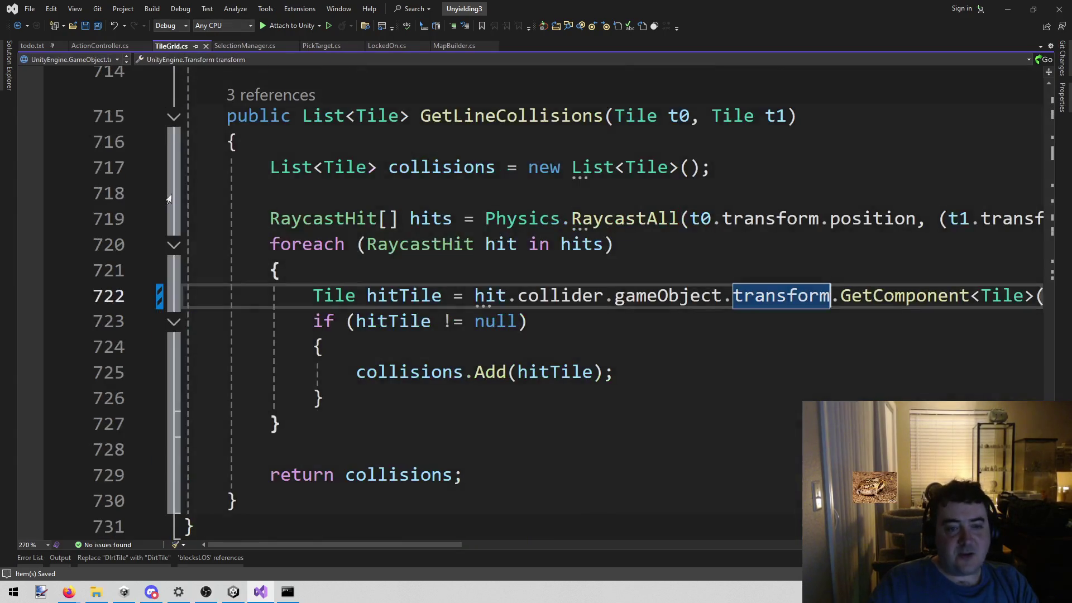
pyautogui.scroll(-4, 438, 397)
pyautogui.scroll(4, 438, 397)
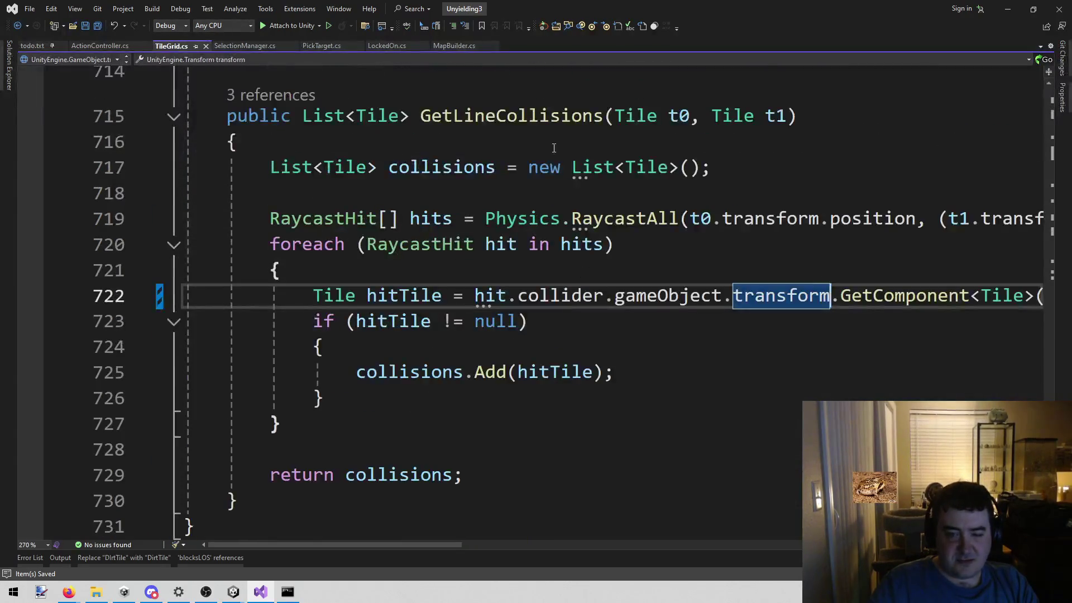
pyautogui.click(605, 116)
pyautogui.click(83, 49)
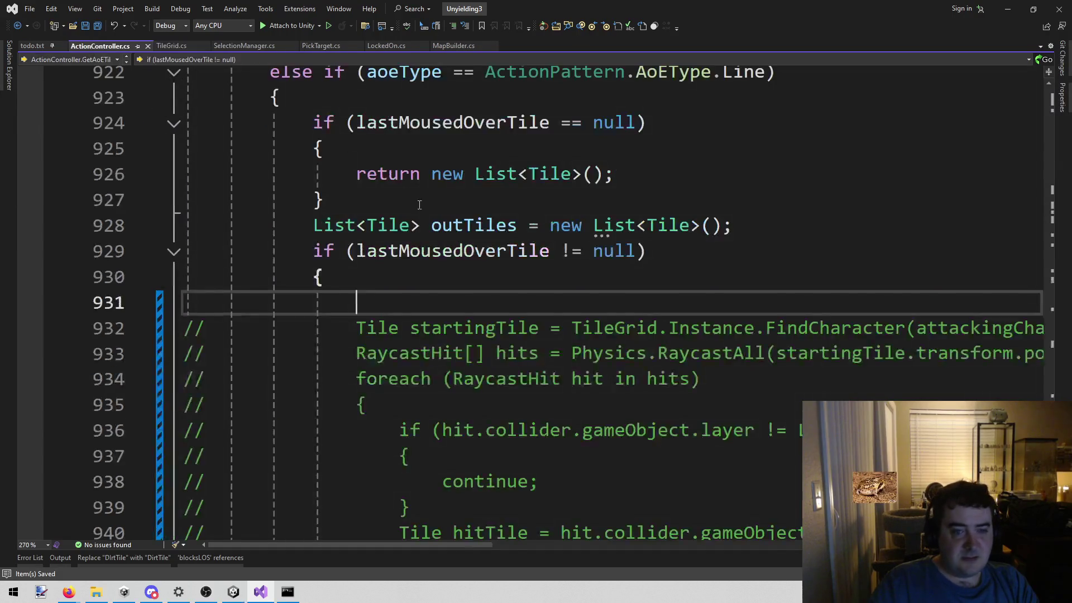
pyautogui.hotkey('ctrl', 'v')
pyautogui.write('(')
# Turn the new line into the statement outTiles = GetLineCollisions(...);.
pyautogui.press('Home')
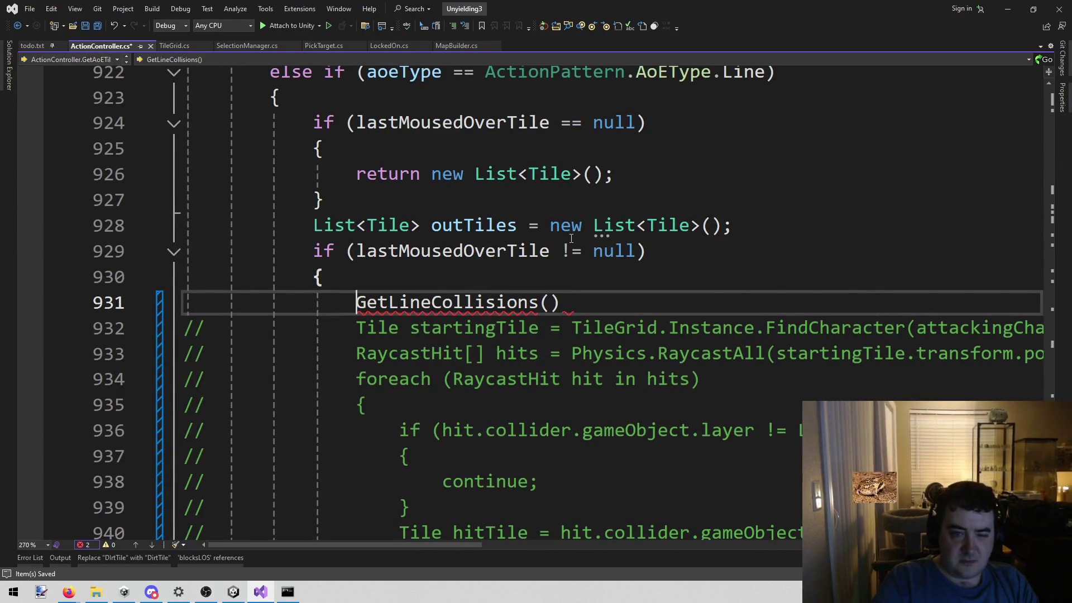
pyautogui.write('outt =')
pyautogui.press('End')
pyautogui.write(';')
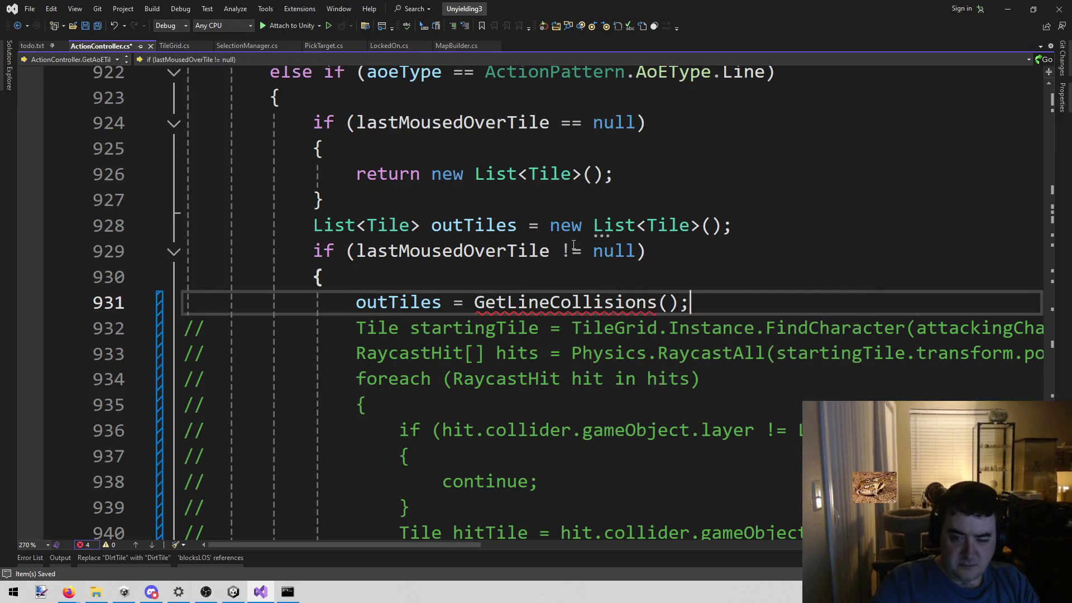
pyautogui.moveTo(483, 549)
pyautogui.mouseDown()
pyautogui.moveTo(538, 552)
pyautogui.moveTo(476, 552)
pyautogui.moveTo(510, 551)
pyautogui.mouseUp()
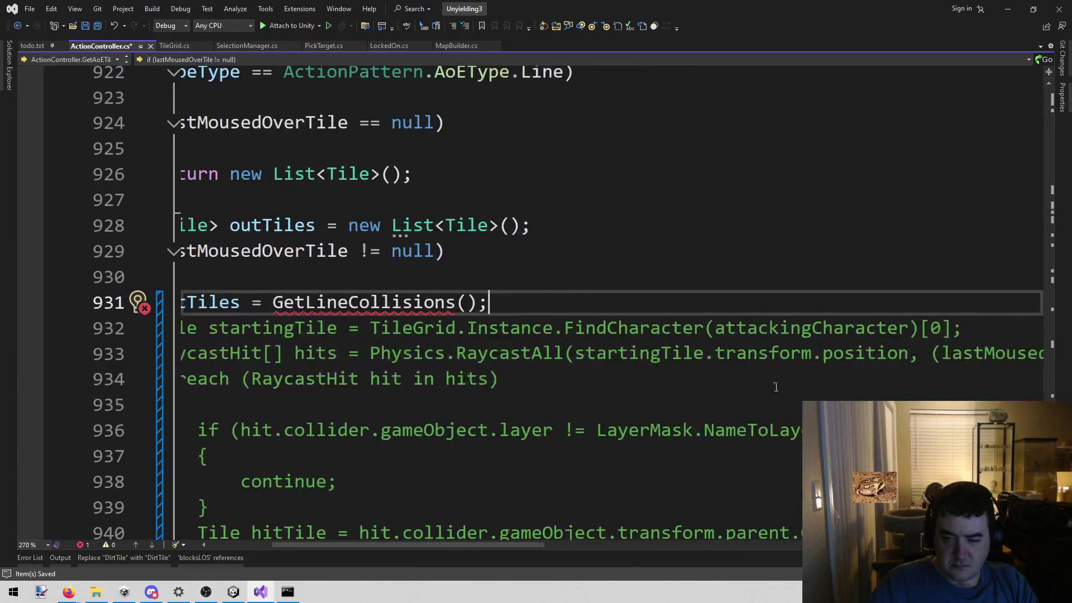
# Copy the startingTile declaration above the call and delete its duplicate commented line.
pyautogui.moveTo(976, 322); pyautogui.dragTo(358, 331)
pyautogui.hotkey('ctrl', 'c')
pyautogui.click(402, 277)
pyautogui.press('Return')
pyautogui.hotkey('ctrl', 'v')
pyautogui.press('Down')
pyautogui.press('Down')
pyautogui.hotkey('ctrl', 'k')
pyautogui.hotkey('ctrl', 'c')
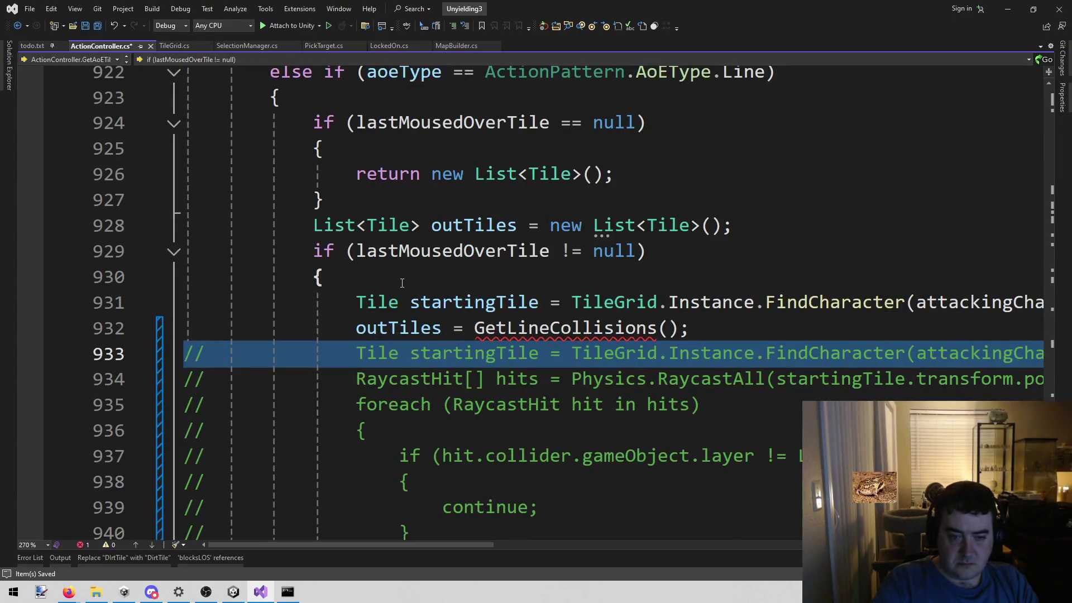
pyautogui.press('Delete')
# Pass startingTile and lastMousedOverTile as the two arguments of GetLineCollisions.
pyautogui.doubleClick(441, 303)
pyautogui.hotkey('ctrl', 'c')
pyautogui.click(669, 328)
pyautogui.hotkey('ctrl', 'v')
pyautogui.write(',')
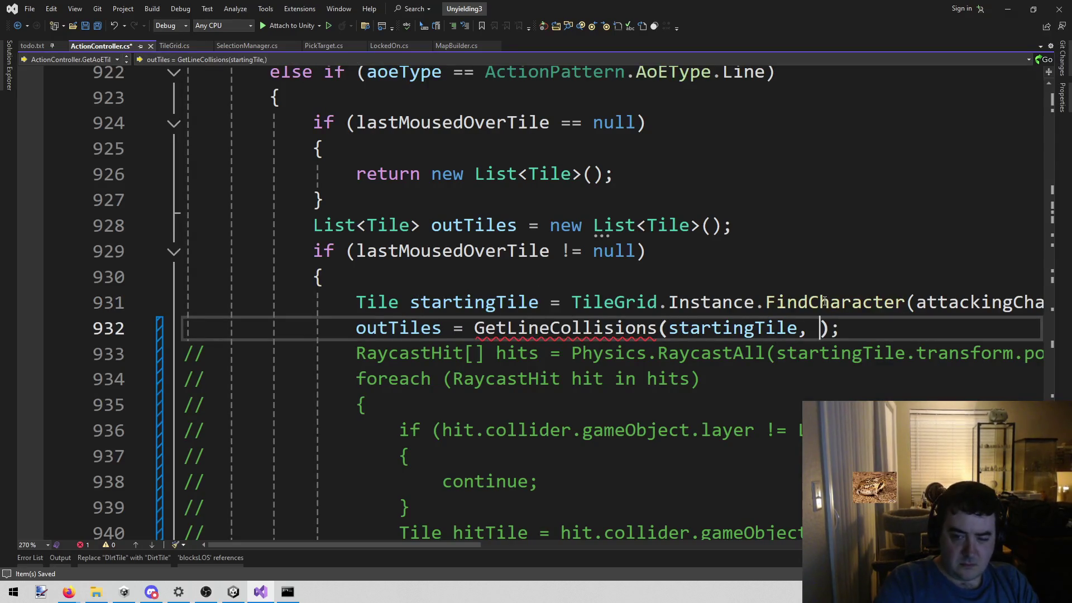
pyautogui.moveTo(469, 543); pyautogui.dragTo(605, 554)
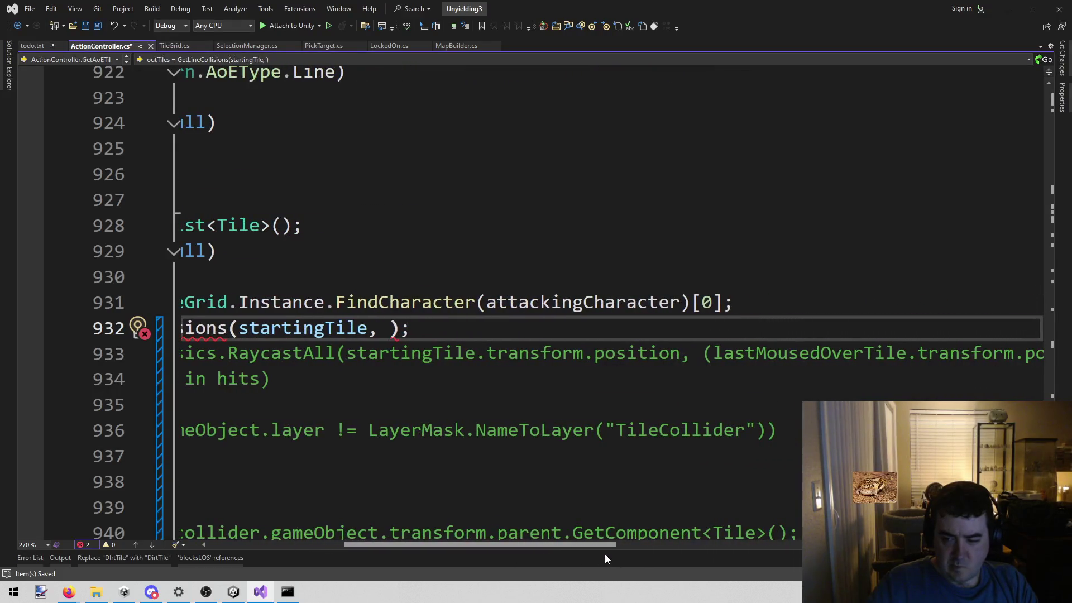
pyautogui.doubleClick(770, 354)
pyautogui.hotkey('ctrl', 'c')
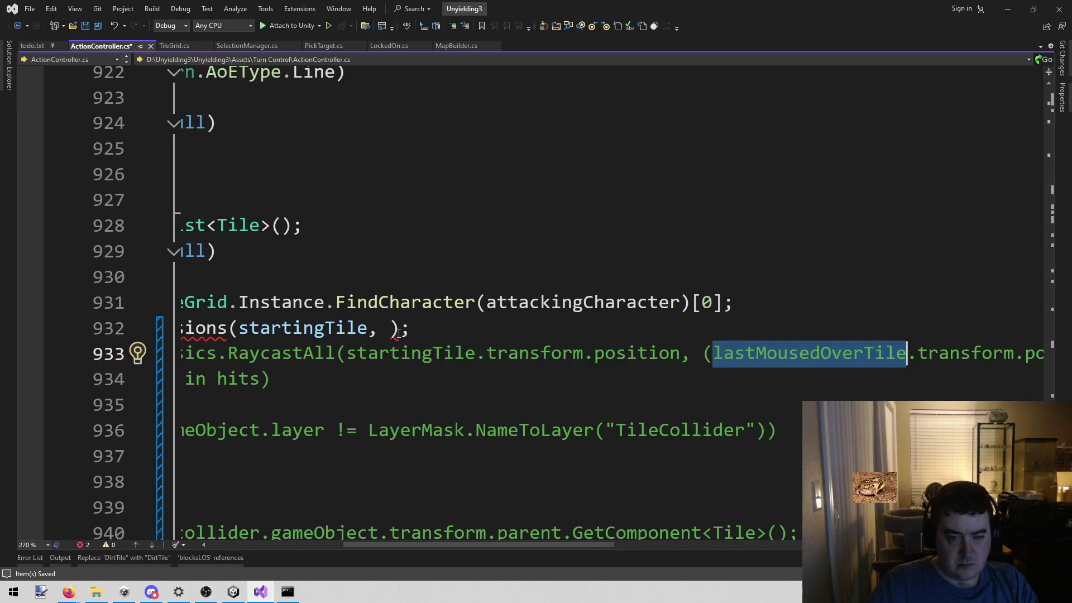
pyautogui.click(390, 329)
pyautogui.hotkey('ctrl', 'v')
pyautogui.moveTo(444, 547); pyautogui.dragTo(320, 545)
# Prefix the call with TileGrid.Instance., correcting the mistyped Instantiate.
pyautogui.click(433, 328)
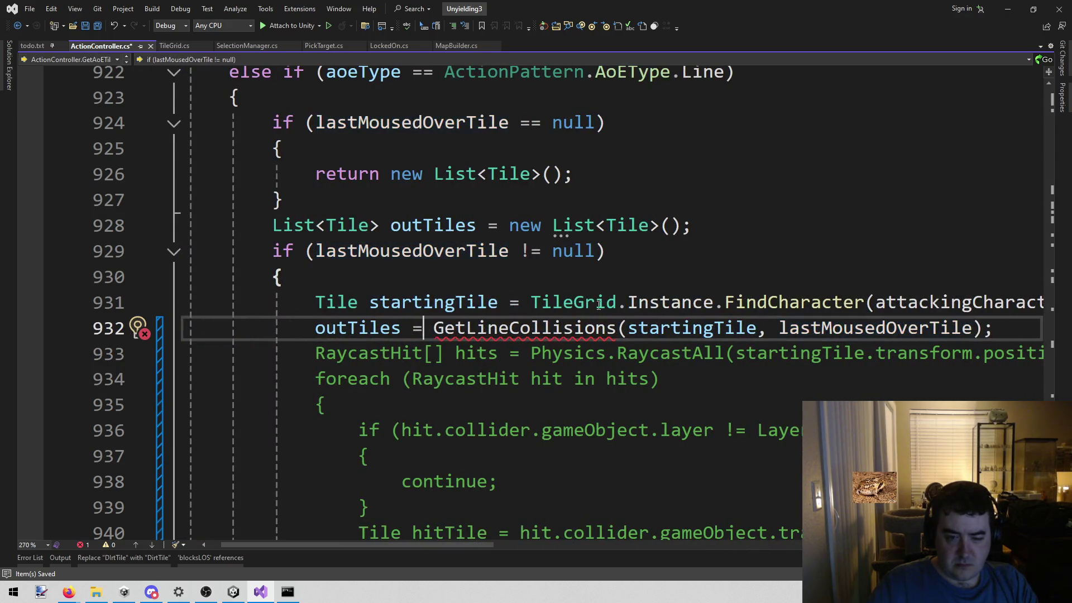
pyautogui.write('TileGrid.')
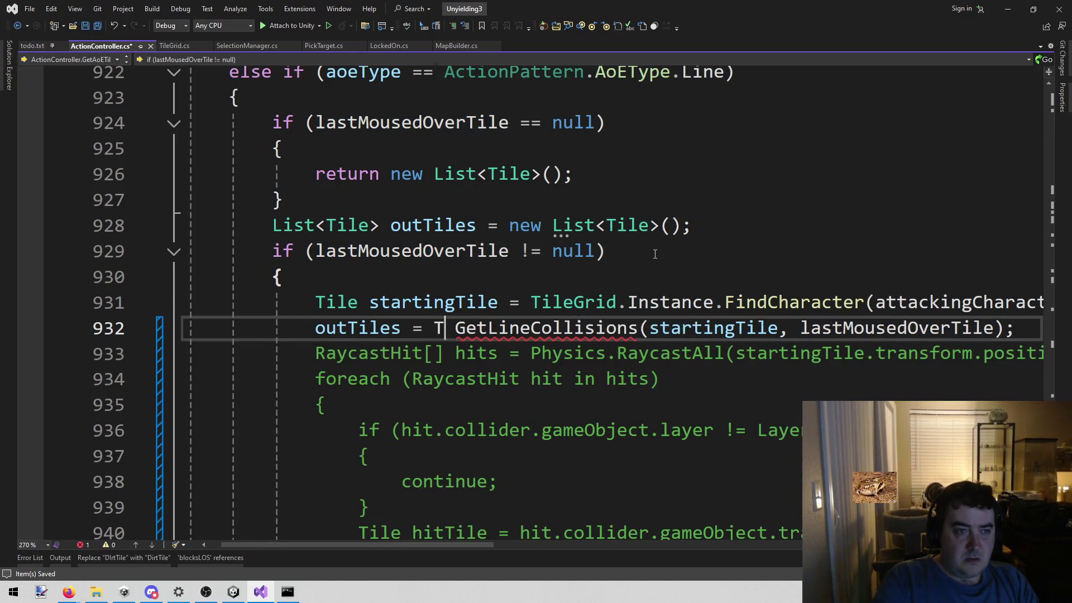
pyautogui.write('Instantiate.')
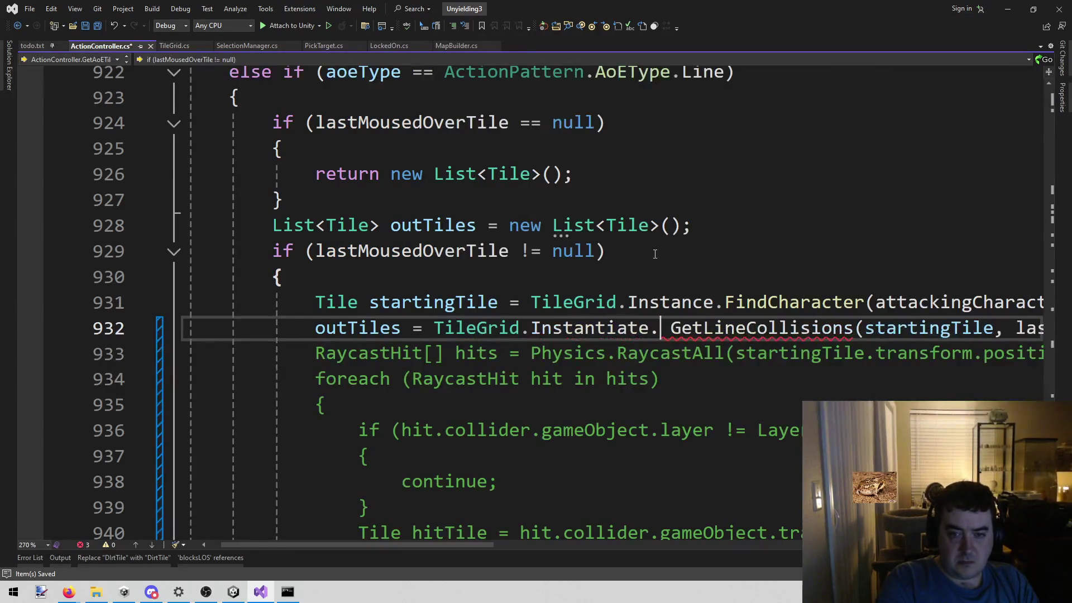
pyautogui.press('Delete')
pyautogui.hotkey('ctrl', 'shift', 'Left')
pyautogui.press('BackSpace')
pyautogui.write('in')
pyautogui.press('Up')
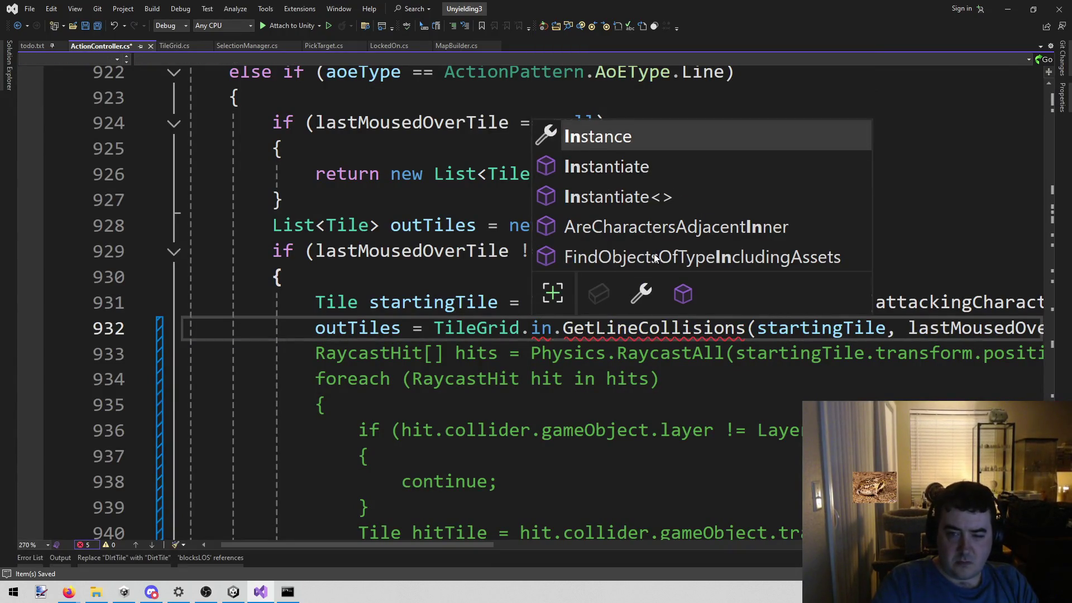
pyautogui.press('Tab')
pyautogui.moveTo(368, 545)
pyautogui.mouseDown()
pyautogui.moveTo(621, 544)
pyautogui.moveTo(341, 552)
pyautogui.mouseUp()
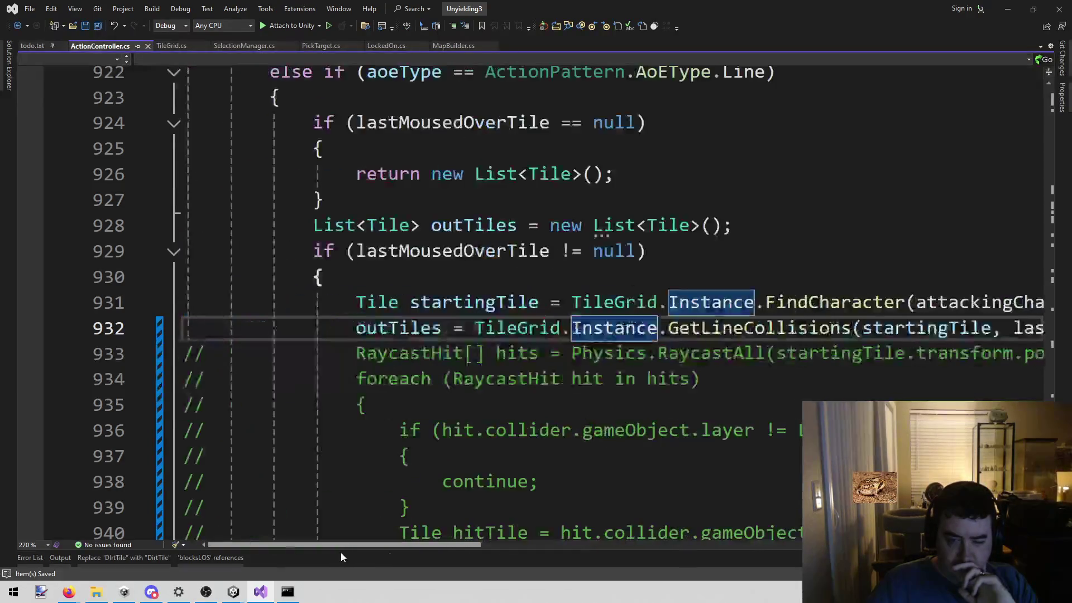
# Delete the commented-out old raycast loop and save ActionController.cs.
pyautogui.scroll(-3, 624, 336)
pyautogui.moveTo(364, 429)
pyautogui.mouseDown()
pyautogui.moveTo(224, 380)
pyautogui.moveTo(185, 304)
pyautogui.moveTo(160, 289)
pyautogui.mouseUp()
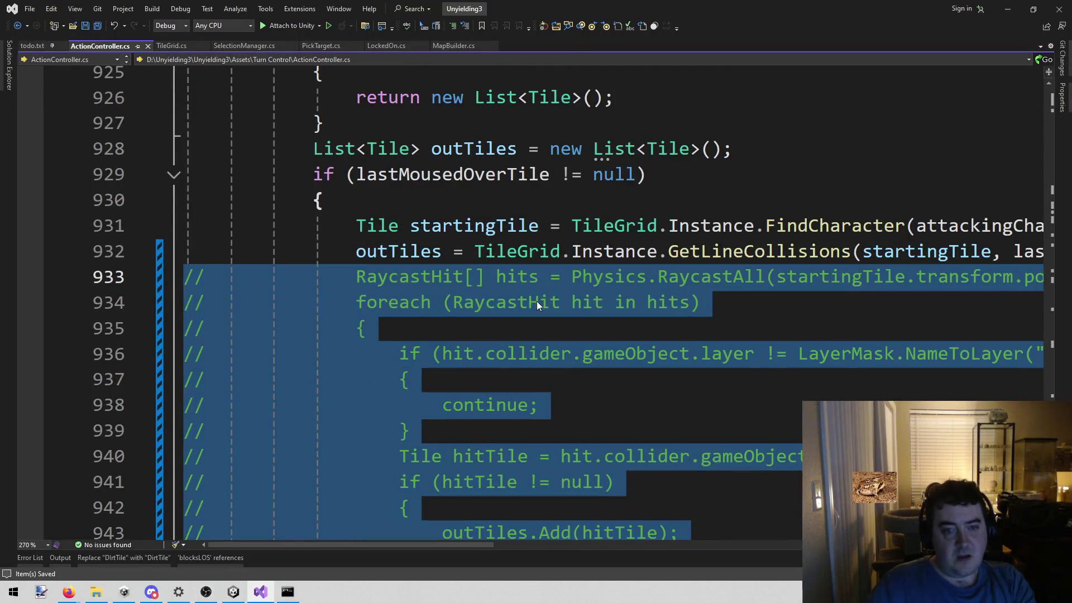
pyautogui.press('BackSpace')
pyautogui.press('BackSpace')
pyautogui.hotkey('ctrl', 's')
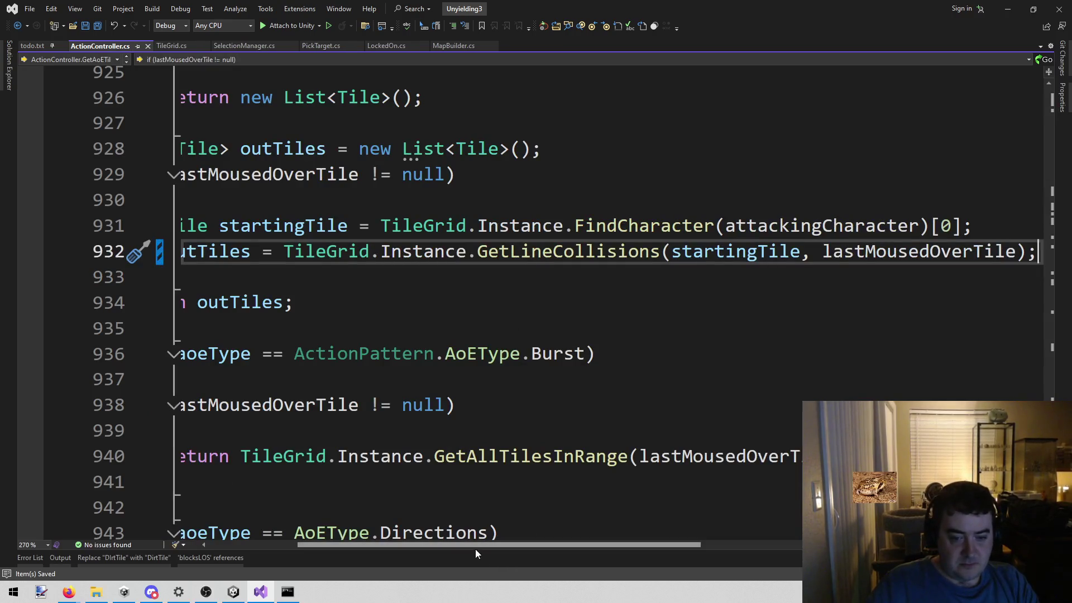
pyautogui.moveTo(475, 548); pyautogui.dragTo(380, 548)
pyautogui.press('Down')
pyautogui.press('Down')
pyautogui.press('Down')
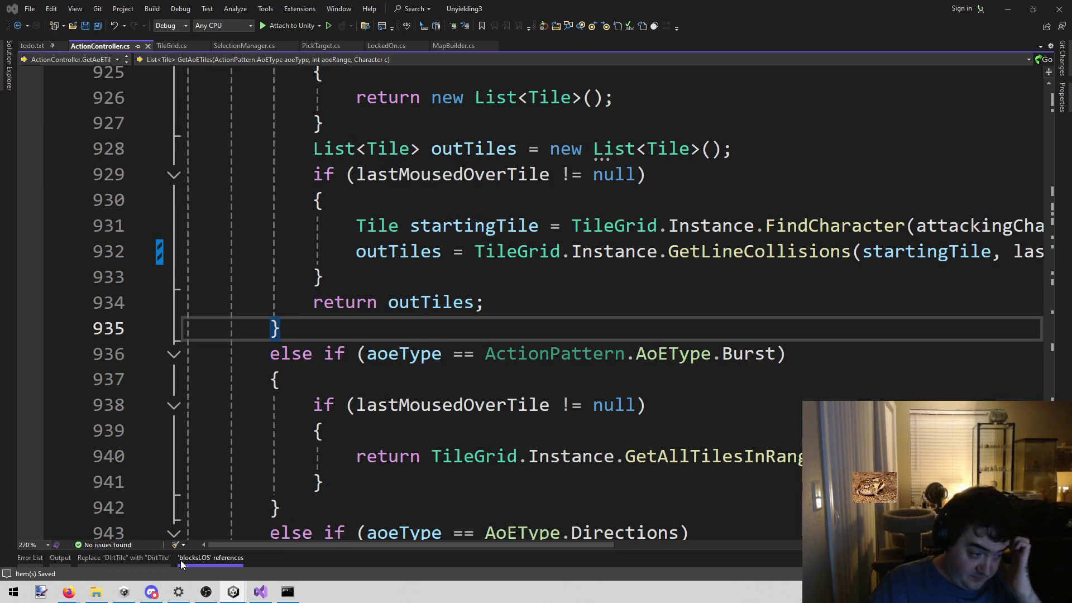
# Switch to Unity, let the scripts compile, and start the Combat scene in Play mode.
pyautogui.click(233, 592)
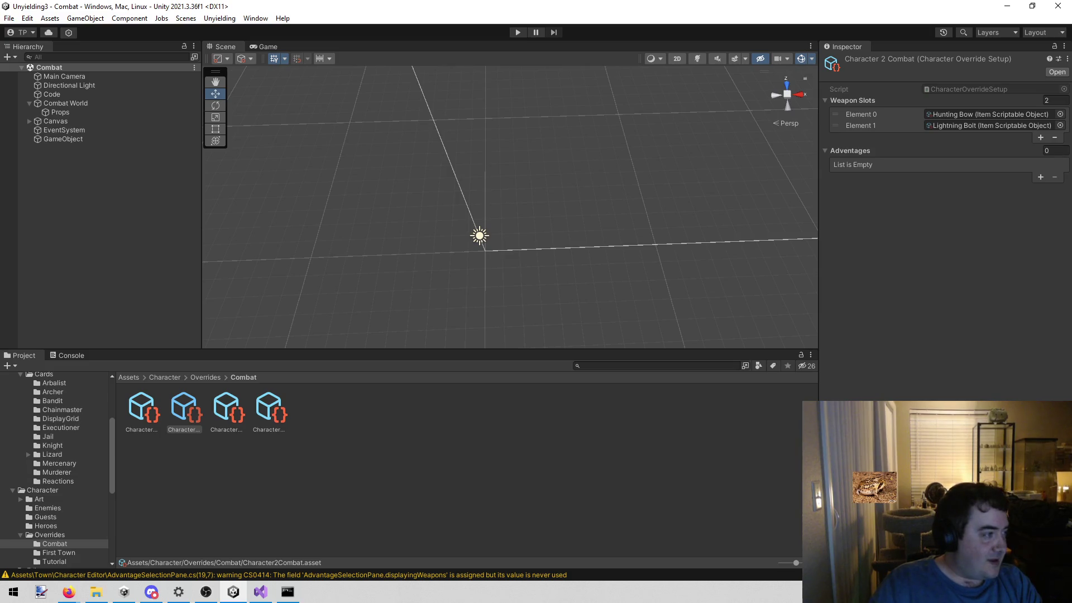
pyautogui.hotkey('alt', 'Tab')
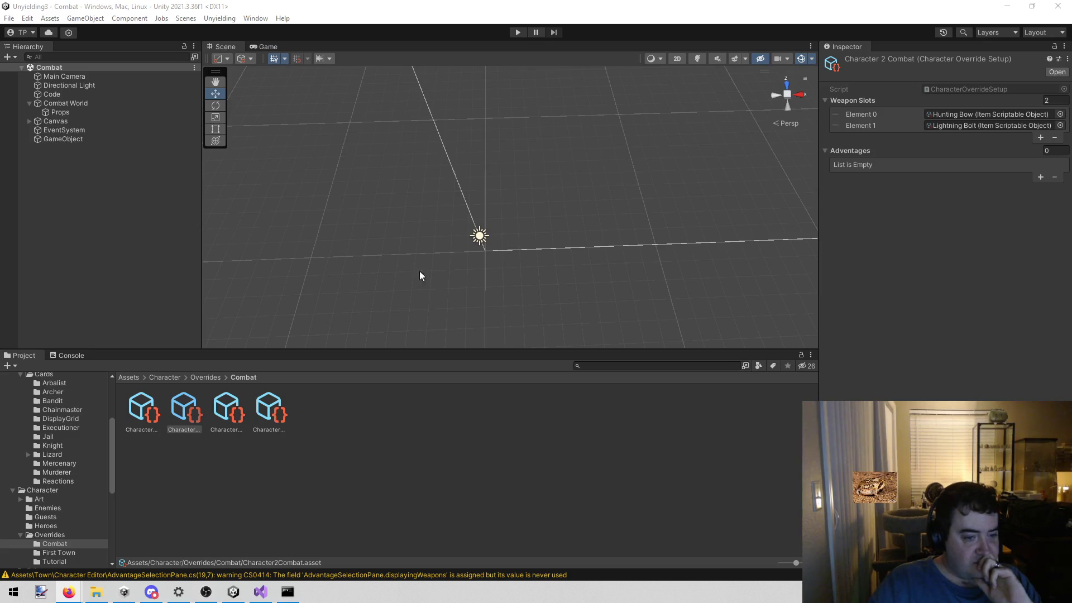
pyautogui.click(517, 32)
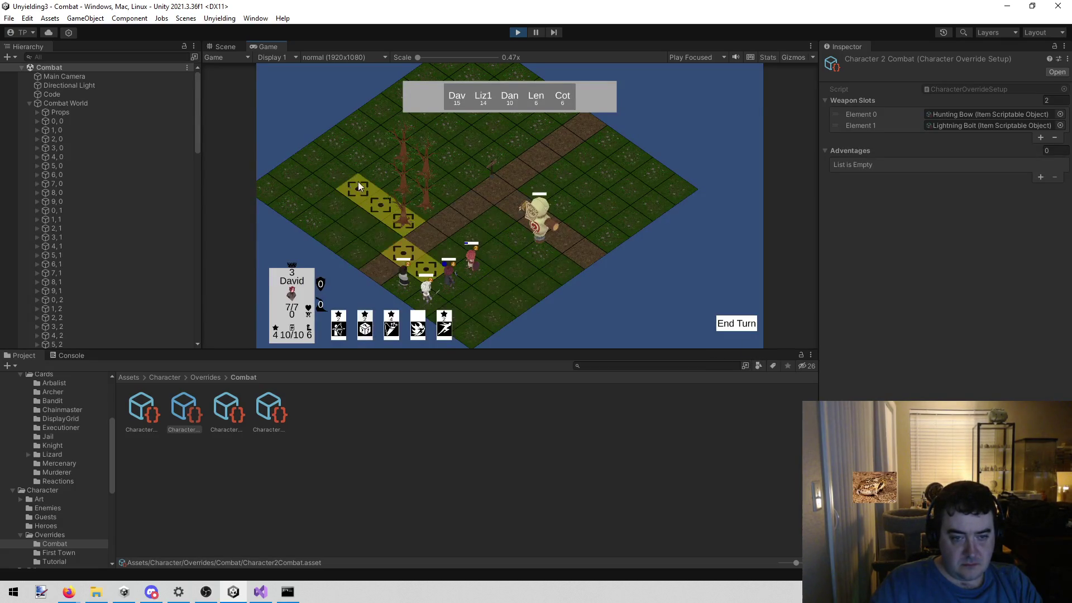
# Pan the game camera with W, A and S to inspect the highlighted line's tiles.
pyautogui.press('w')
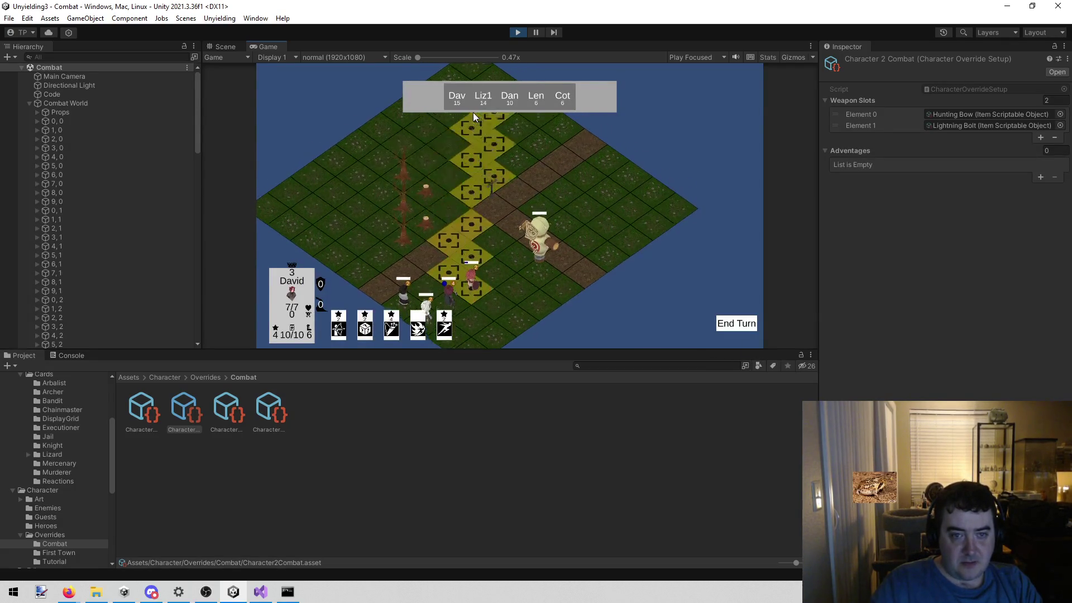
pyautogui.press('w')
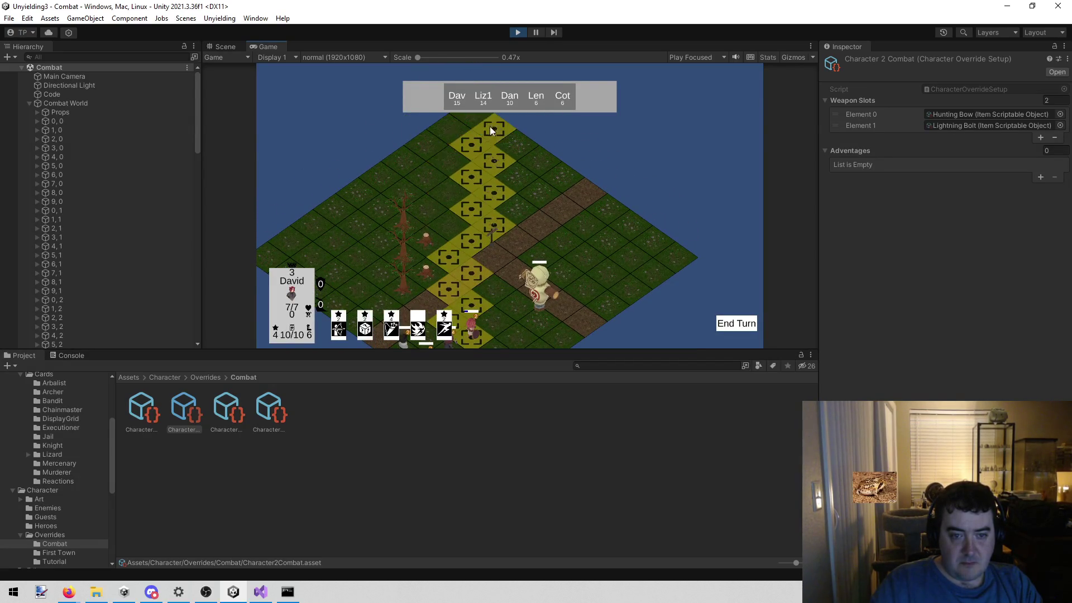
pyautogui.press('s')
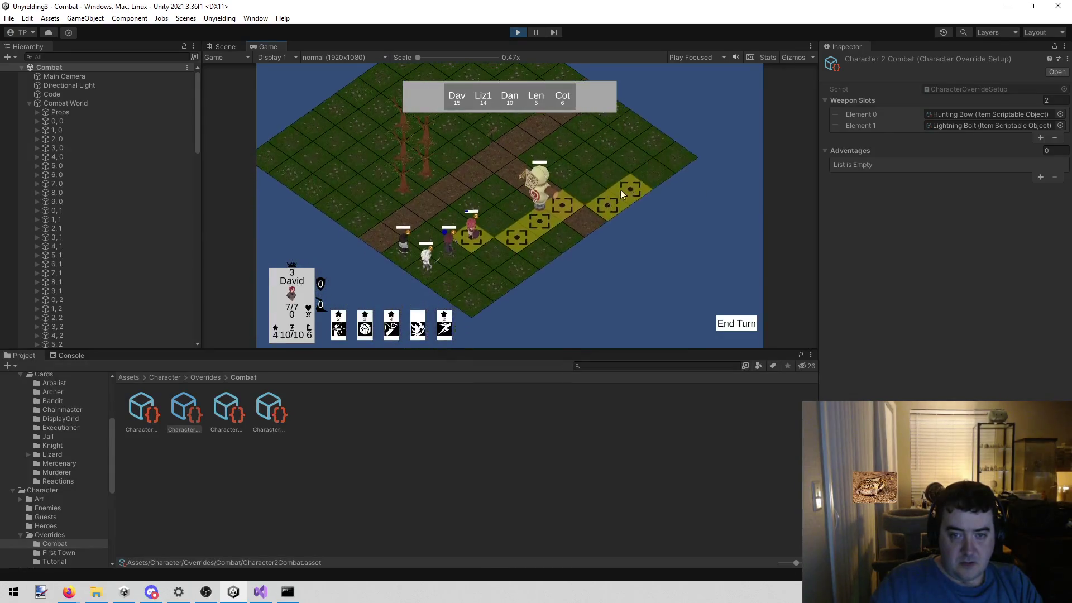
pyautogui.press('a')
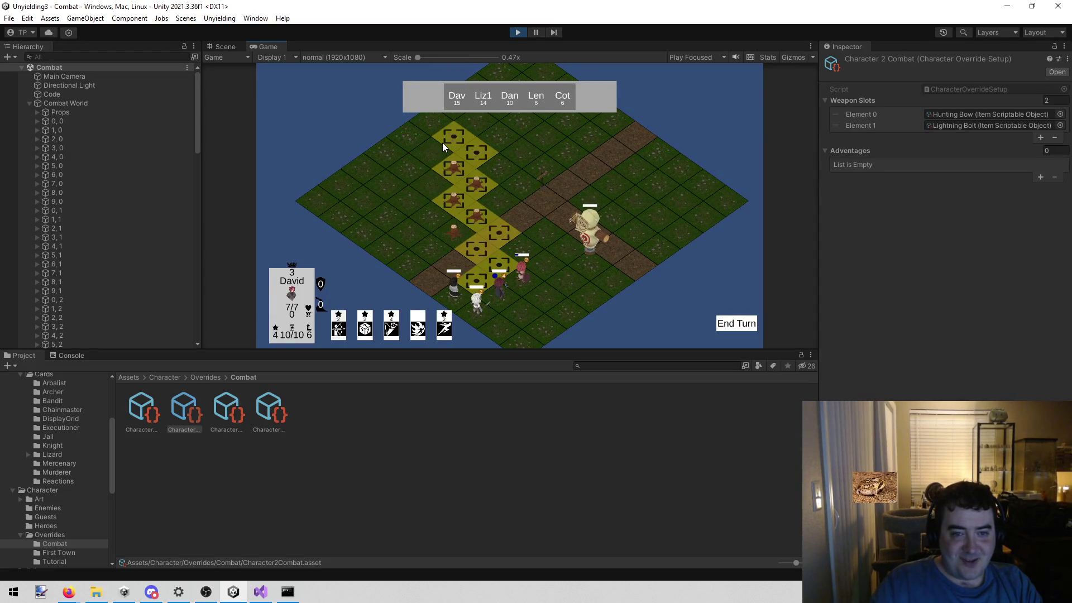
pyautogui.press('w')
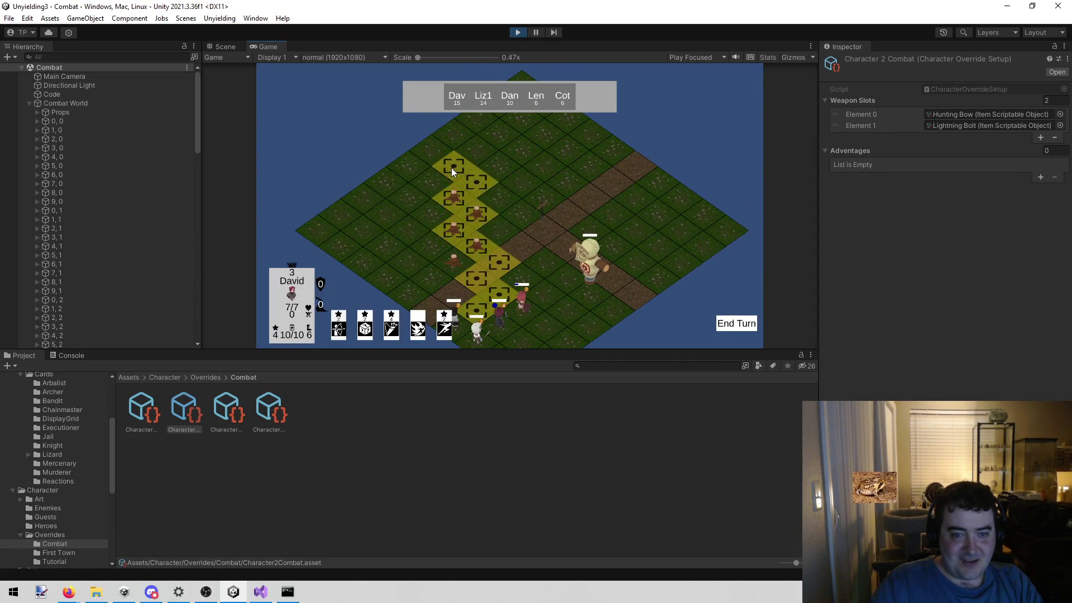
pyautogui.press('w')
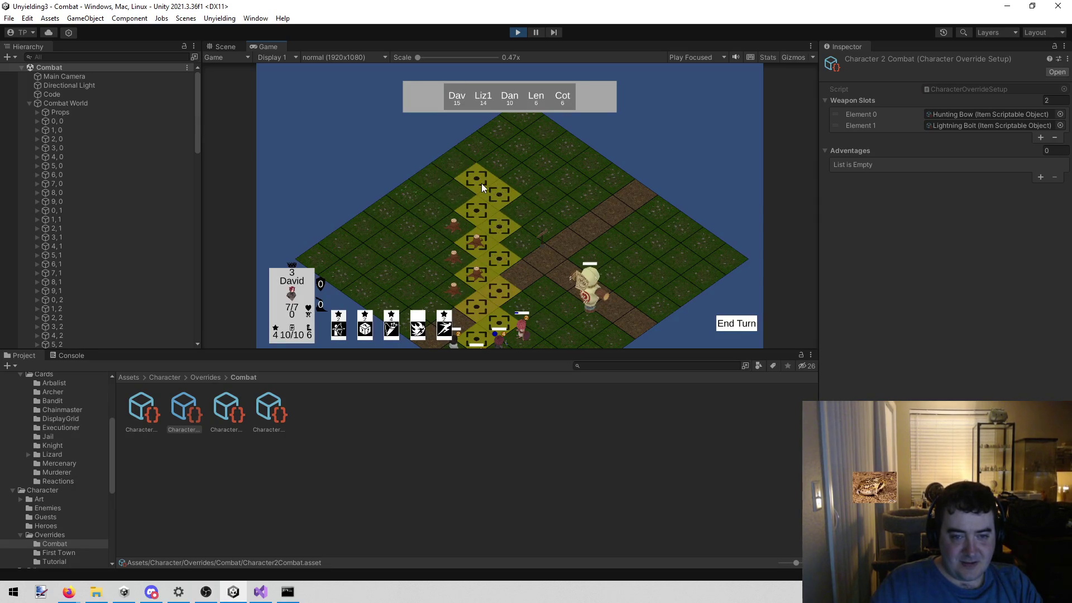
pyautogui.press('w')
pyautogui.press('s')
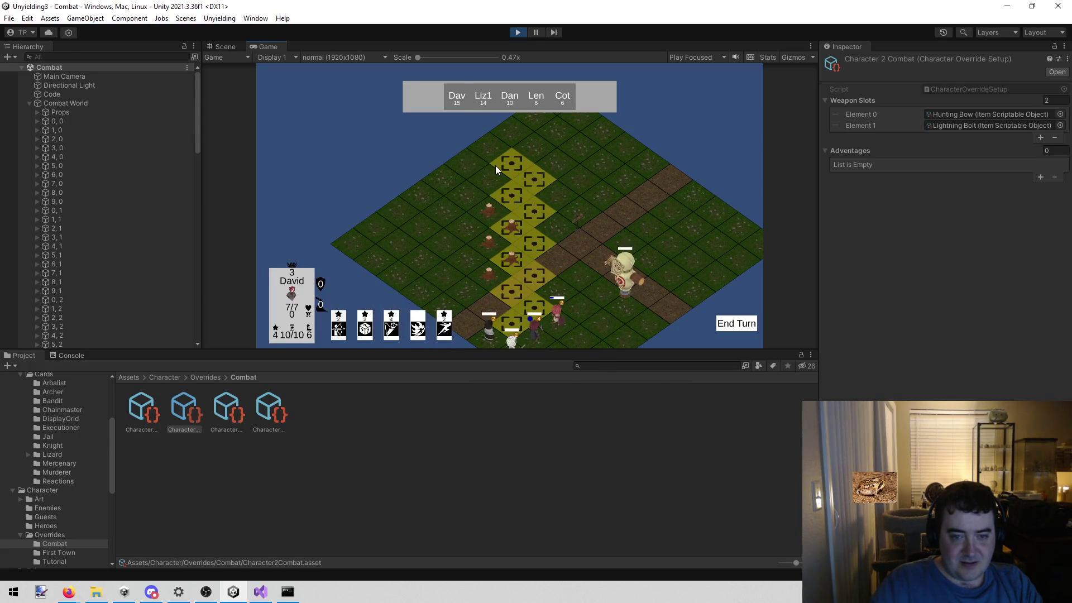
# Stop Play mode and return to ActionController.cs in Visual Studio.
pyautogui.click(512, 35)
pyautogui.click(511, 35)
pyautogui.click(260, 592)
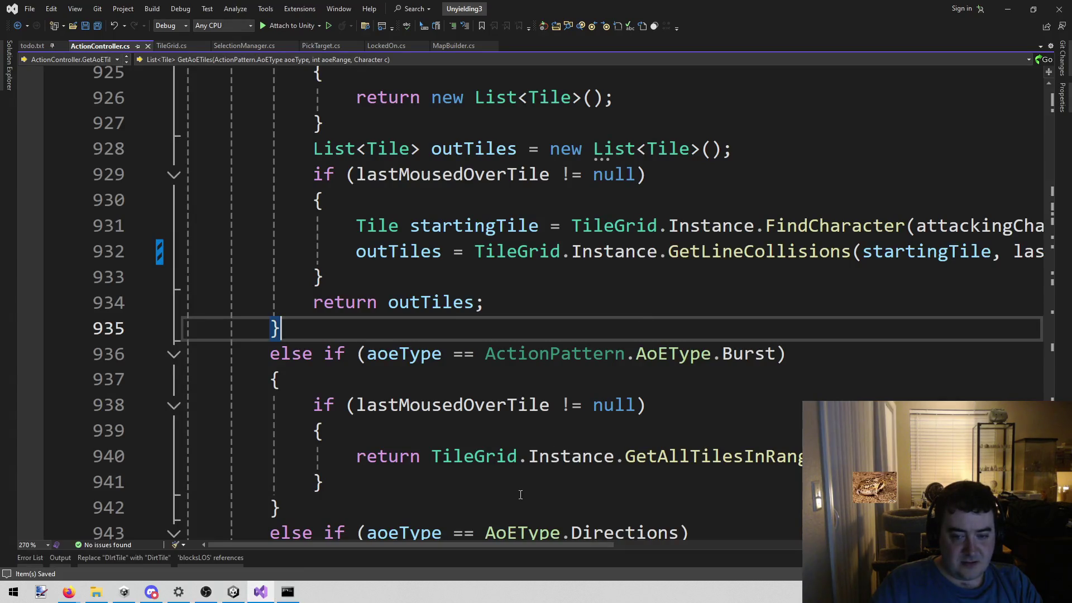
# Jump from the call to the GetLineCollisions definition in TileGrid.cs.
pyautogui.moveTo(424, 544)
pyautogui.mouseDown()
pyautogui.moveTo(477, 541)
pyautogui.moveTo(417, 543)
pyautogui.mouseUp()
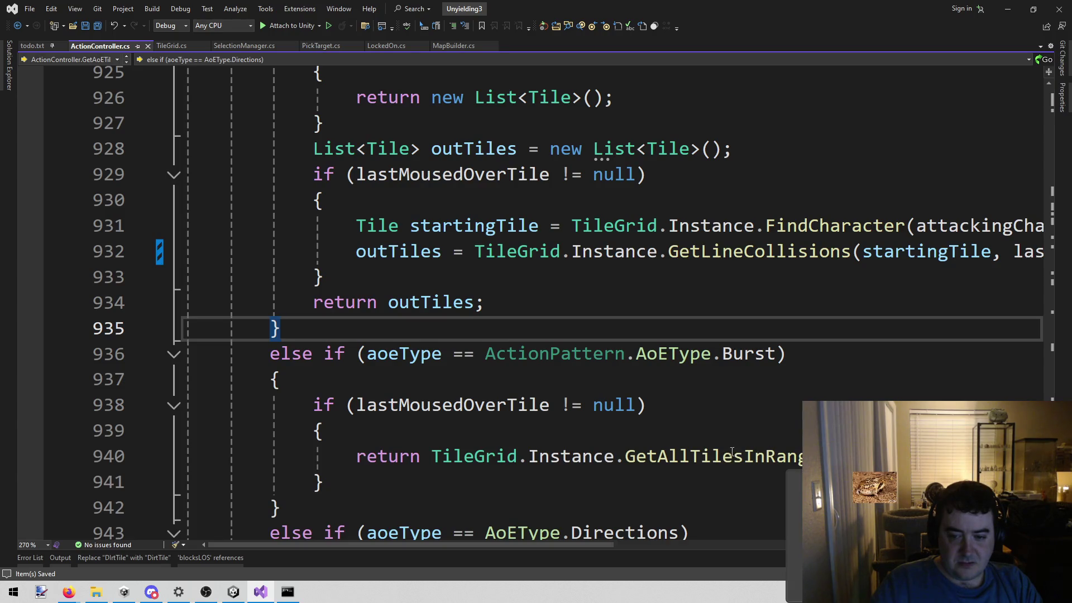
pyautogui.scroll(-1, 732, 451)
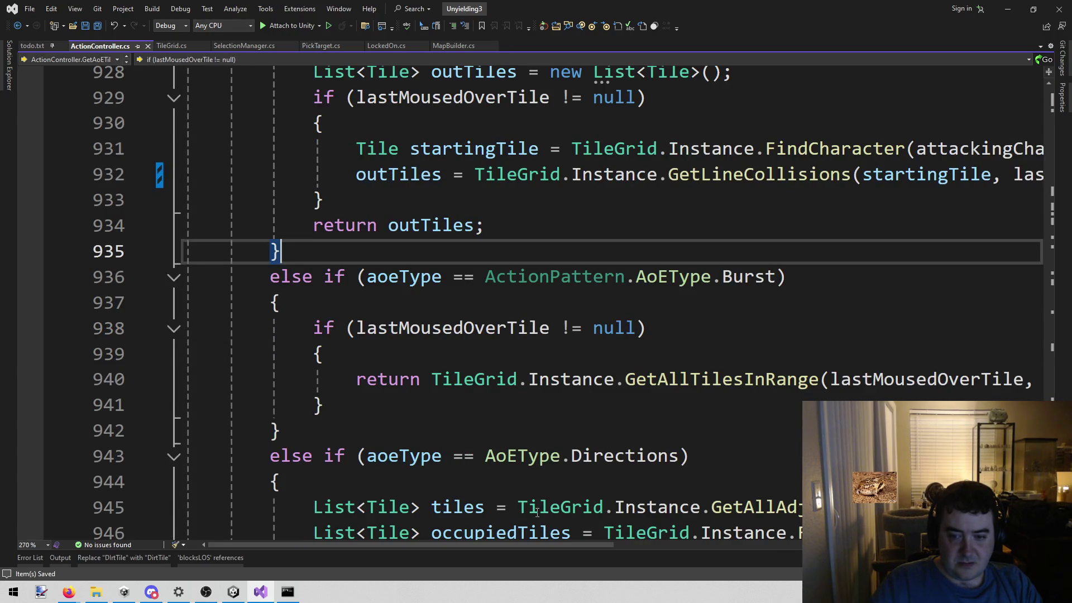
pyautogui.scroll(2, 680, 378)
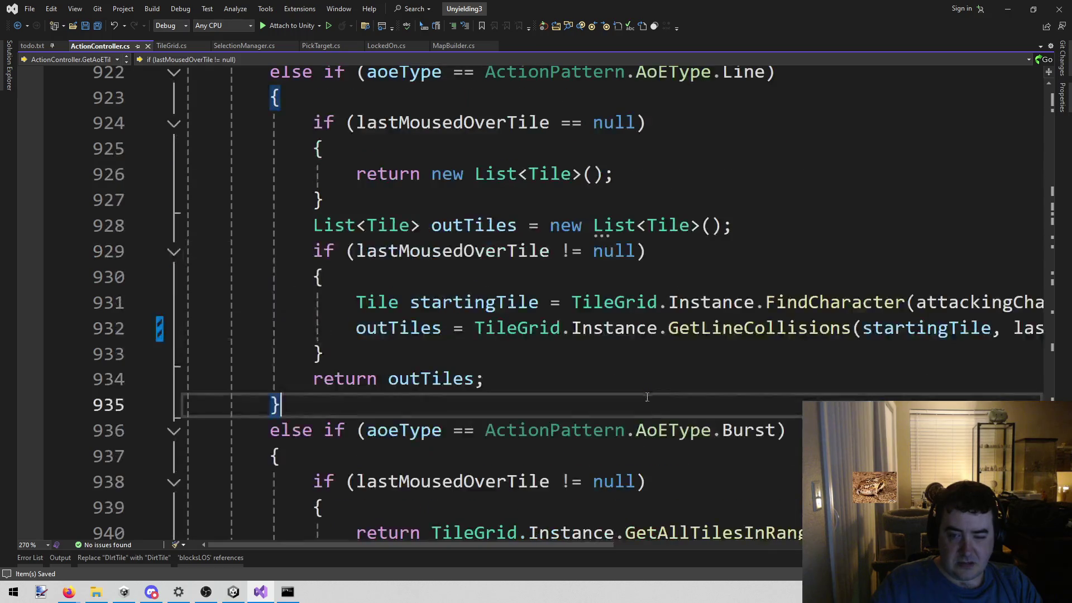
pyautogui.moveTo(495, 548); pyautogui.dragTo(550, 549)
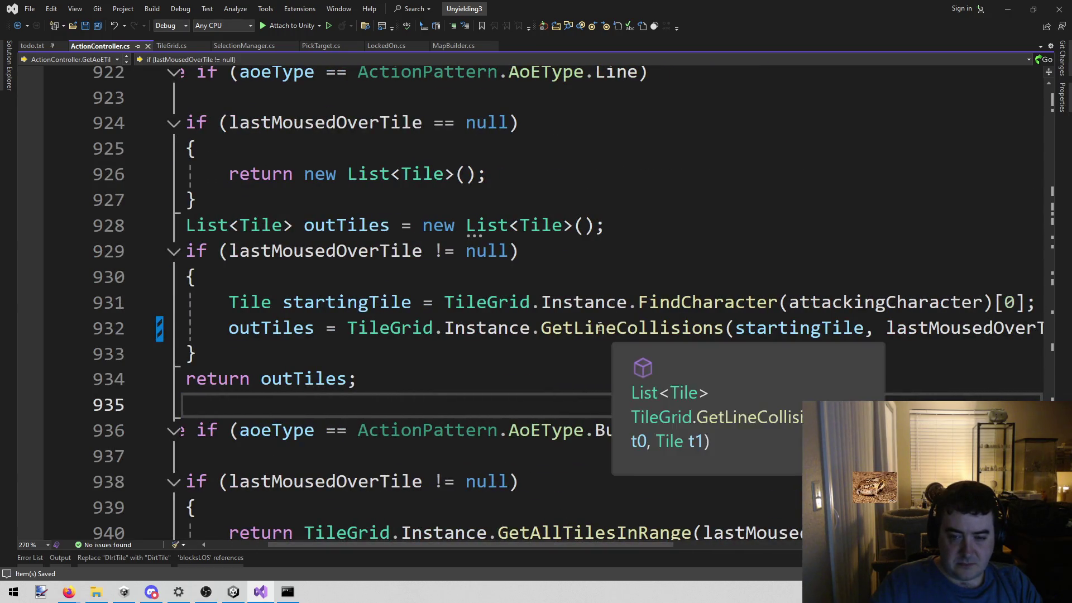
pyautogui.rightClick(593, 328)
pyautogui.click(653, 322)
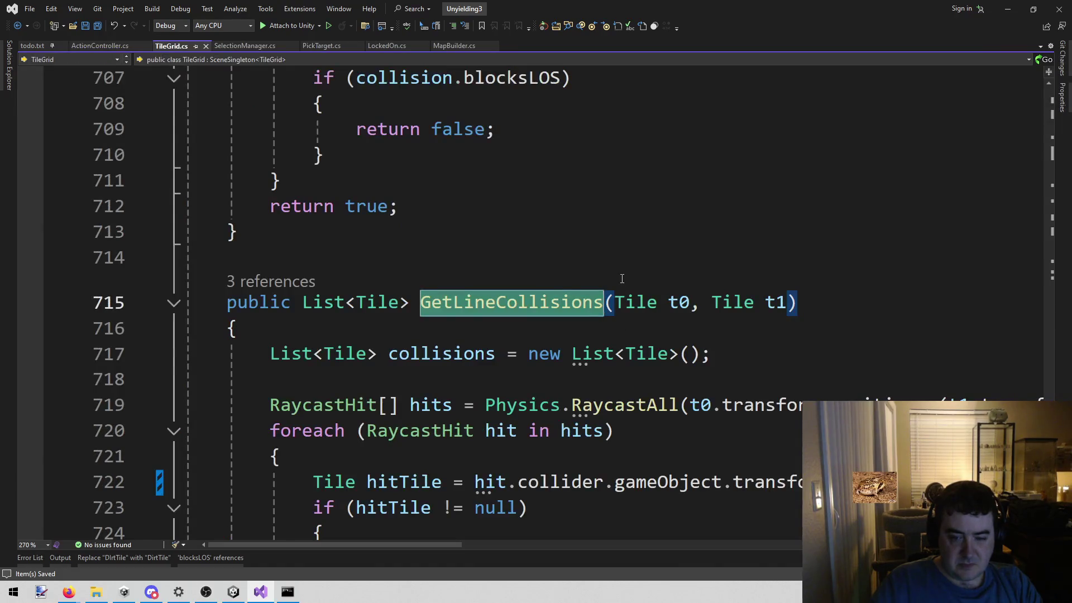
# Delete the Debug.Log if block from DoesTileHaveLOSToTile and save TileGrid.cs.
pyautogui.scroll(-2, 622, 278)
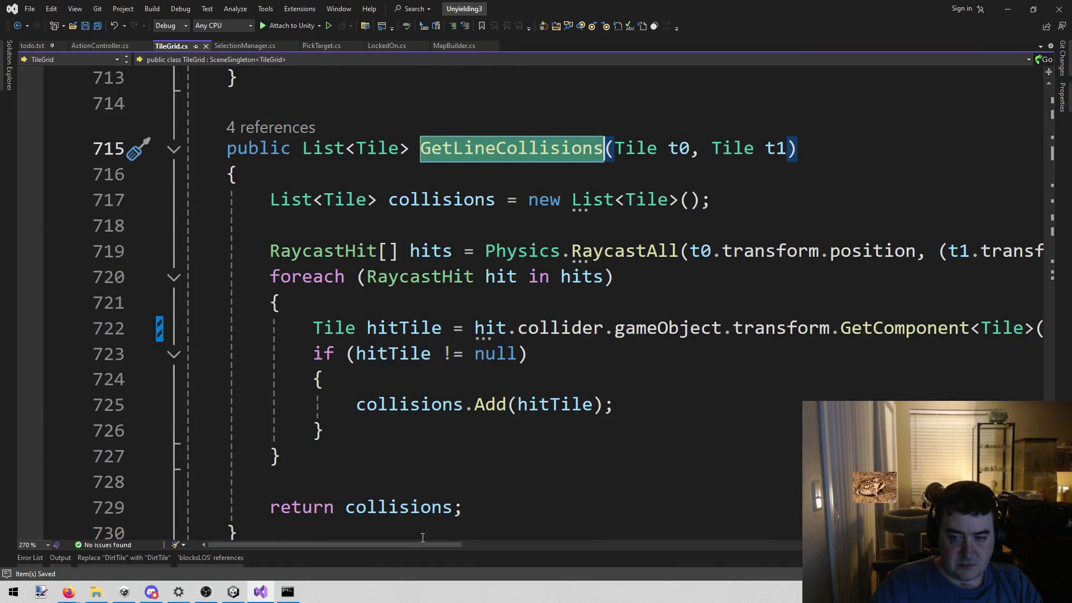
pyautogui.moveTo(353, 545)
pyautogui.mouseDown()
pyautogui.moveTo(394, 548)
pyautogui.moveTo(328, 548)
pyautogui.mouseUp()
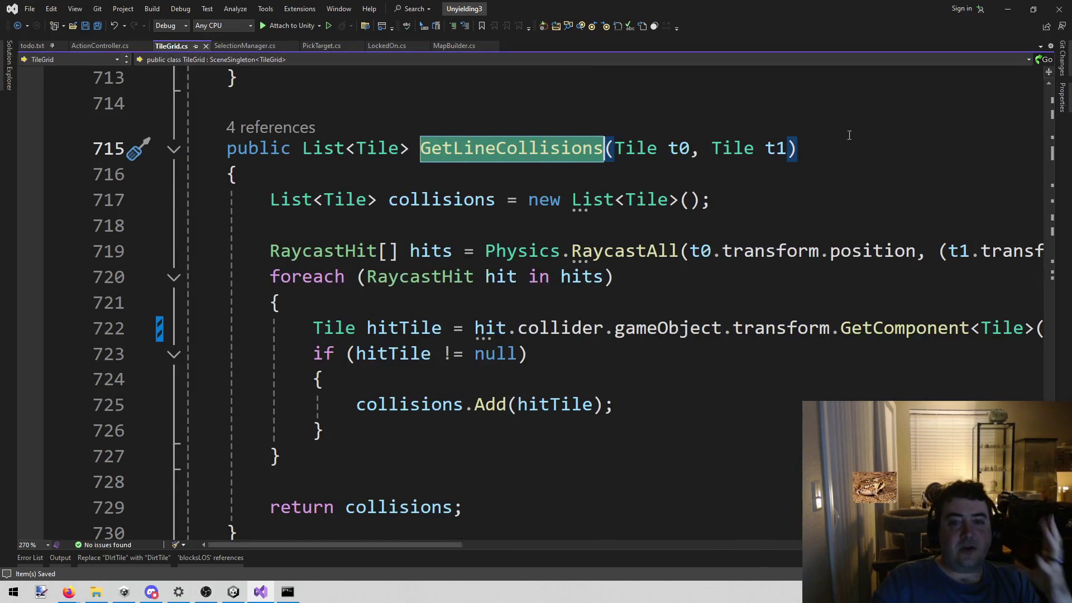
pyautogui.scroll(4, 736, 179)
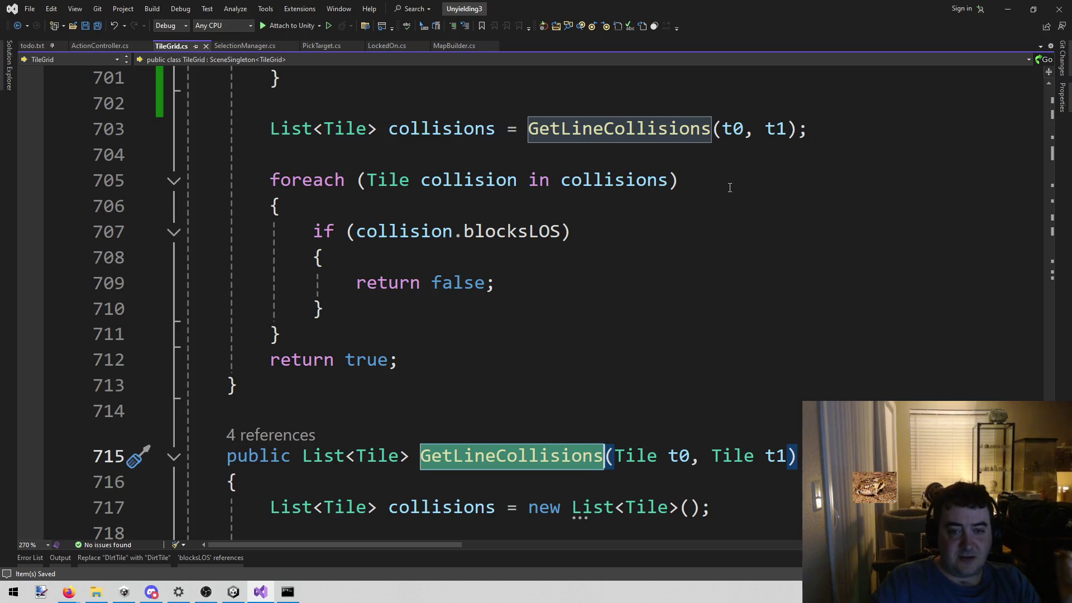
pyautogui.scroll(2, 729, 184)
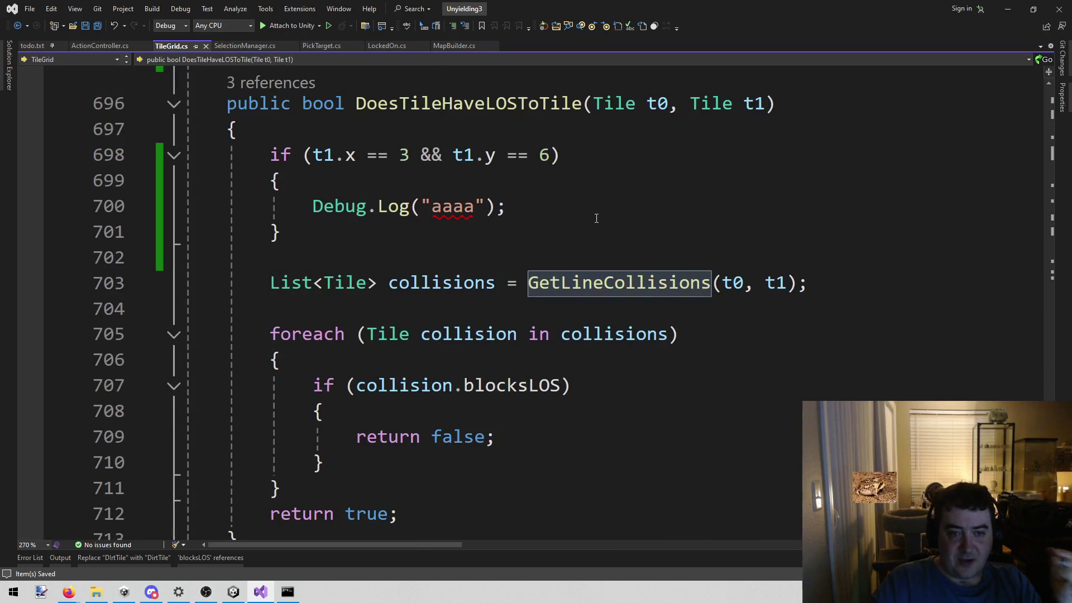
pyautogui.moveTo(335, 230)
pyautogui.mouseDown()
pyautogui.moveTo(268, 180)
pyautogui.moveTo(271, 155)
pyautogui.mouseUp()
pyautogui.press('Delete')
pyautogui.press('BackSpace')
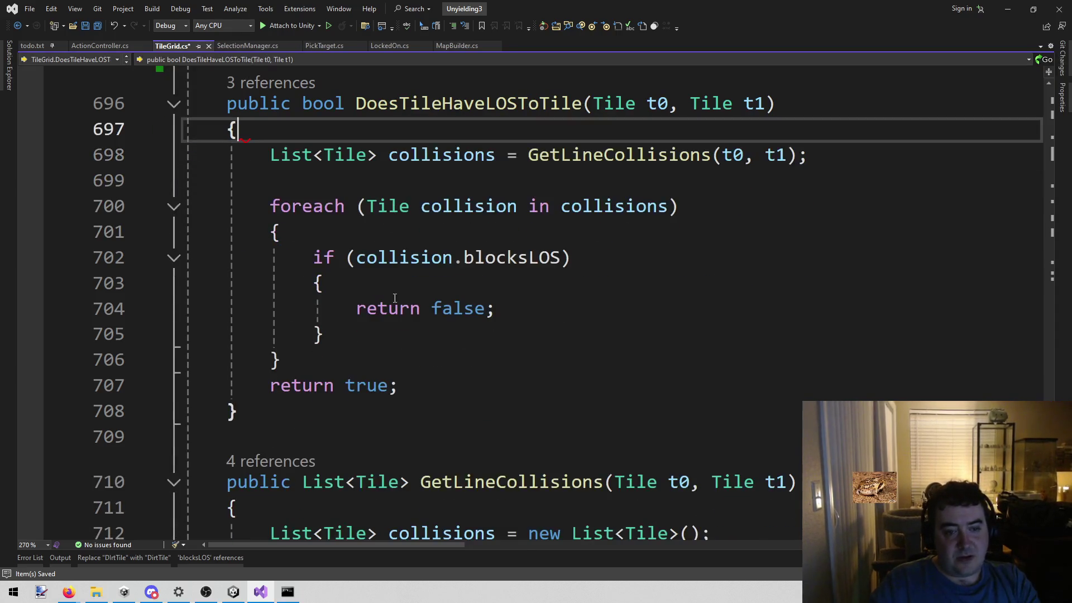
pyautogui.hotkey('ctrl', 's')
# Replace GetLineCollisions on line 932 of ActionController.cs with DoesTileHaveLOSToTile.
pyautogui.scroll(-2, 443, 355)
pyautogui.scroll(4, 629, 317)
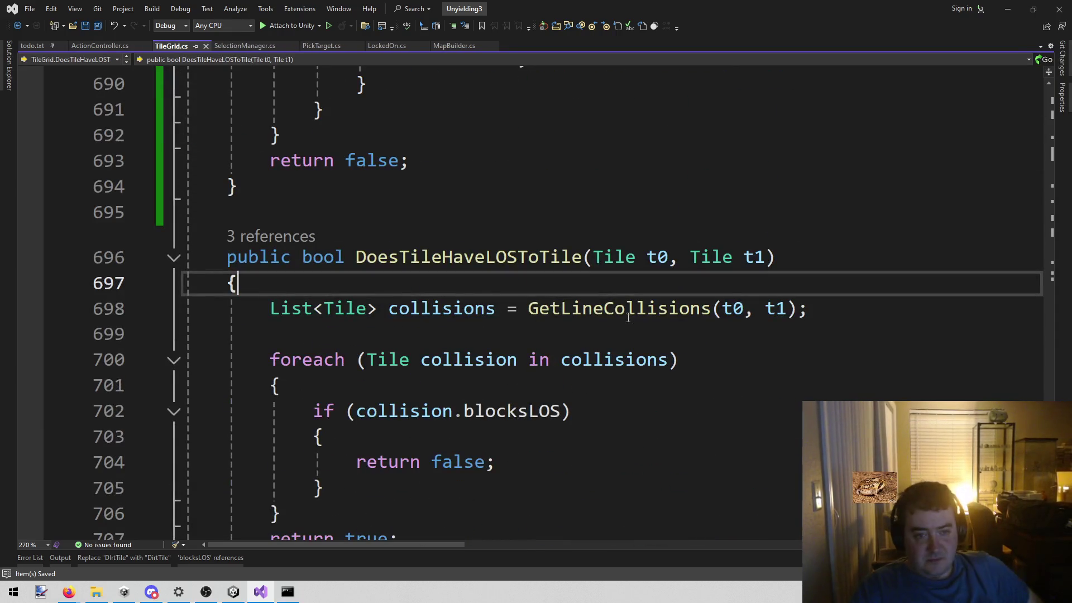
pyautogui.scroll(-2, 613, 329)
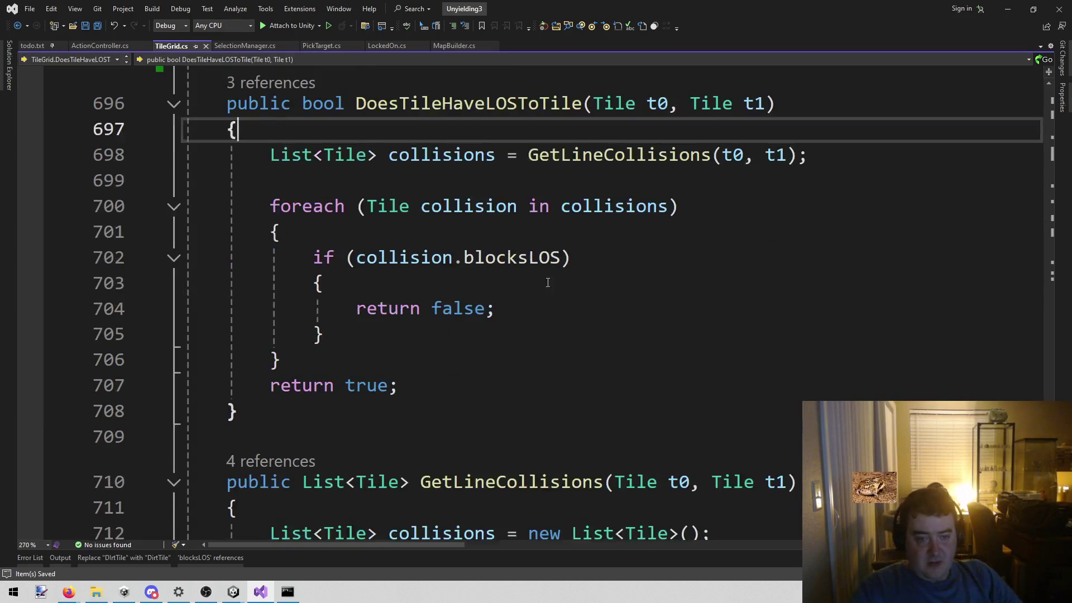
pyautogui.scroll(-4, 487, 352)
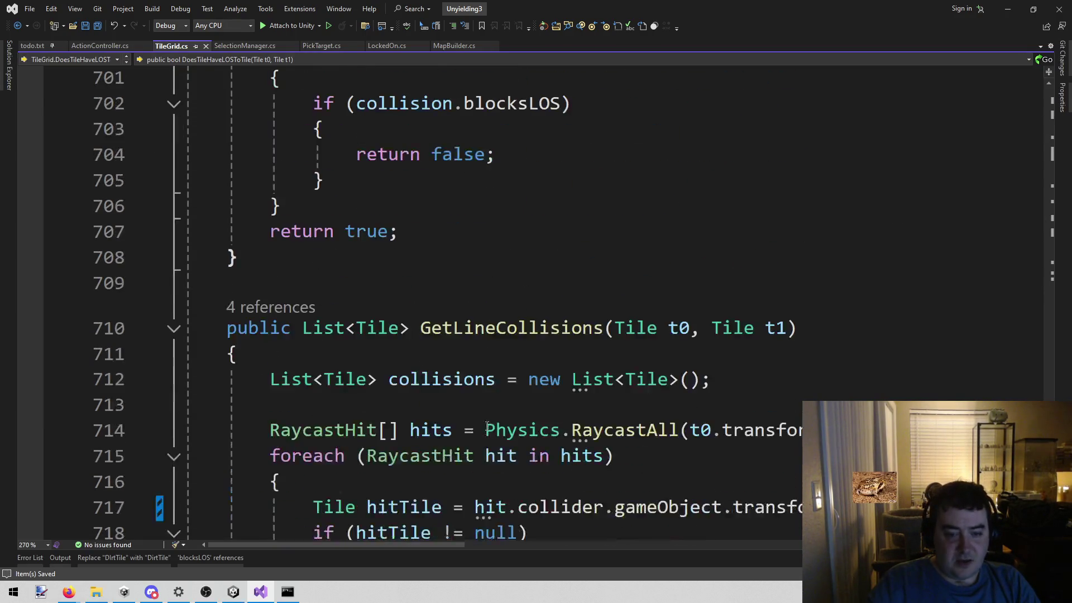
pyautogui.scroll(5, 475, 391)
pyautogui.click(428, 180)
pyautogui.hotkey('ctrl', 'r')
pyautogui.hotkey('ctrl', 'r')
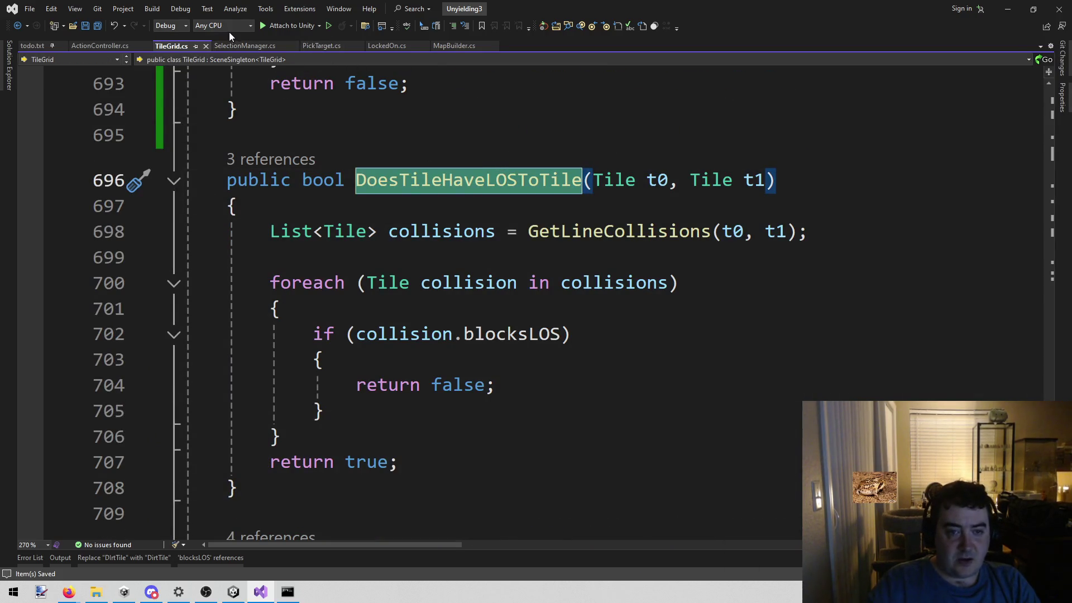
pyautogui.click(92, 48)
pyautogui.doubleClick(561, 328)
pyautogui.write('DoesTileHaveLOSToTile')
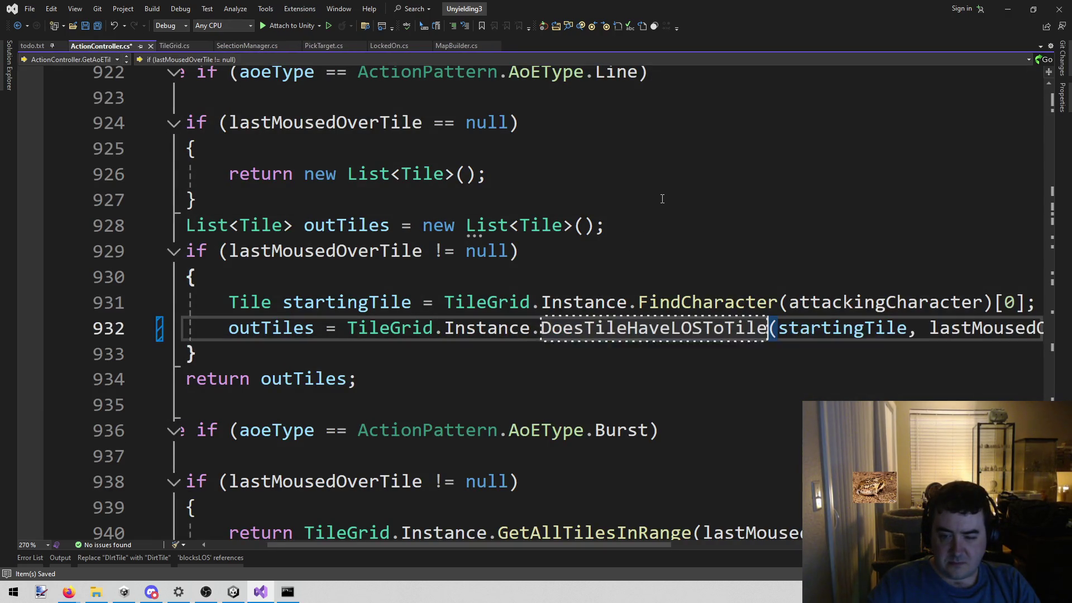
# Save ActionController.cs, then undo the CS0029 change so the Line AoE calls GetLineCollisions again.
pyautogui.hotkey('ctrl', 's')
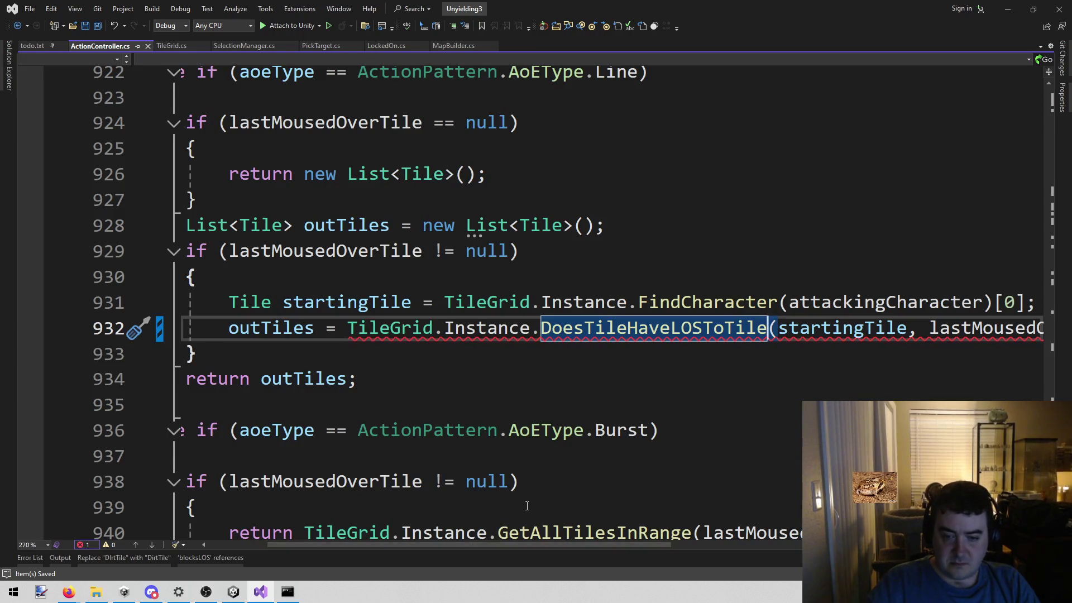
pyautogui.moveTo(679, 326)
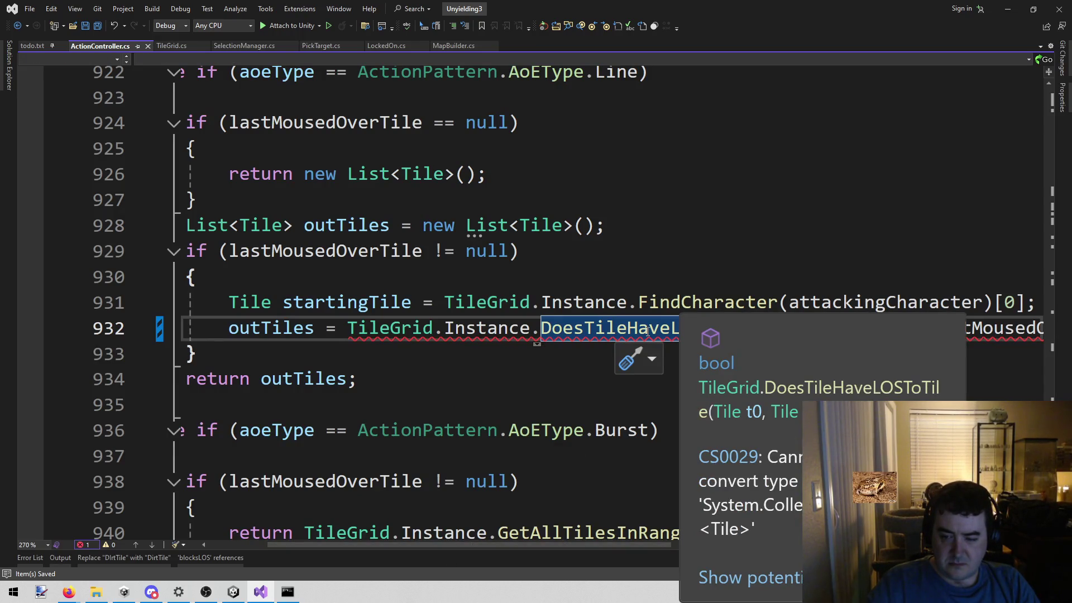
pyautogui.moveTo(518, 544); pyautogui.dragTo(554, 544)
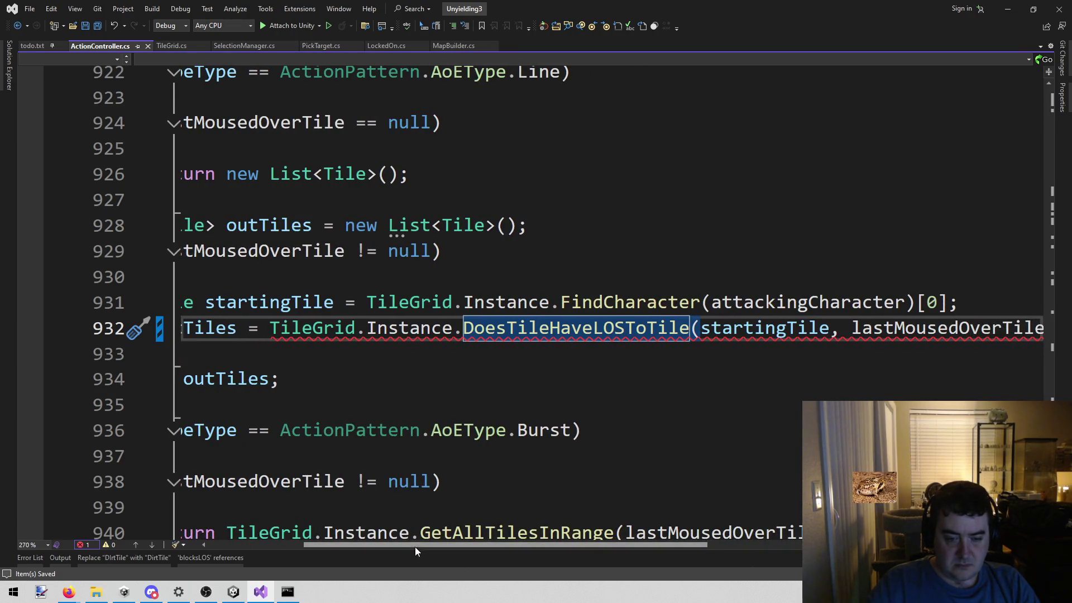
pyautogui.moveTo(415, 544); pyautogui.dragTo(351, 544)
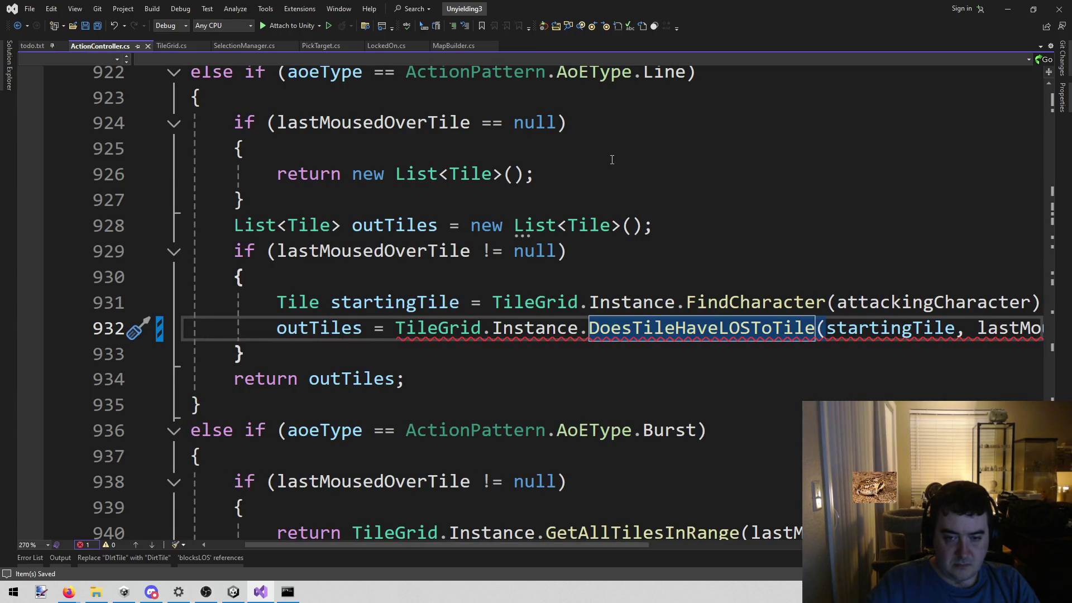
pyautogui.hotkey('ctrl', 'z')
# Go to DoesTileHaveLOSToTile's definition in TileGrid.cs and look over the method.
pyautogui.hotkey('ctrl', '-')
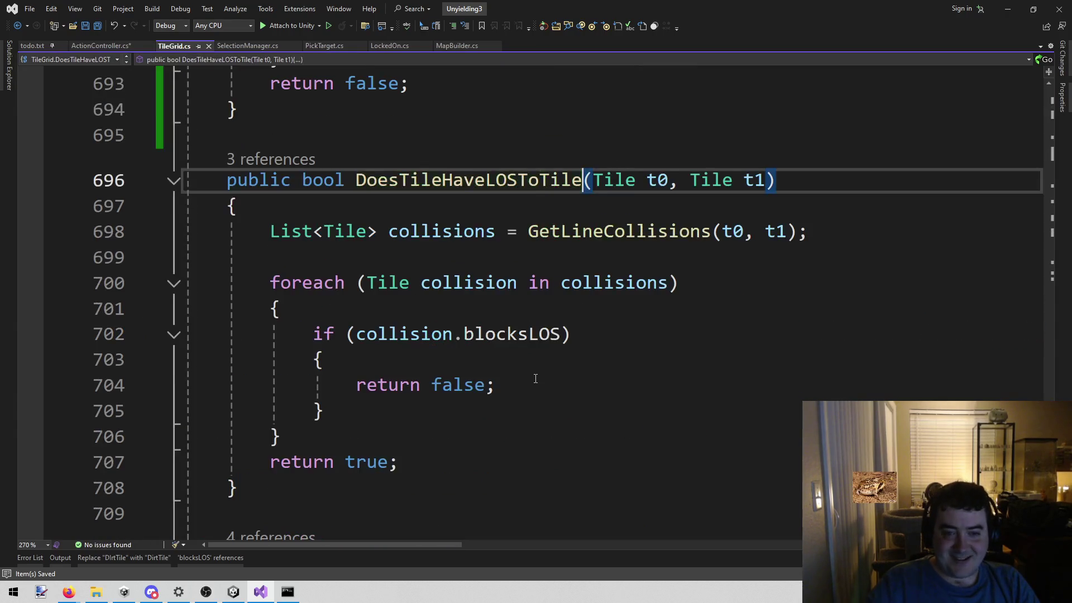
pyautogui.scroll(-3, 533, 388)
pyautogui.click(375, 257)
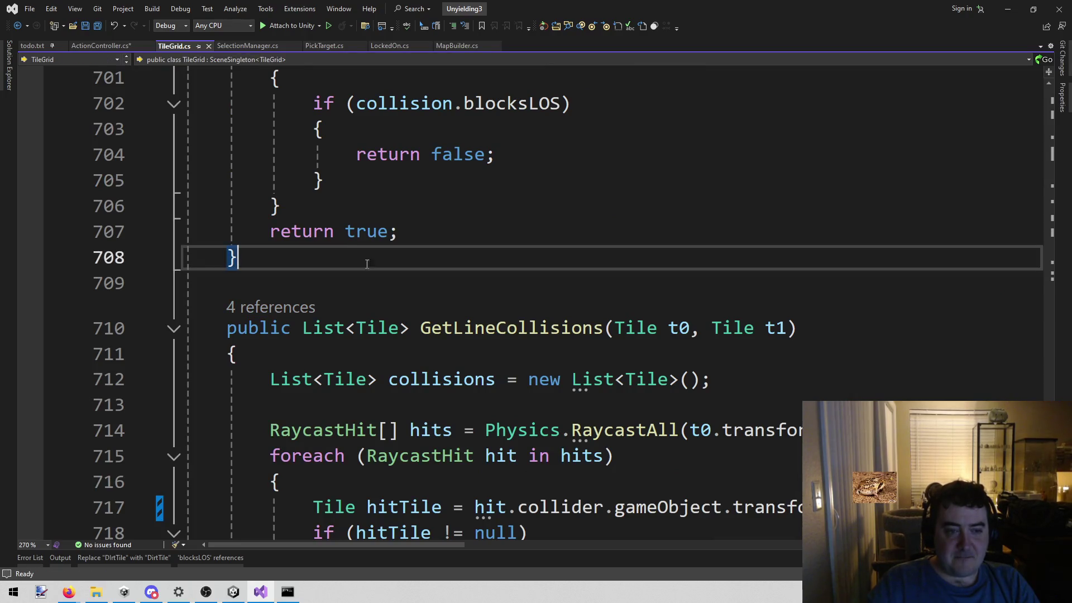
pyautogui.scroll(-2, 633, 273)
pyautogui.scroll(5, 633, 274)
pyautogui.scroll(-3, 633, 273)
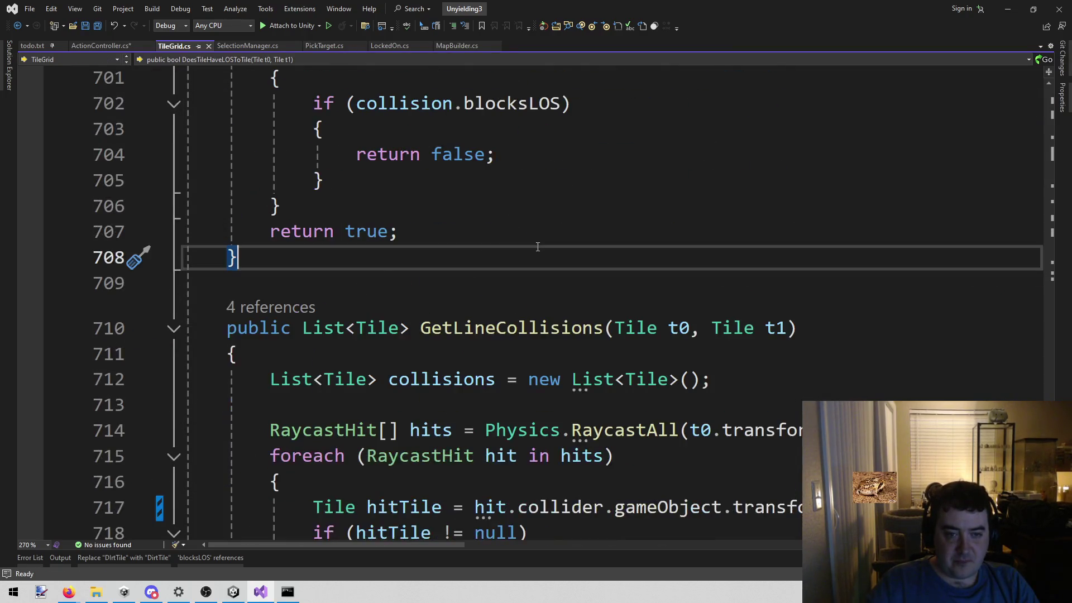
pyautogui.scroll(5, 538, 247)
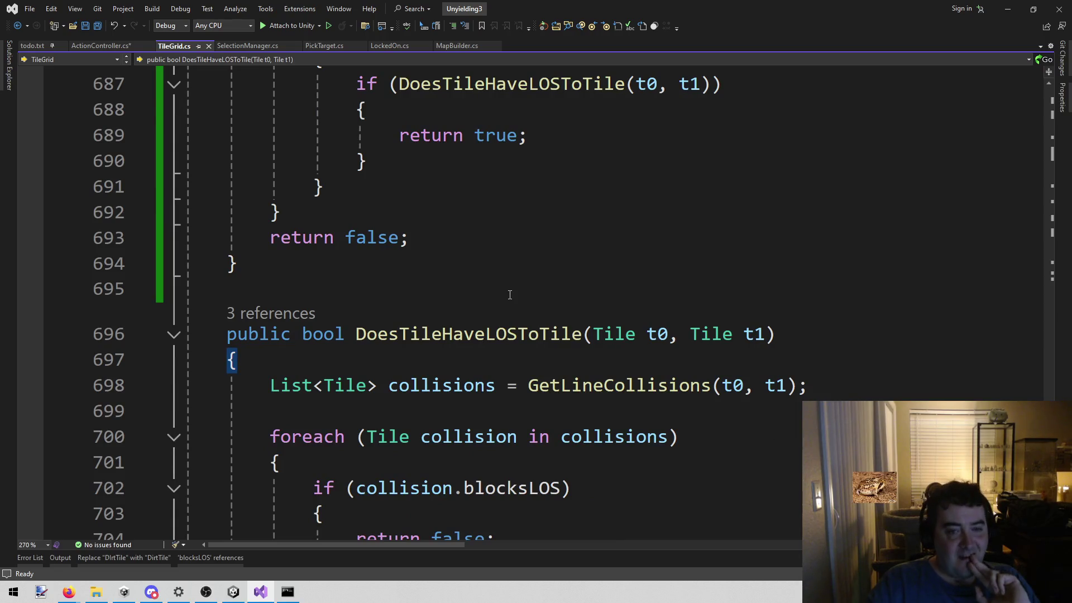
pyautogui.scroll(3, 537, 247)
pyautogui.scroll(-4, 509, 296)
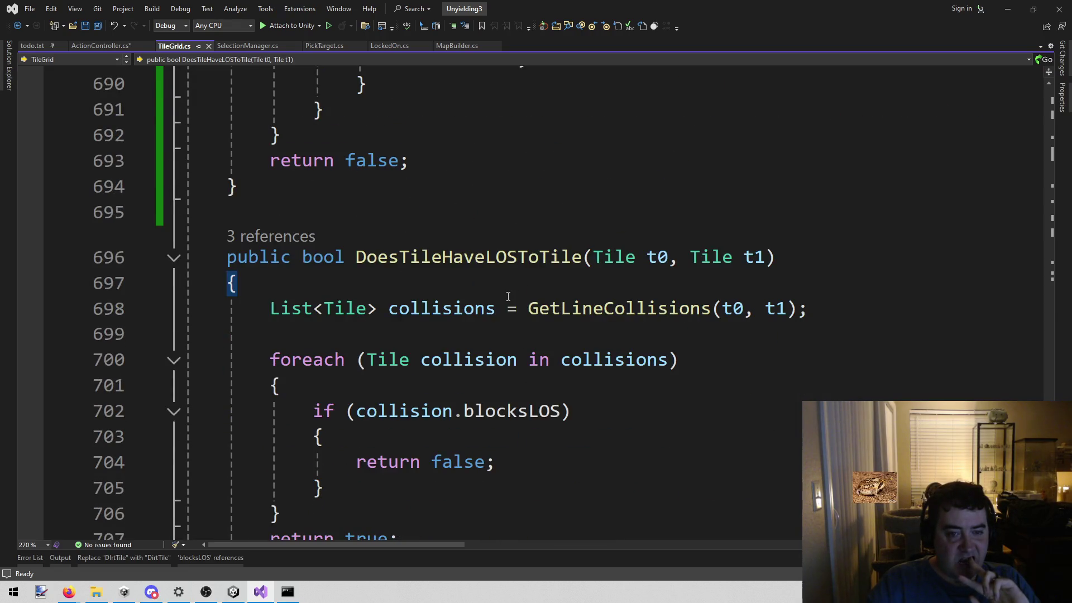
pyautogui.scroll(5, 508, 296)
pyautogui.scroll(-6, 509, 296)
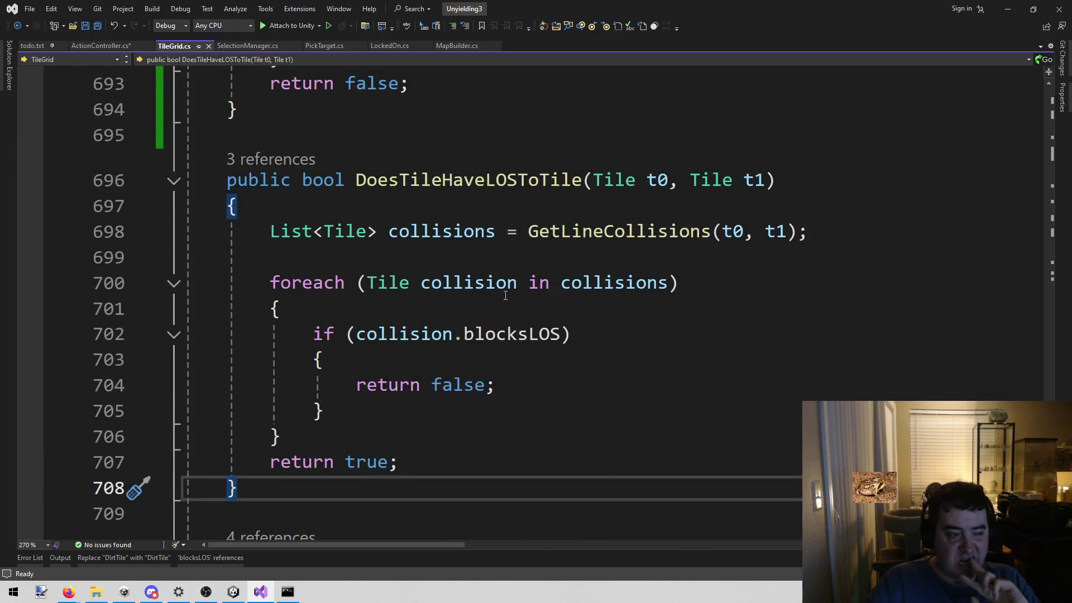
pyautogui.scroll(-3, 502, 297)
pyautogui.scroll(3, 503, 258)
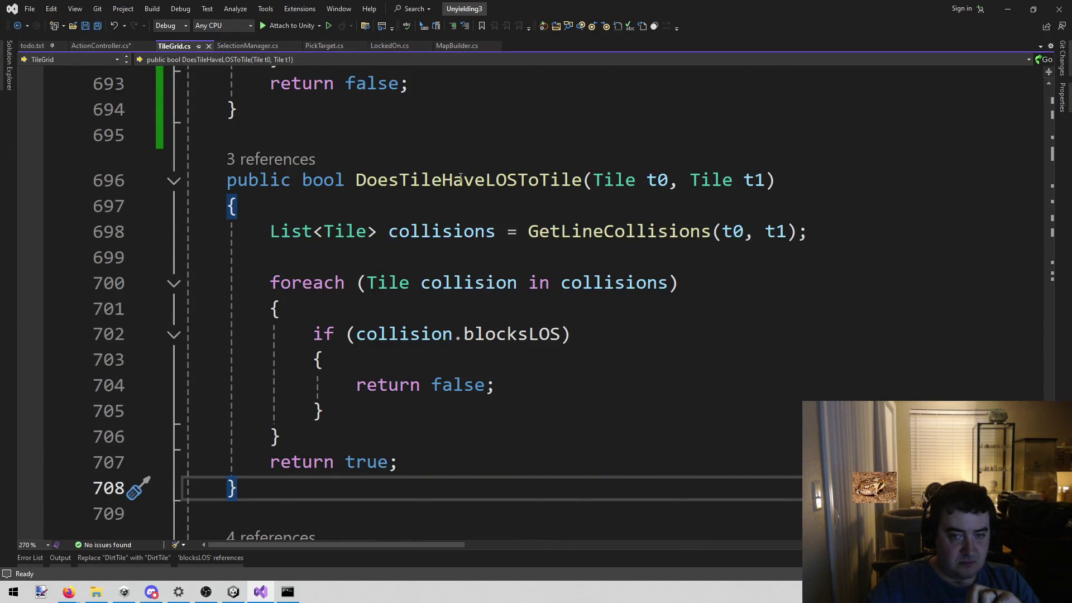
pyautogui.scroll(-4, 462, 179)
# Below DoesTileHaveLOSToTile, start a new method 'public List<Tile> GetLineTilesTillCollision()' with an opening brace.
pyautogui.click(457, 206)
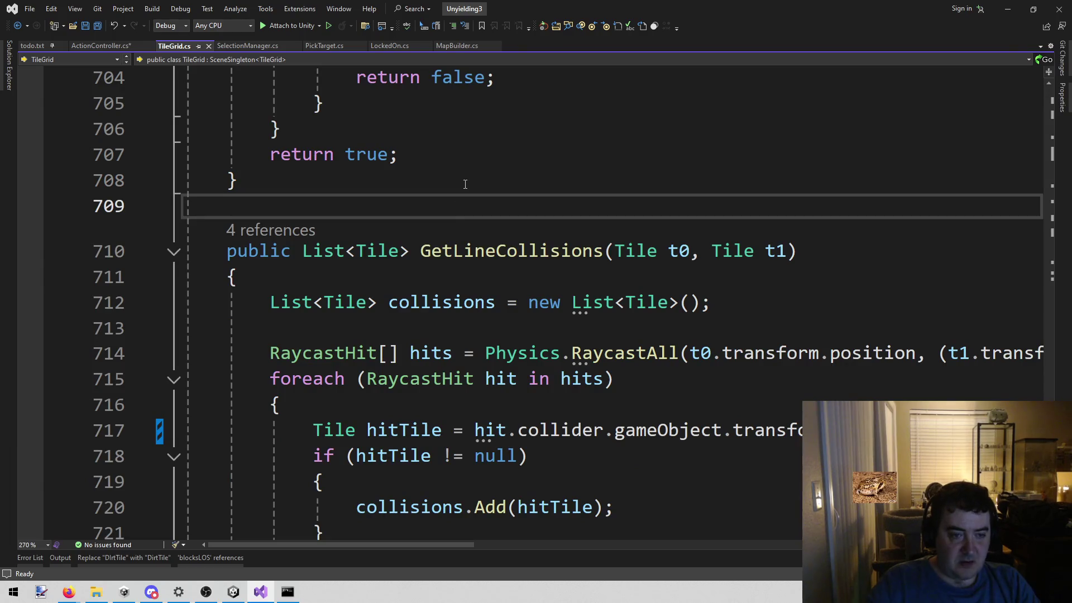
pyautogui.press('Return')
pyautogui.press('Return')
pyautogui.press('Up')
pyautogui.write('pui')
pyautogui.press('BackSpace')
pyautogui.write('blic ')
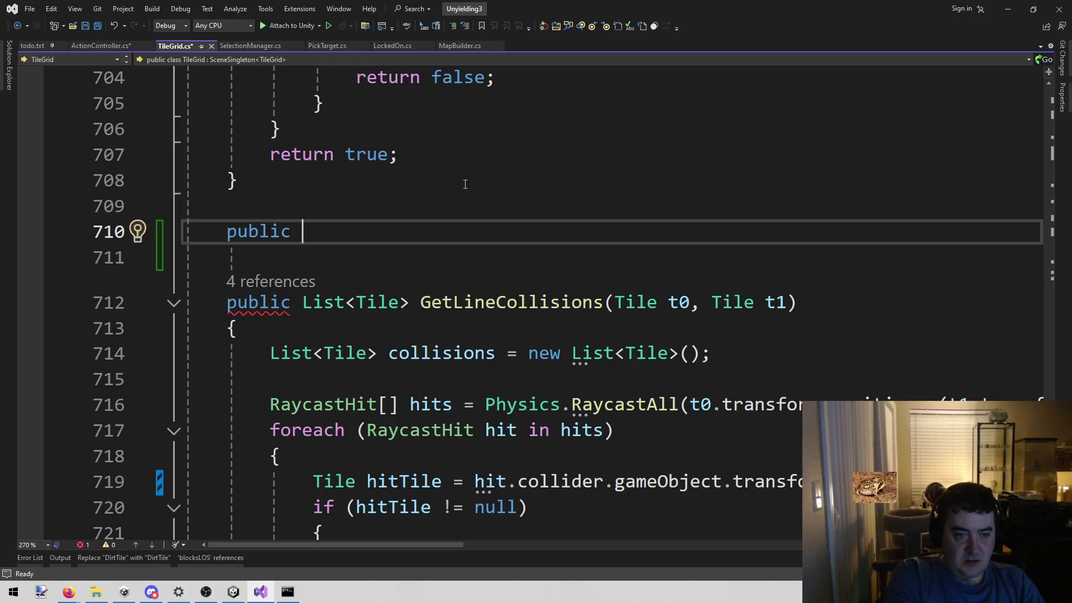
pyautogui.write('Ti')
pyautogui.press('BackSpace')
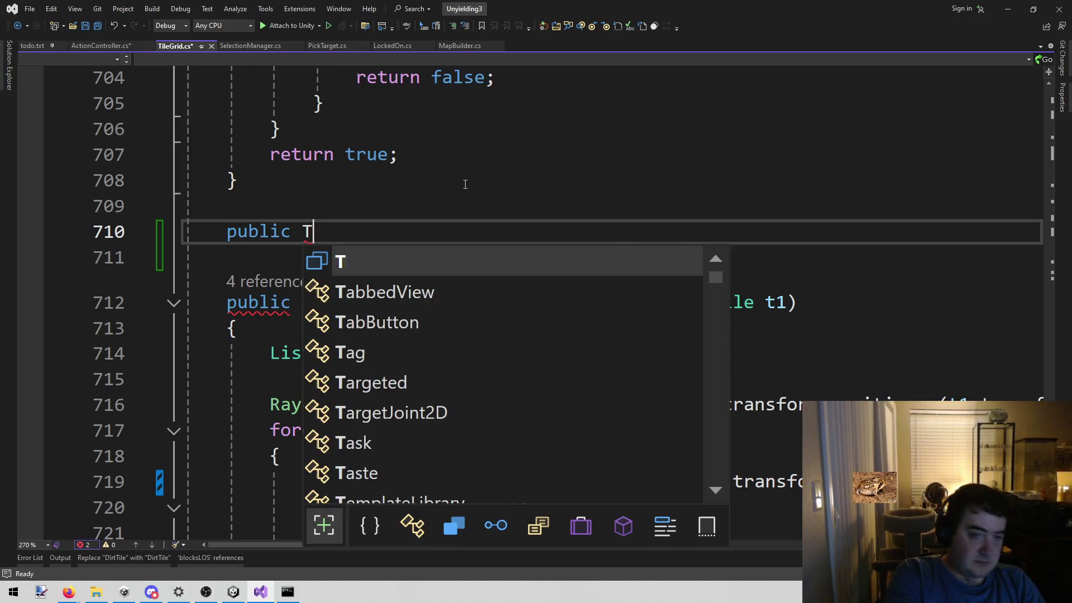
pyautogui.press('BackSpace')
pyautogui.write('KLi')
pyautogui.press('BackSpace')
pyautogui.press('BackSpace')
pyautogui.press('BackSpace')
pyautogui.write('List<Tile>')
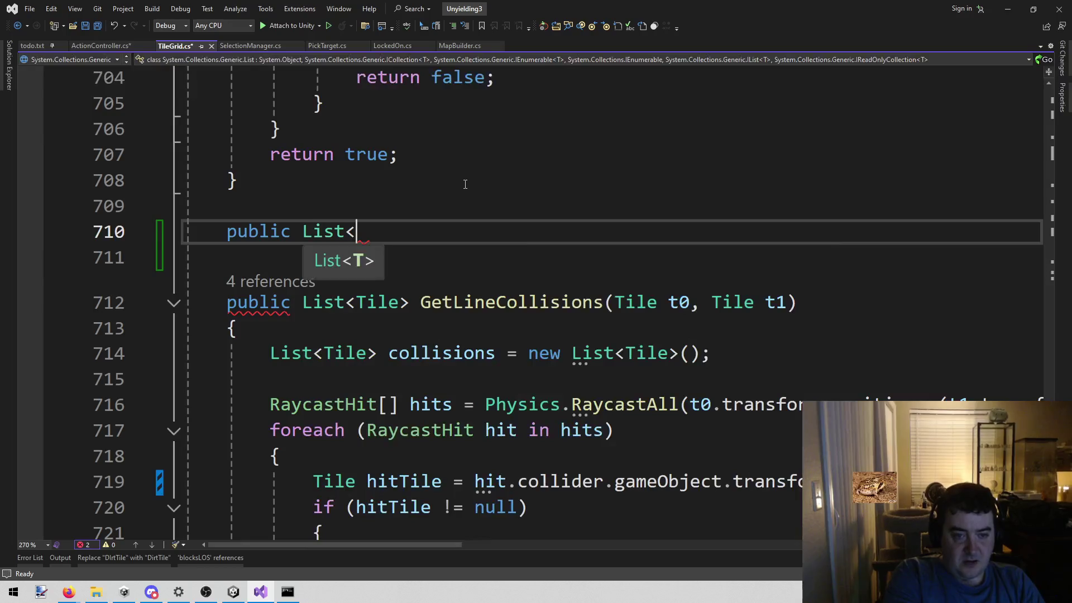
pyautogui.scroll(4, 465, 184)
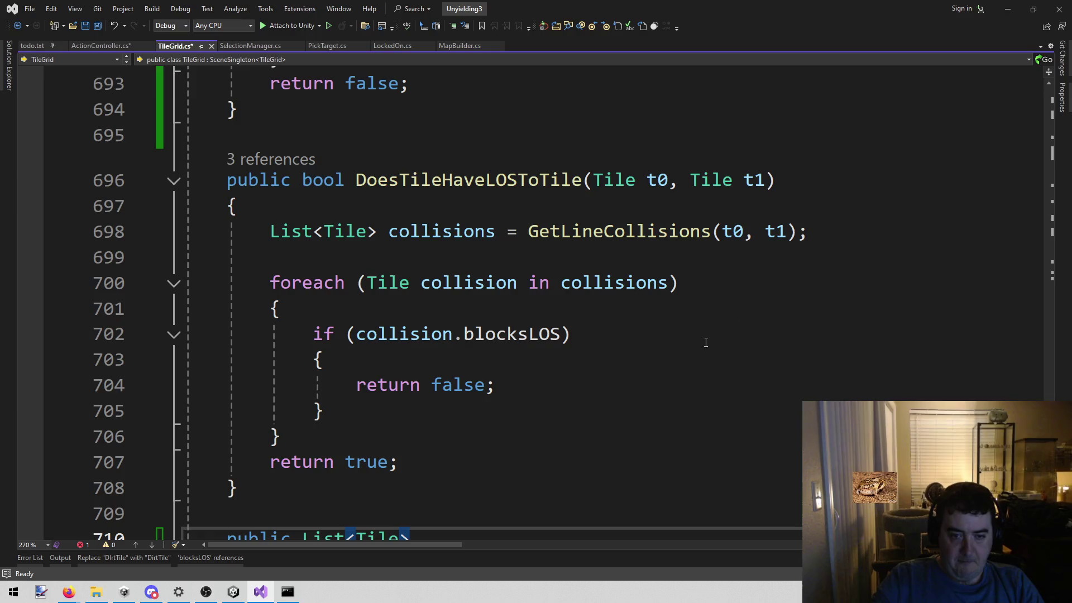
pyautogui.scroll(-2, 742, 326)
pyautogui.scroll(2, 737, 333)
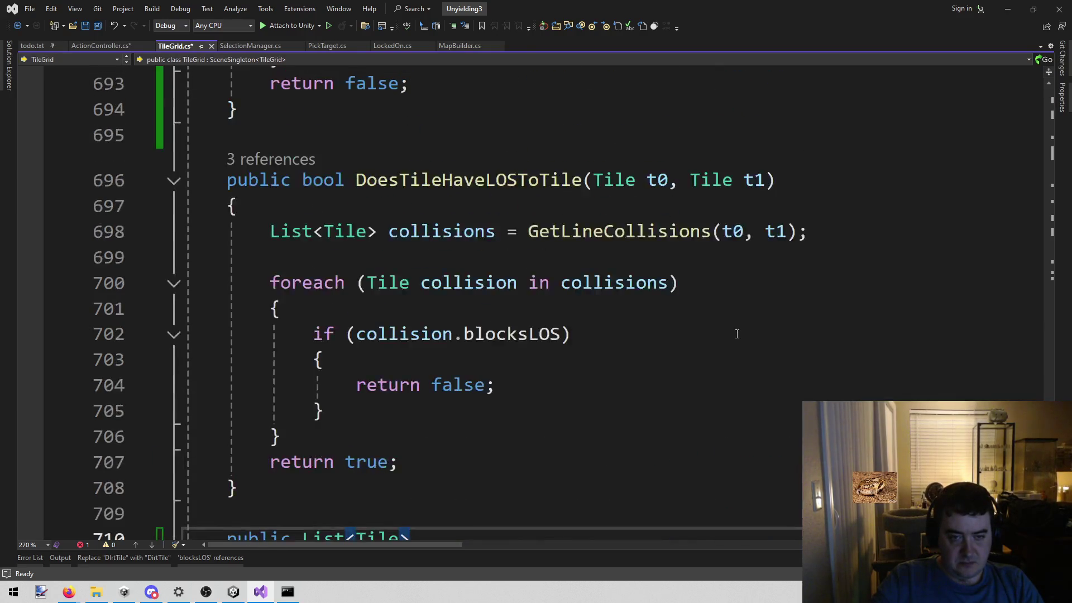
pyautogui.scroll(-3, 737, 334)
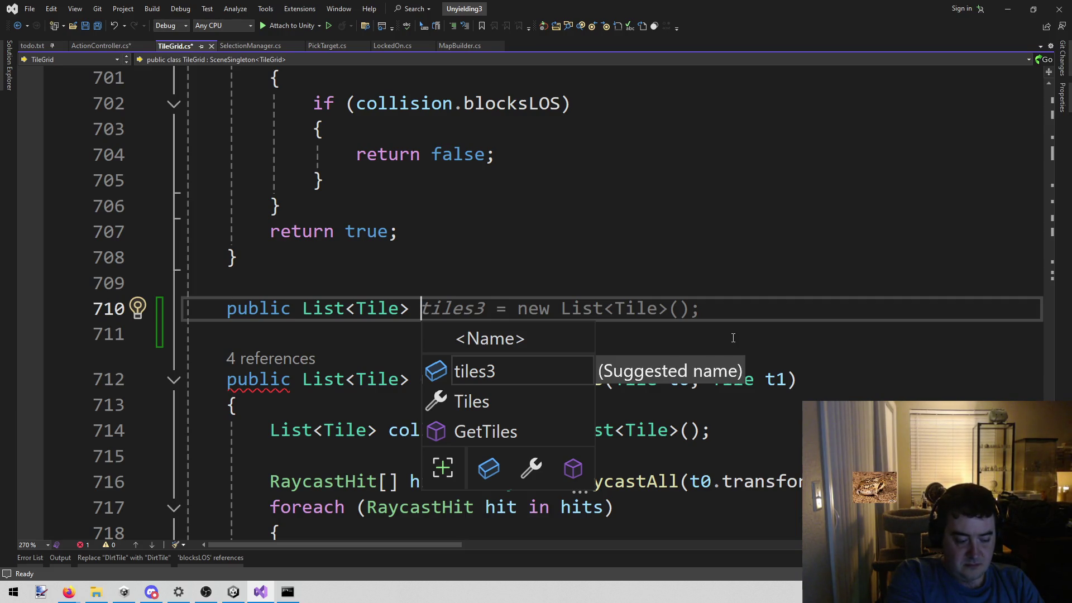
pyautogui.write('LineTiles')
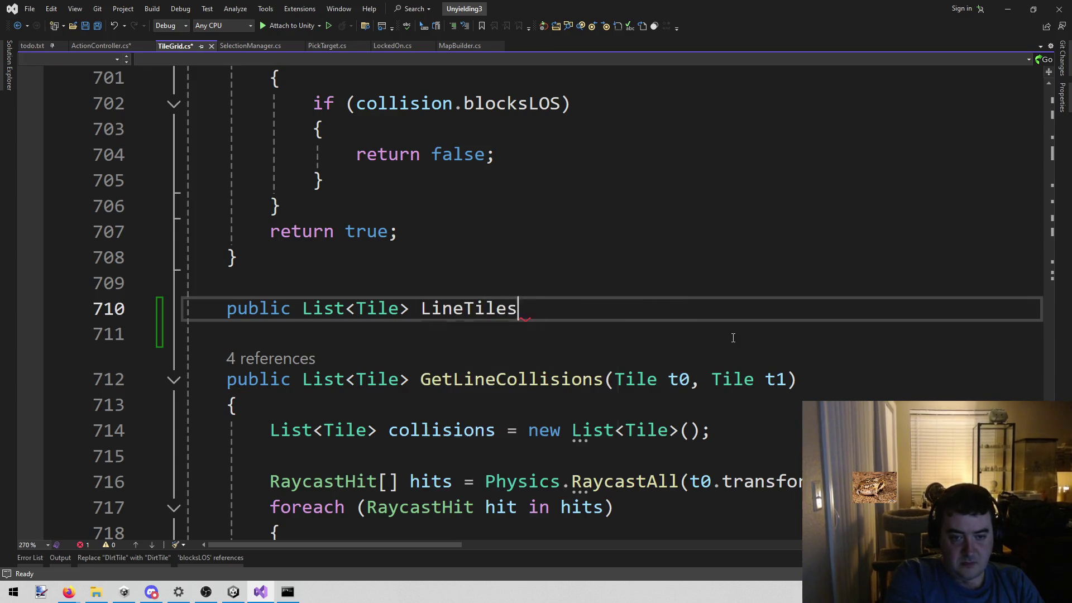
pyautogui.write('Get')
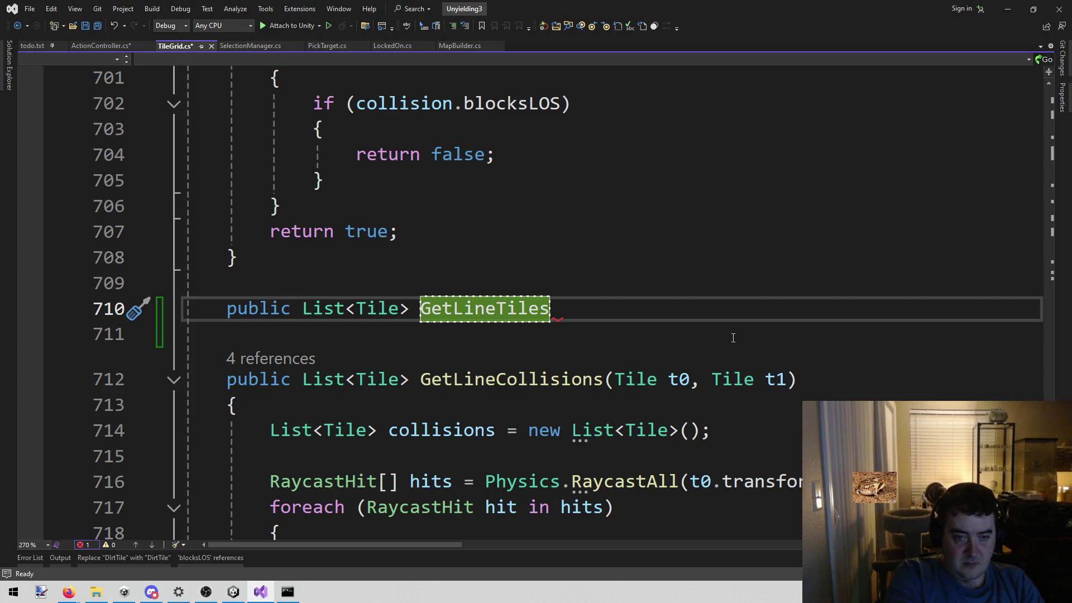
pyautogui.press('BackSpace')
pyautogui.press('BackSpace')
pyautogui.press('BackSpace')
pyautogui.write('T')
pyautogui.press('BackSpace')
pyautogui.press('BackSpace')
pyautogui.press('BackSpace')
pyautogui.press('BackSpace')
pyautogui.write('ineTil')
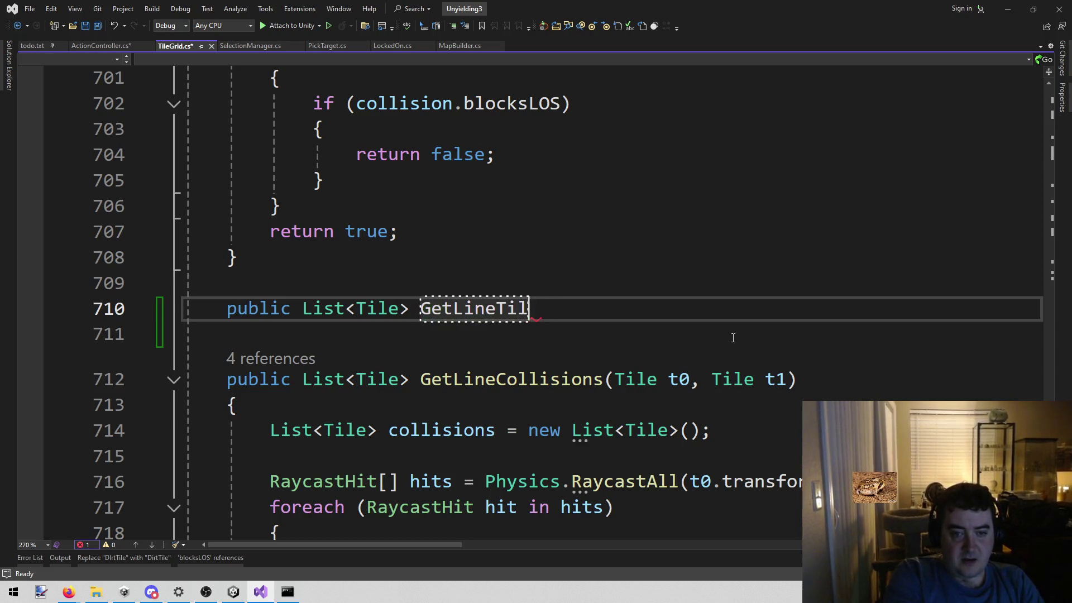
pyautogui.write('esTillCo')
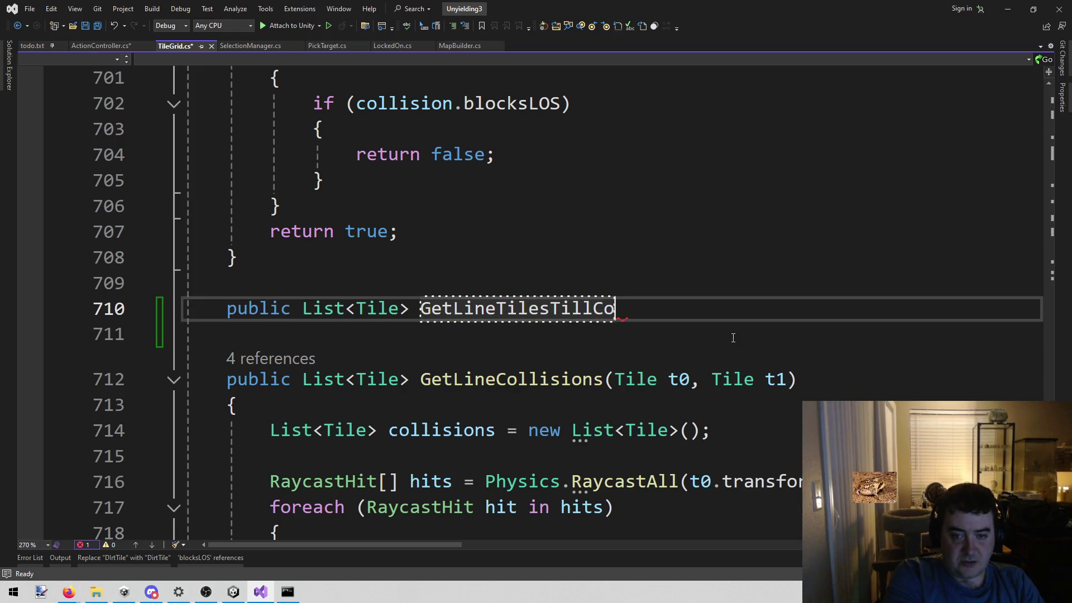
pyautogui.write('llision()')
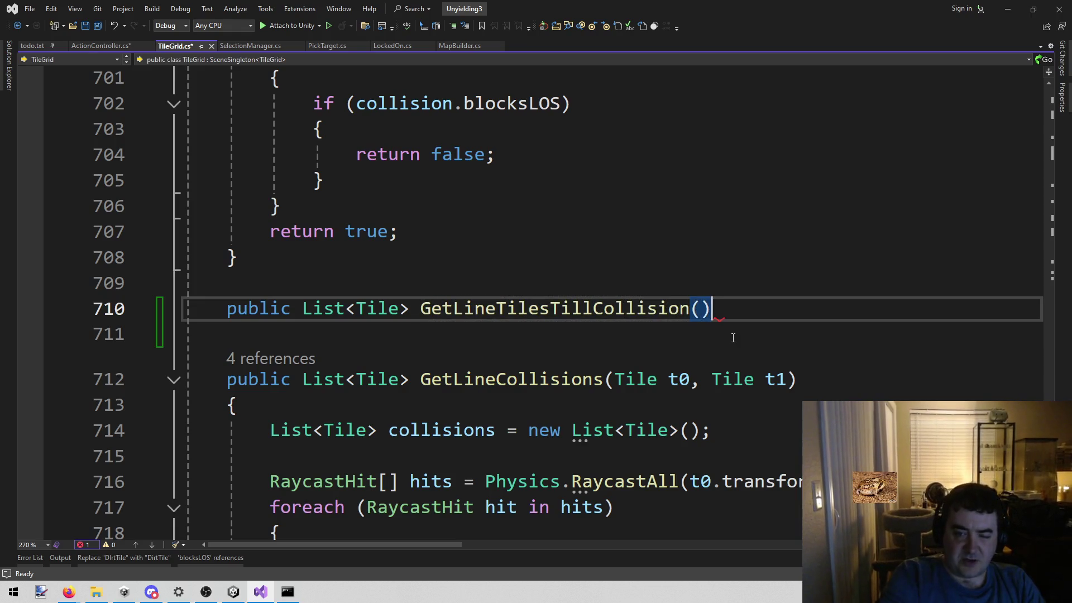
pyautogui.press('Return')
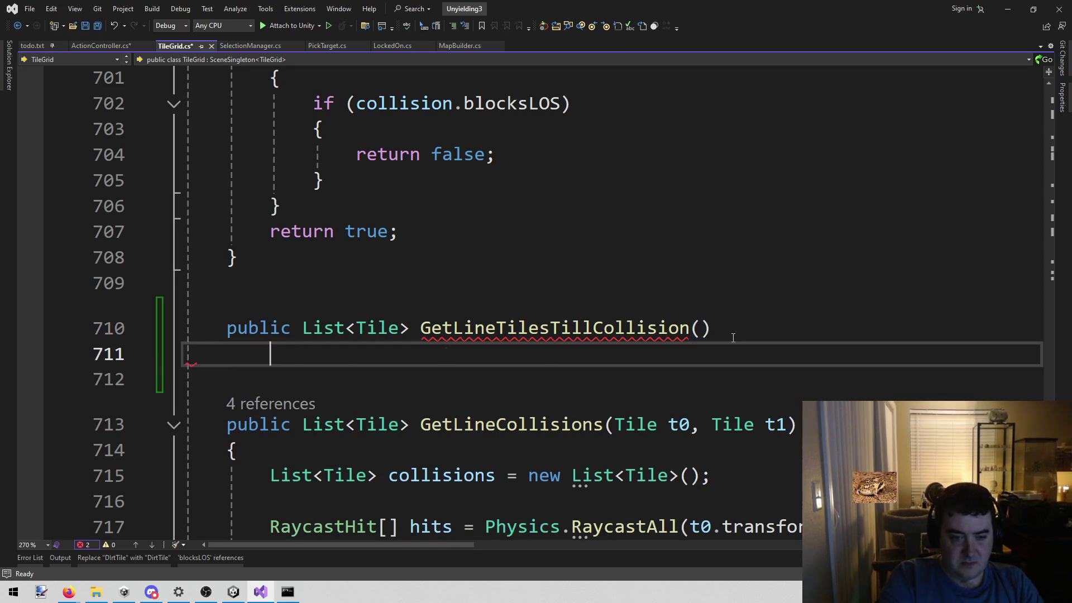
pyautogui.write('{')
pyautogui.press('Return')
# Give GetLineTilesTillCollision the parameters 'Tile t0, Tile t1', copied from GetLineCollisions.
pyautogui.press('Up')
pyautogui.press('Up')
pyautogui.press('End')
pyautogui.scroll(-2, 670, 332)
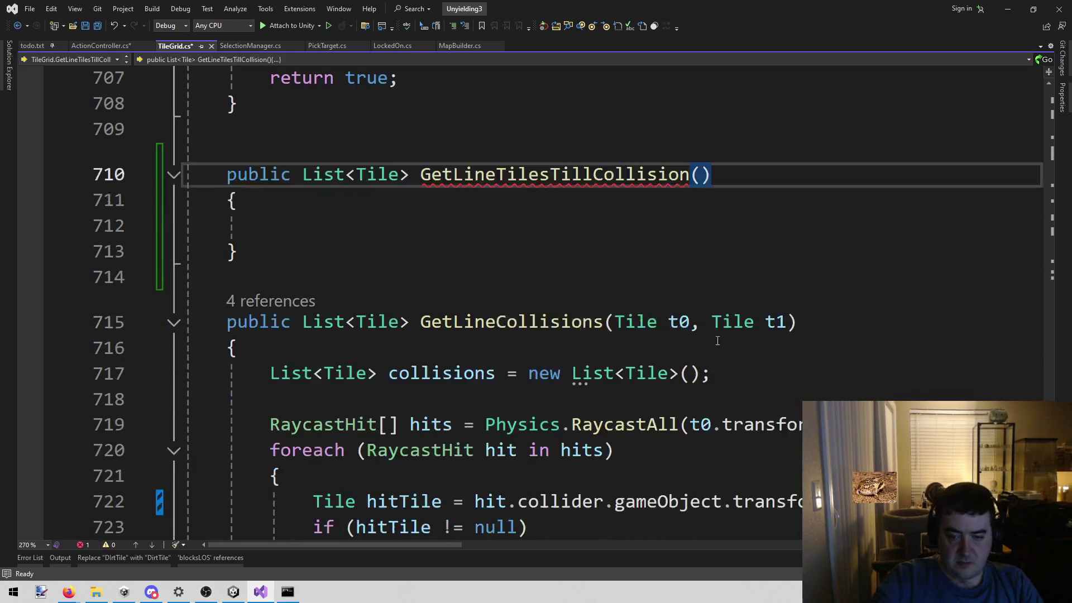
pyautogui.moveTo(615, 322); pyautogui.dragTo(764, 318)
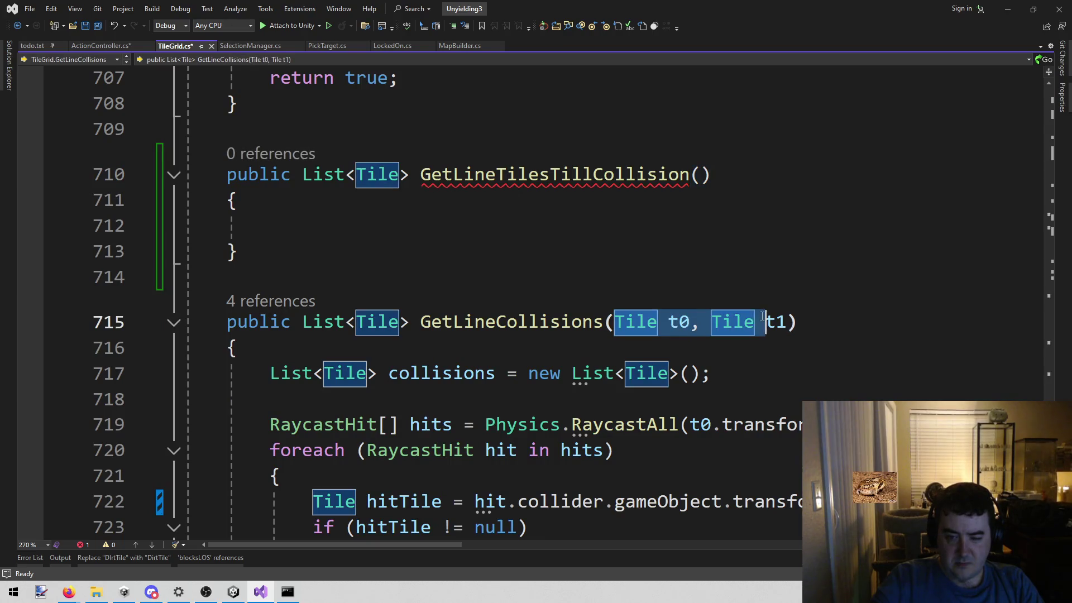
pyautogui.click(613, 322)
pyautogui.moveTo(613, 321); pyautogui.dragTo(785, 328)
pyautogui.hotkey('ctrl', 'c')
pyautogui.click(703, 174)
pyautogui.hotkey('ctrl', 'v')
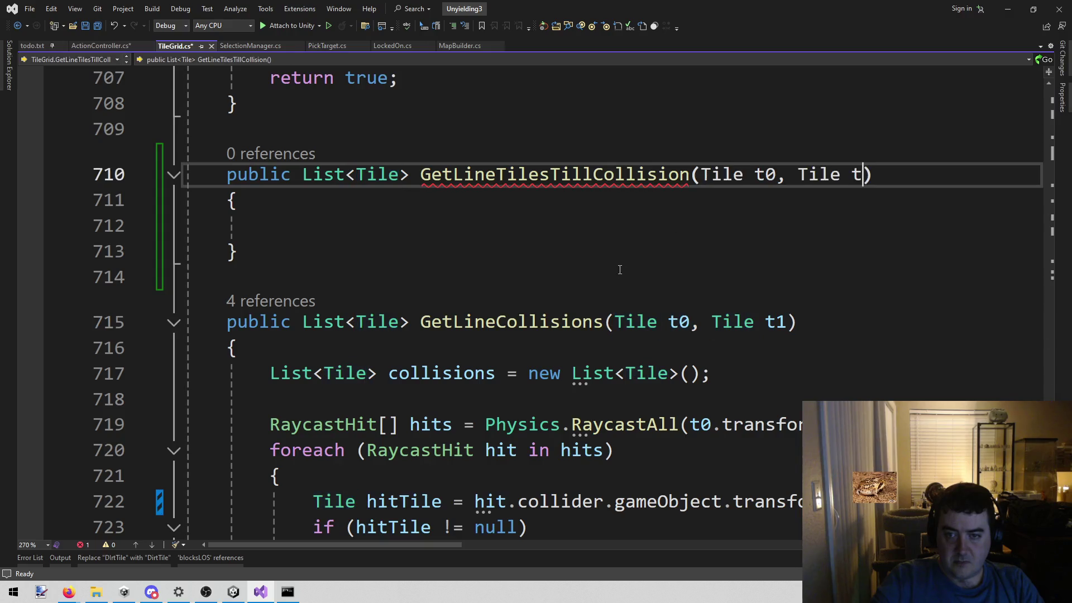
# In the new method's body, declare the collisions list as GetLineCollisions(t0, t1).
pyautogui.click(543, 219)
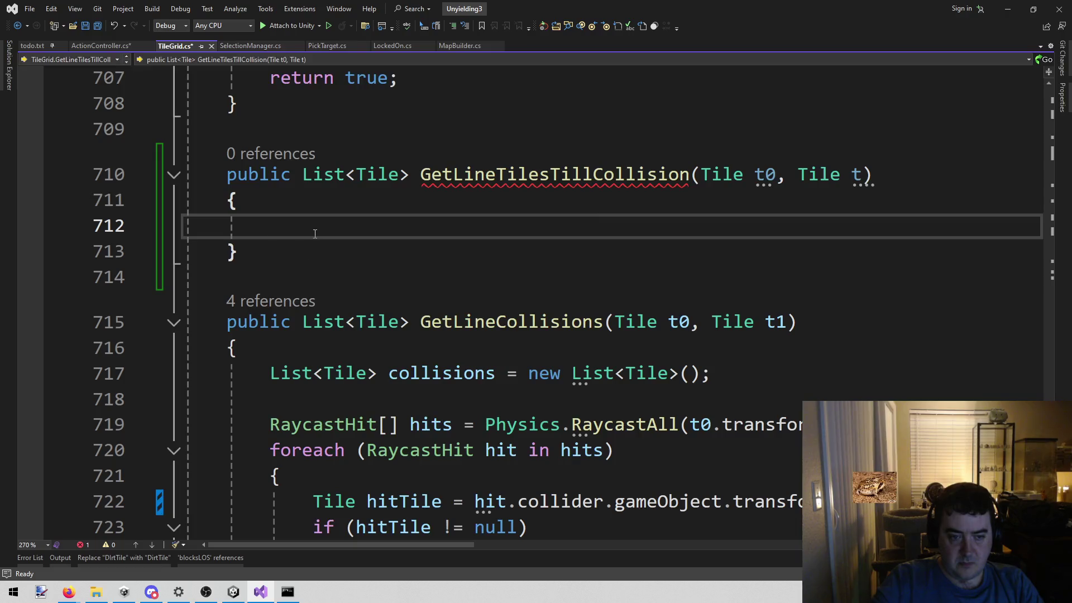
pyautogui.moveTo(271, 373); pyautogui.dragTo(738, 384)
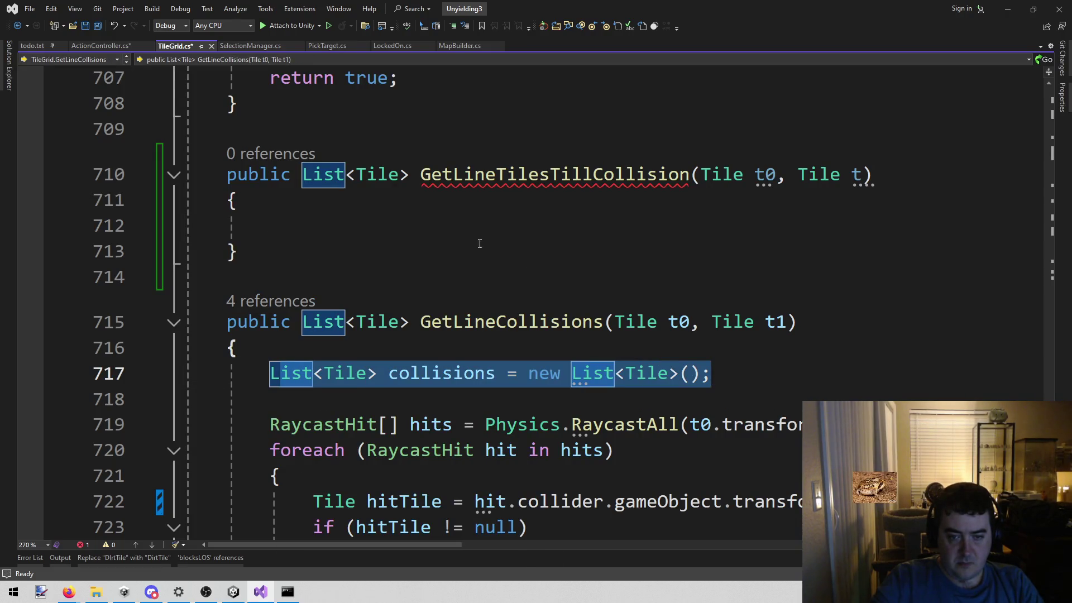
pyautogui.hotkey('ctrl', 'c')
pyautogui.click(504, 225)
pyautogui.hotkey('ctrl', 'v')
pyautogui.doubleClick(520, 321)
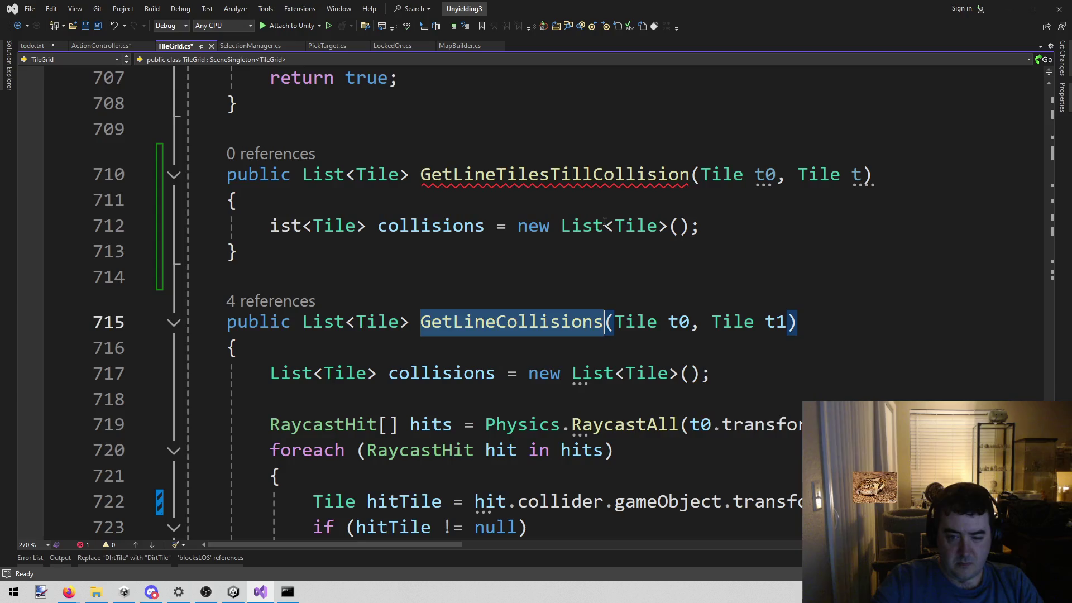
pyautogui.moveTo(519, 226); pyautogui.dragTo(814, 220)
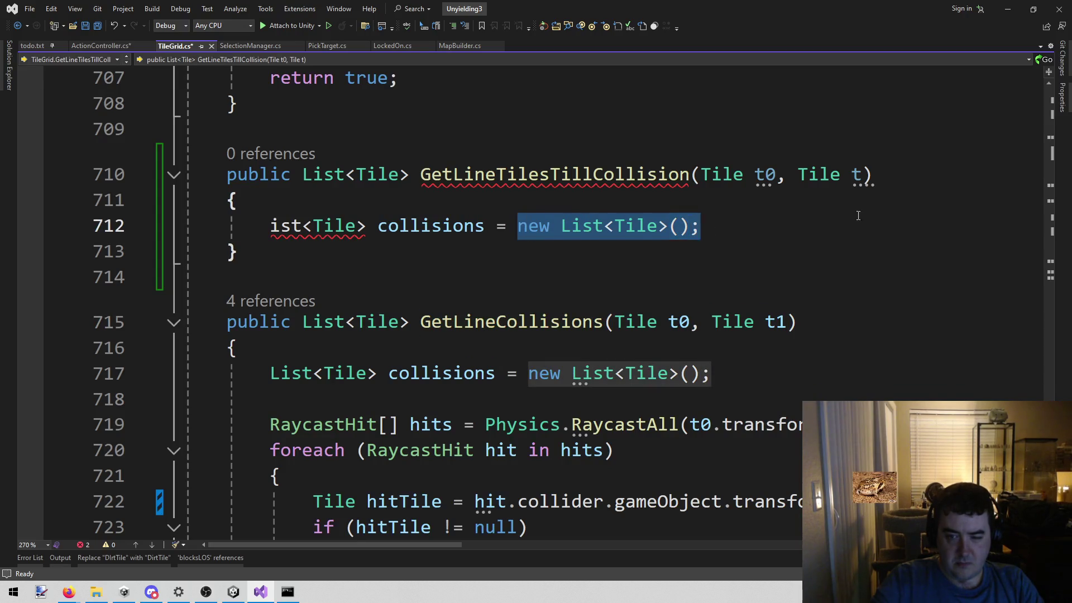
pyautogui.hotkey('ctrl', 'v')
pyautogui.write('(')
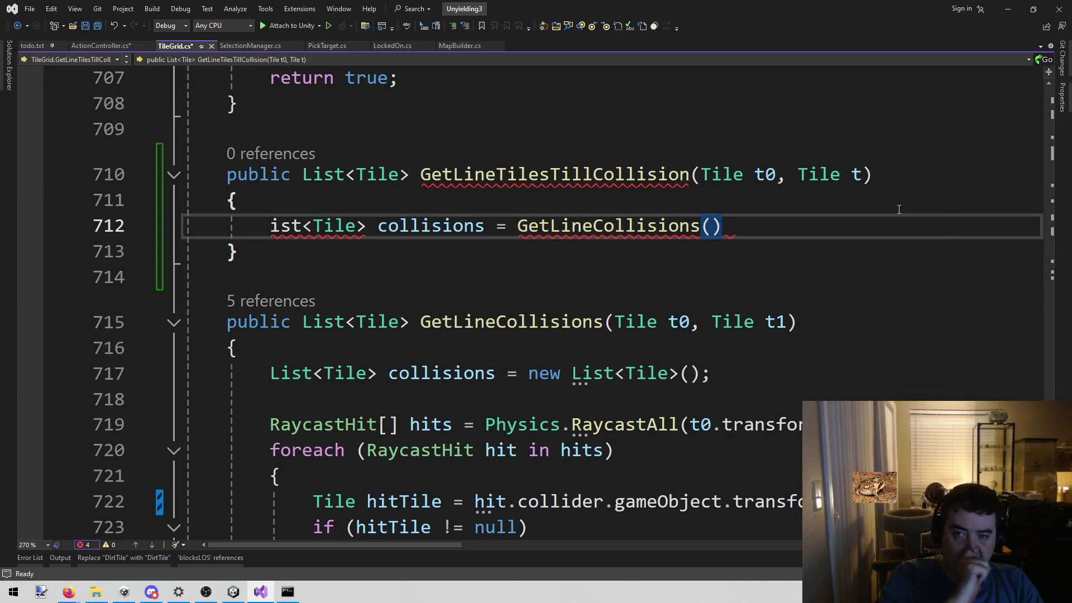
pyautogui.write('t0, ')
pyautogui.write('t1')
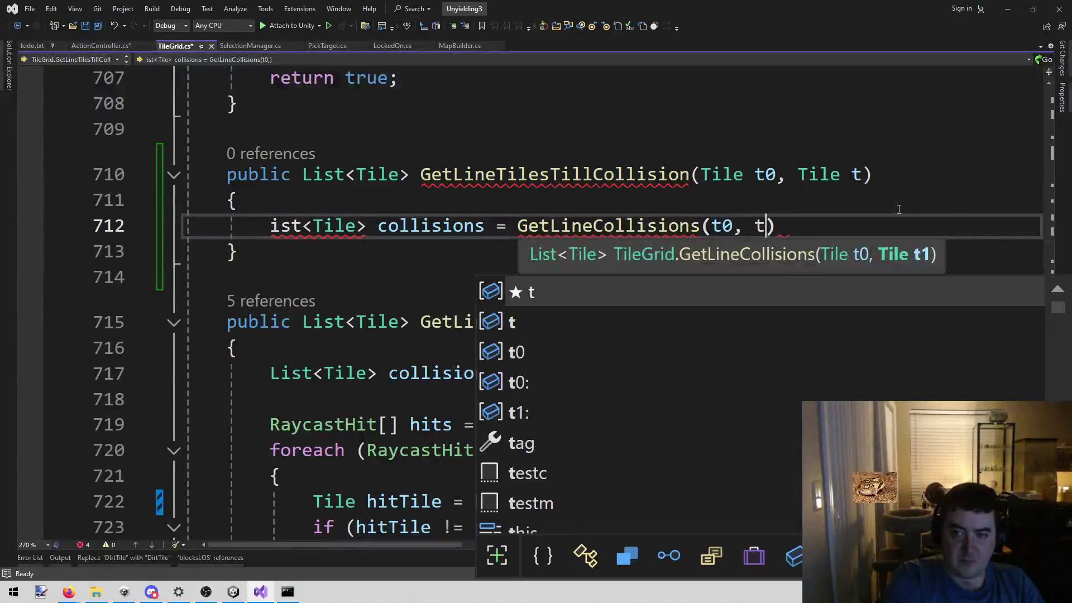
pyautogui.press('Escape')
pyautogui.press('Up')
pyautogui.press('Up')
pyautogui.press('End')
pyautogui.press('Left')
pyautogui.write('1')
pyautogui.press('Down')
pyautogui.press('Down')
pyautogui.press('End')
pyautogui.write(';')
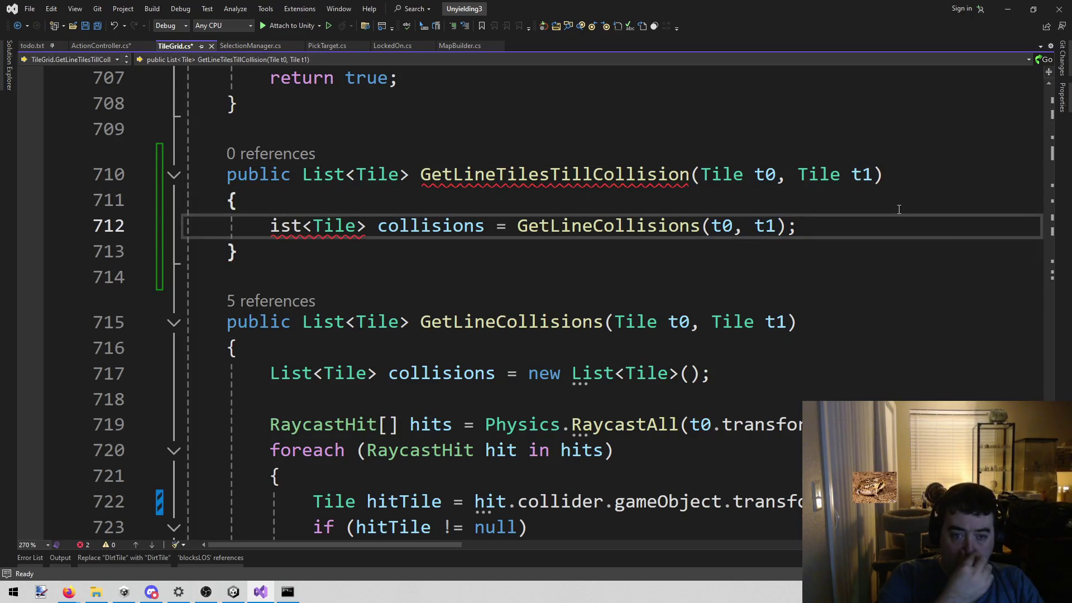
pyautogui.write('L')
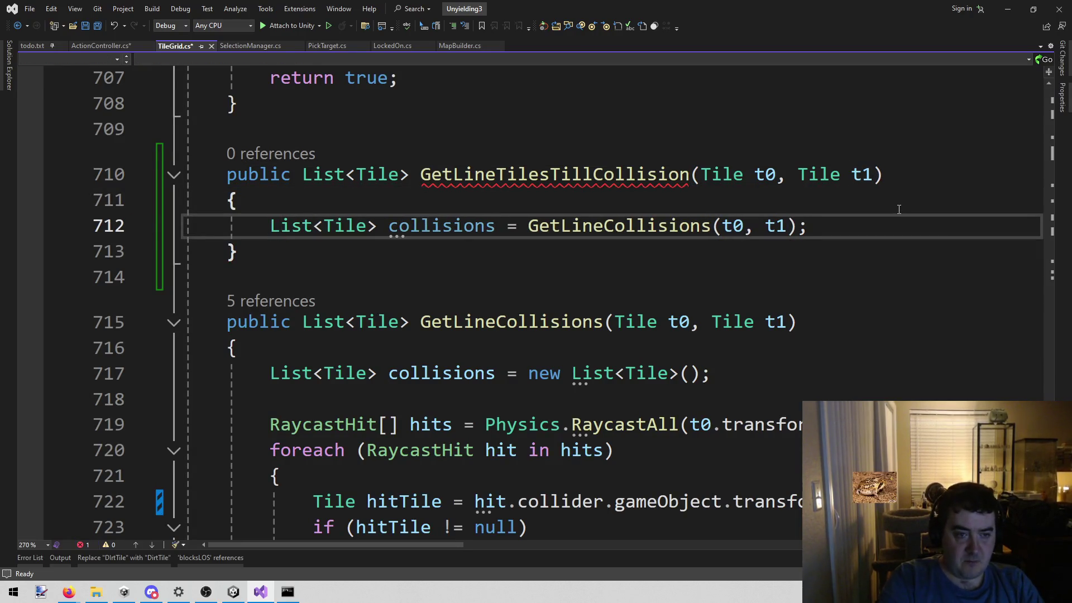
# Add 'return collisions;' to the new method and save TileGrid.cs.
pyautogui.press('End')
pyautogui.press('Return')
pyautogui.press('Return')
pyautogui.write('retu')
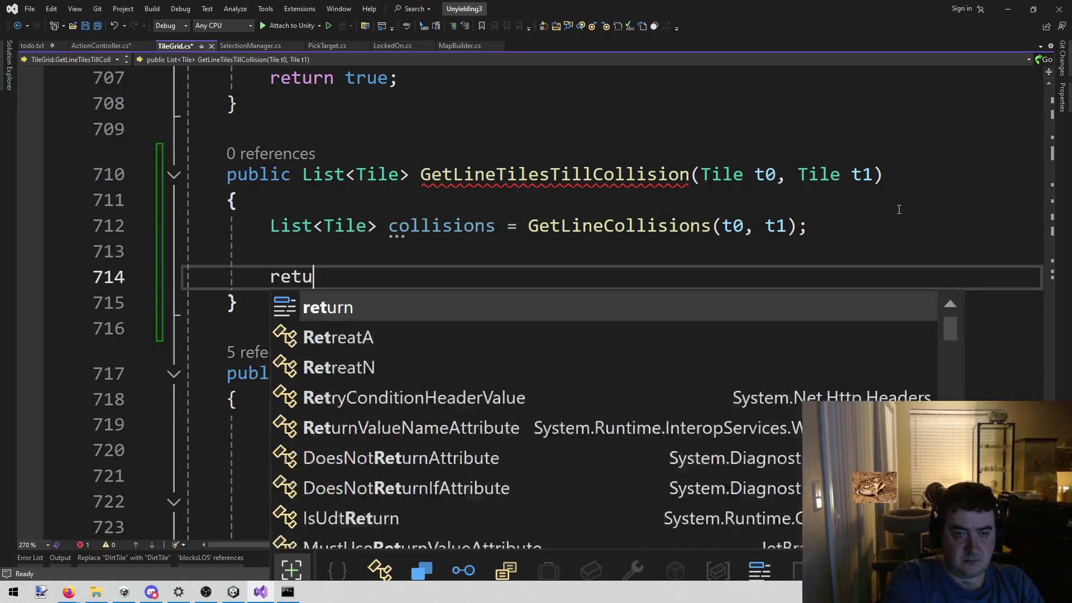
pyautogui.write('rn coll')
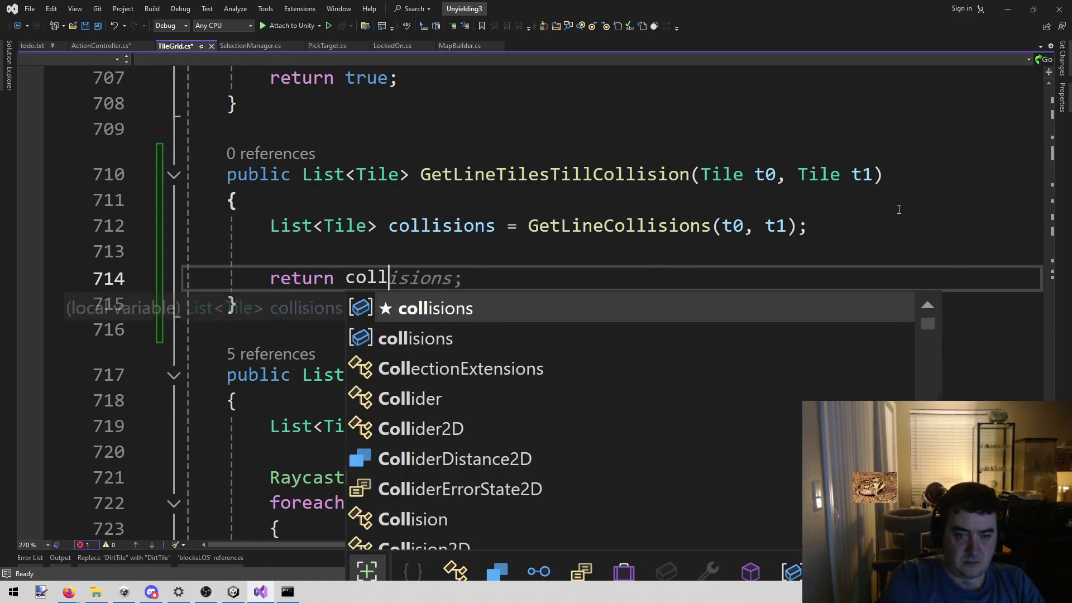
pyautogui.press('Tab')
pyautogui.hotkey('ctrl', 's')
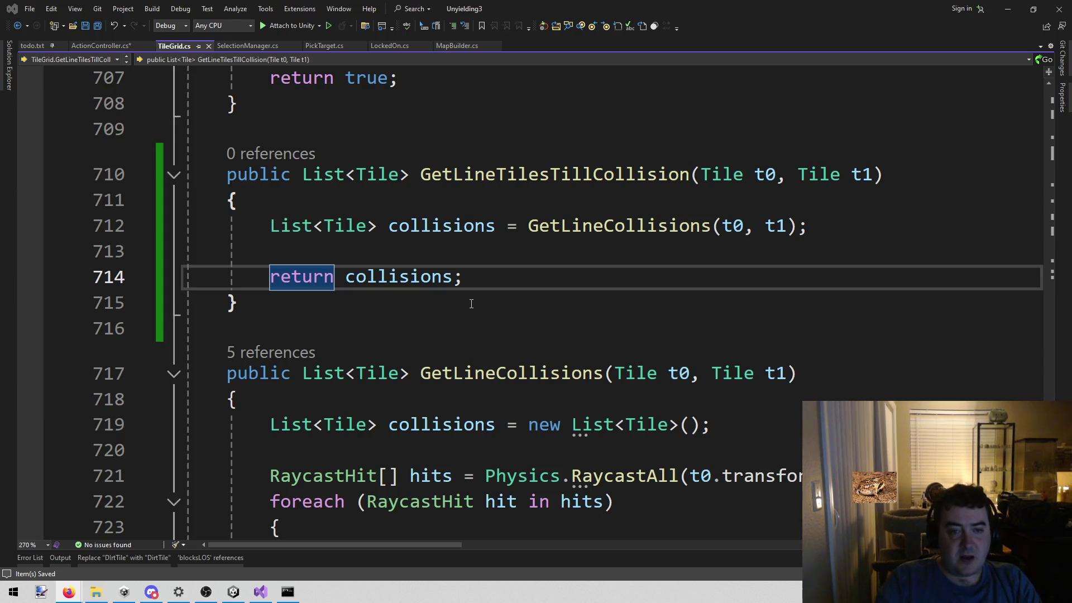
pyautogui.scroll(4, 472, 313)
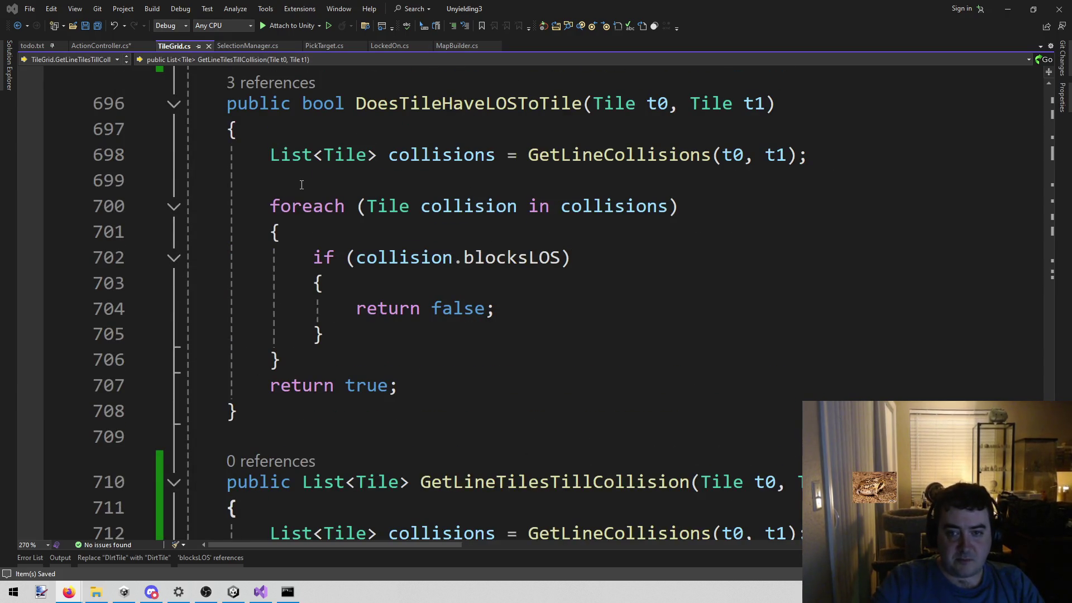
# Copy the blocksLOS foreach loop from DoesTileHaveLOSToTile into GetLineTilesTillCollision.
pyautogui.moveTo(269, 205)
pyautogui.mouseDown()
pyautogui.moveTo(313, 383)
pyautogui.moveTo(326, 362)
pyautogui.mouseUp()
pyautogui.scroll(-3, 492, 277)
pyautogui.click(437, 319)
pyautogui.press('Return')
pyautogui.hotkey('ctrl', 'v')
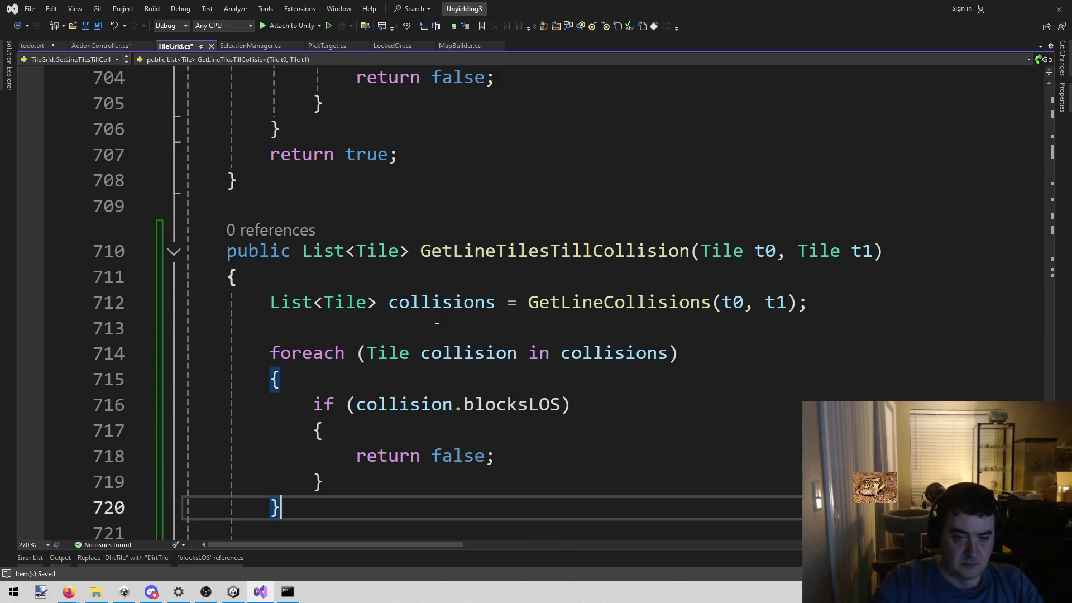
pyautogui.scroll(-2, 442, 357)
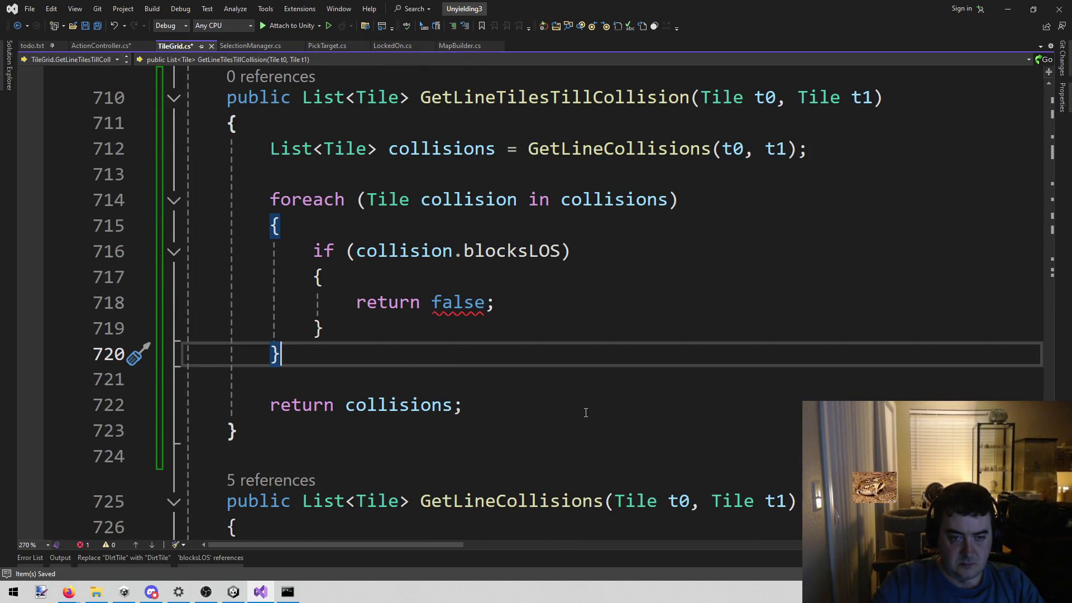
pyautogui.scroll(1, 586, 411)
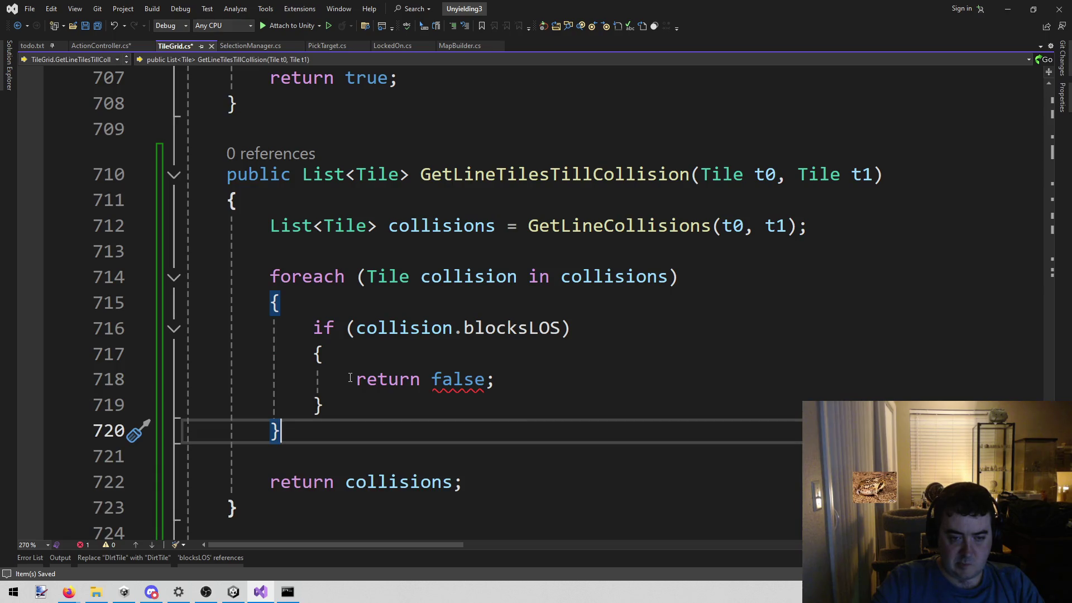
# Declare 'List<Tile> outTiles = new List<Tile>();' above the pasted loop.
pyautogui.click(470, 244)
pyautogui.press('Return')
pyautogui.press('Return')
pyautogui.press('Up')
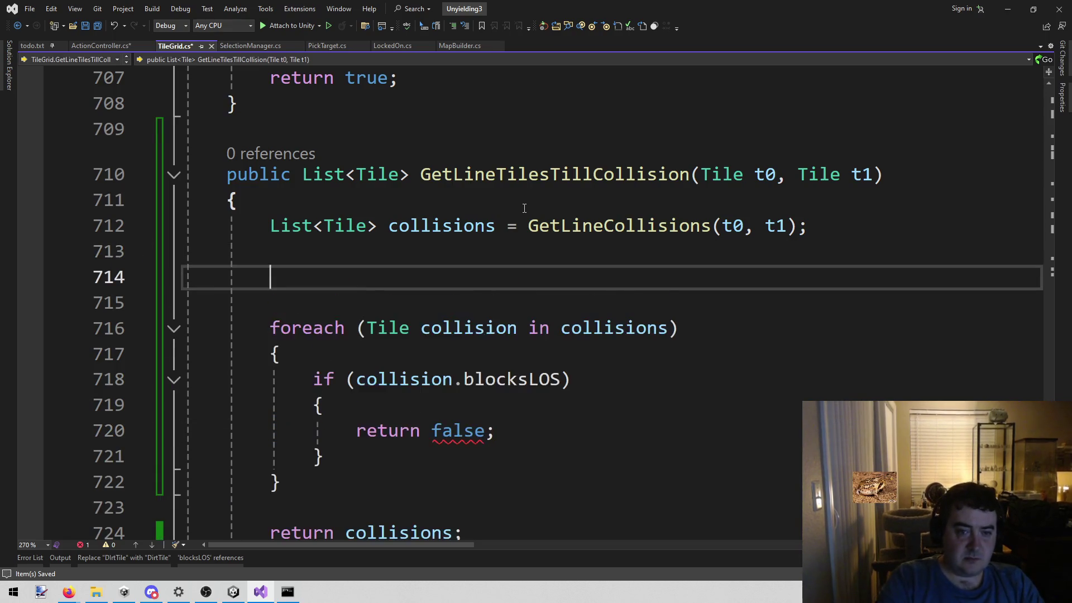
pyautogui.write('ListM<')
pyautogui.press('BackSpace')
pyautogui.press('BackSpace')
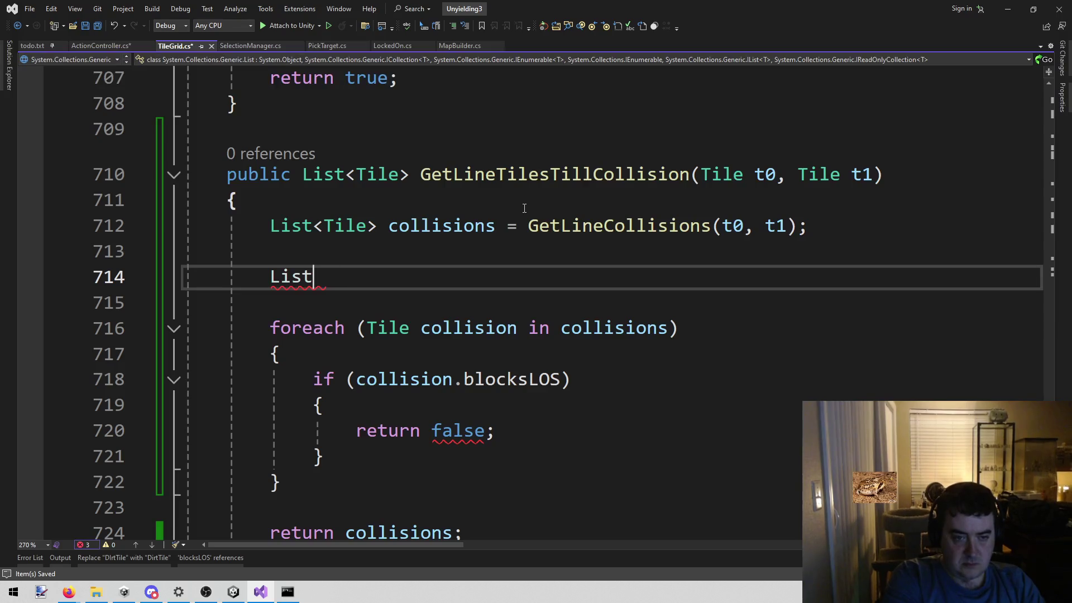
pyautogui.write('<Tile> ou')
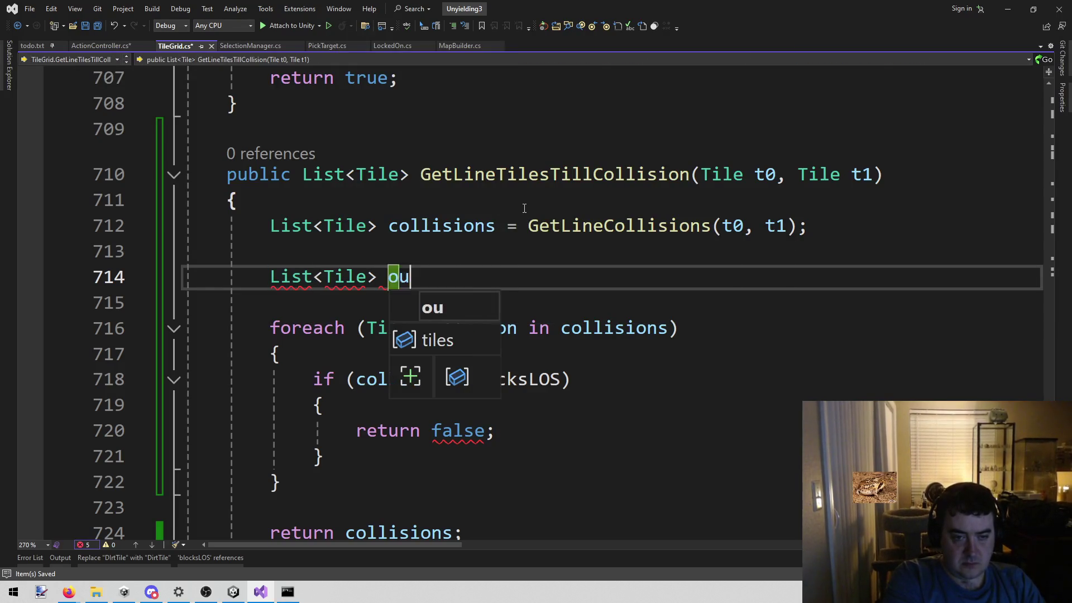
pyautogui.write('tTiles = new')
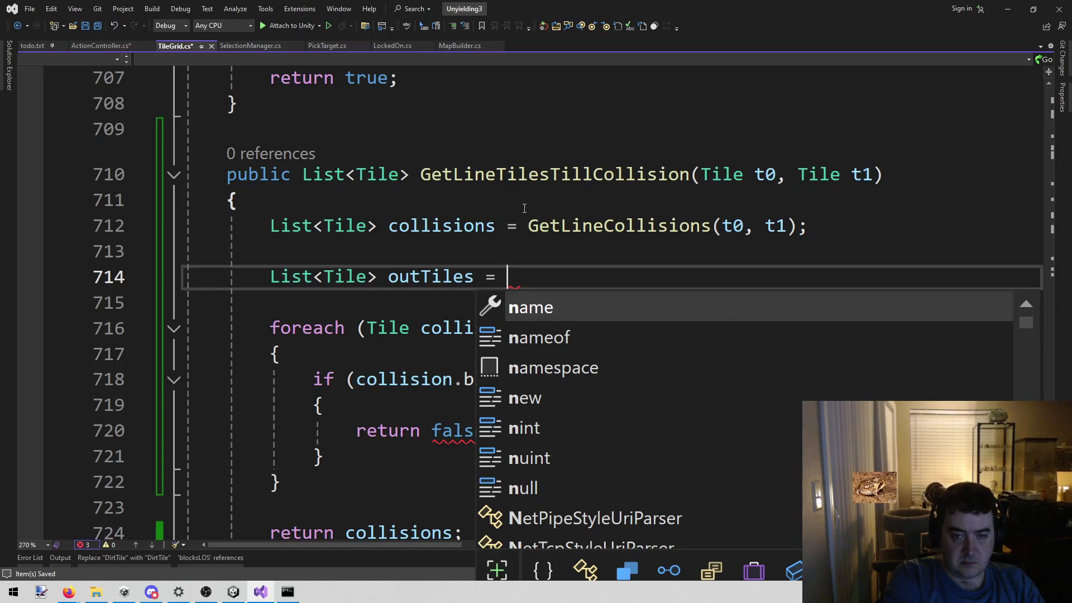
pyautogui.press('Tab')
pyautogui.write('();')
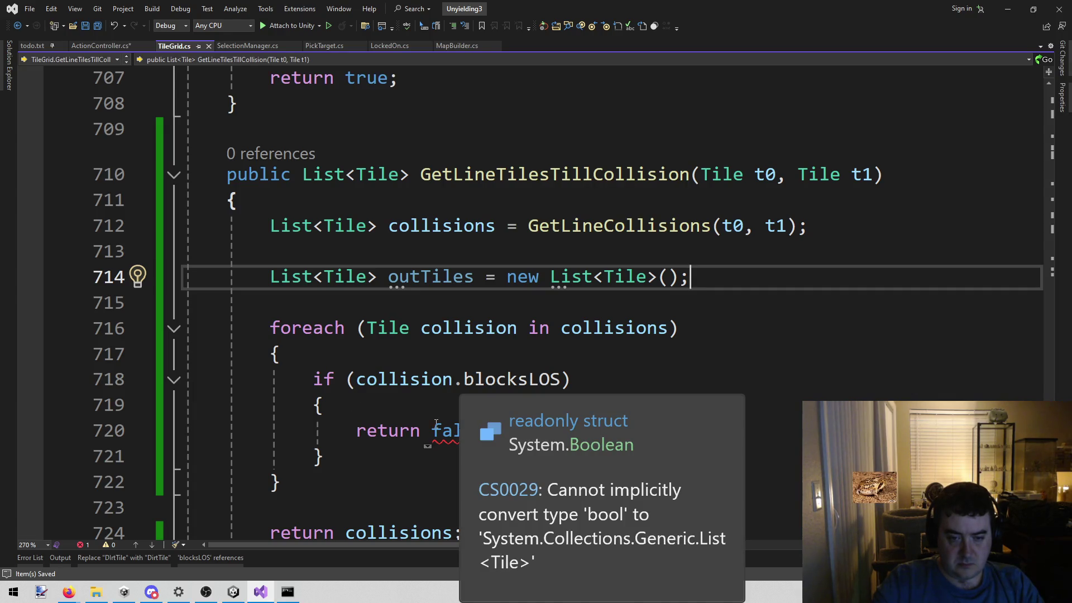
# Replace the loop's 'return false' with 'break'.
pyautogui.doubleClick(436, 430)
pyautogui.press('Right')
pyautogui.hotkey('shift', 'Home')
pyautogui.write('break')
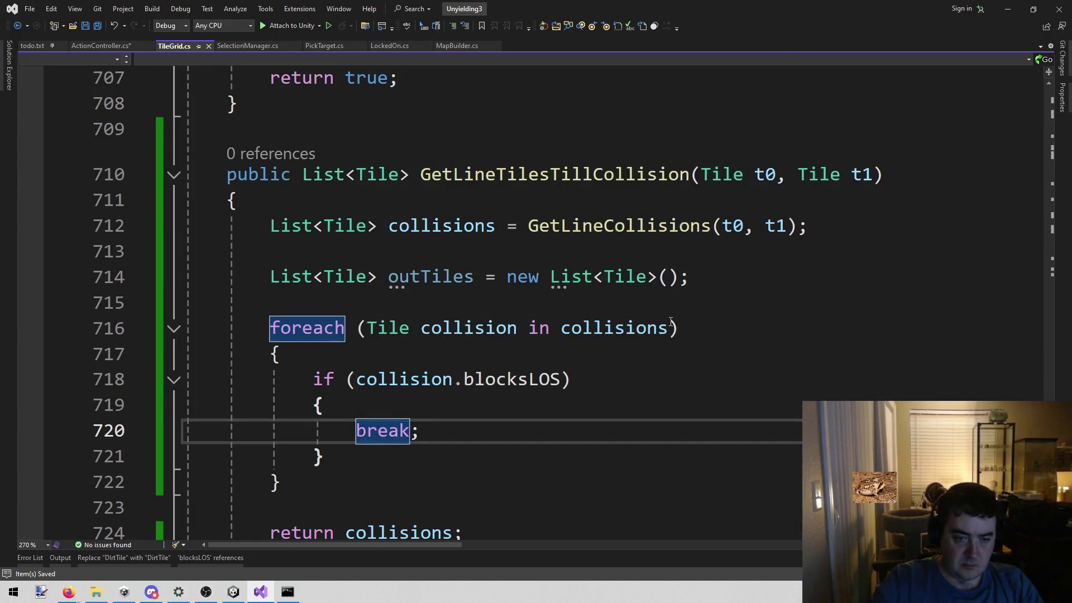
# Add 'outTiles.Add(collision)' after the if block and save TileGrid.cs.
pyautogui.click(490, 355)
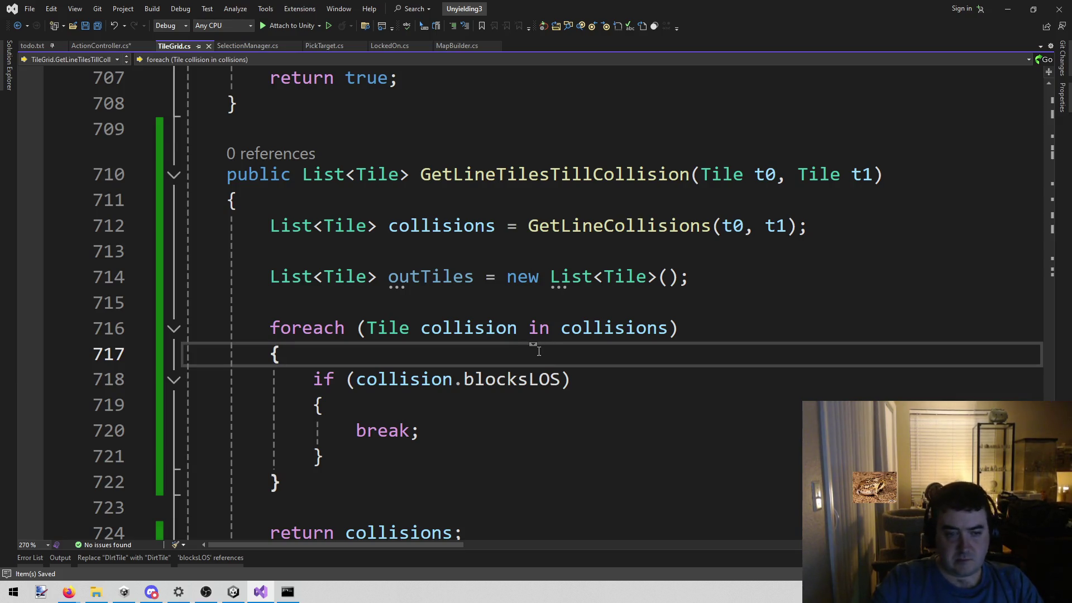
pyautogui.scroll(-1, 539, 351)
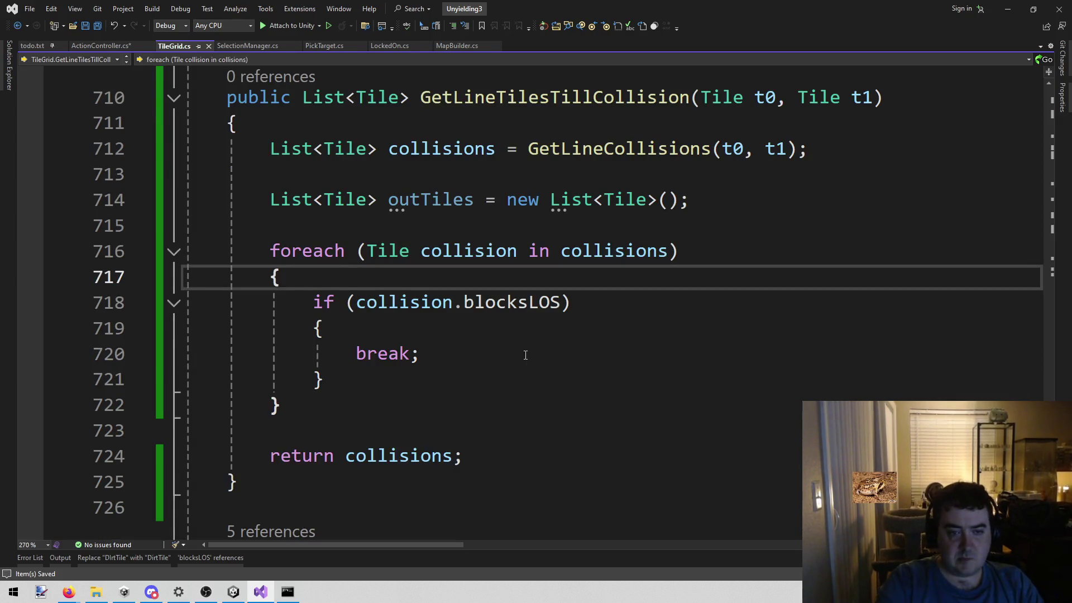
pyautogui.press('Return')
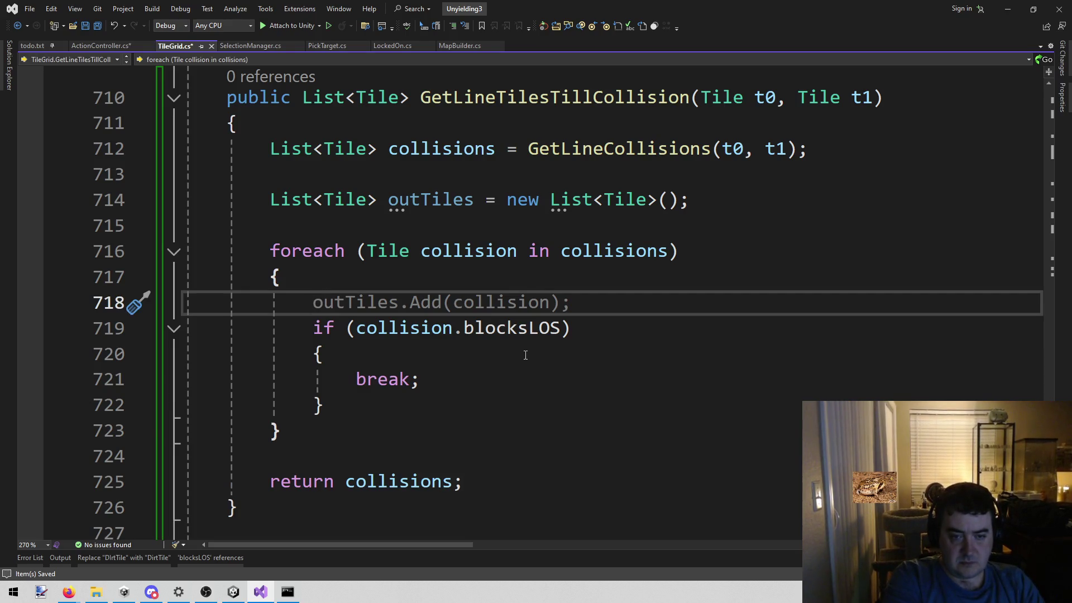
pyautogui.press('BackSpace')
pyautogui.press('Down')
pyautogui.press('Down')
pyautogui.press('Down')
pyautogui.press('Return')
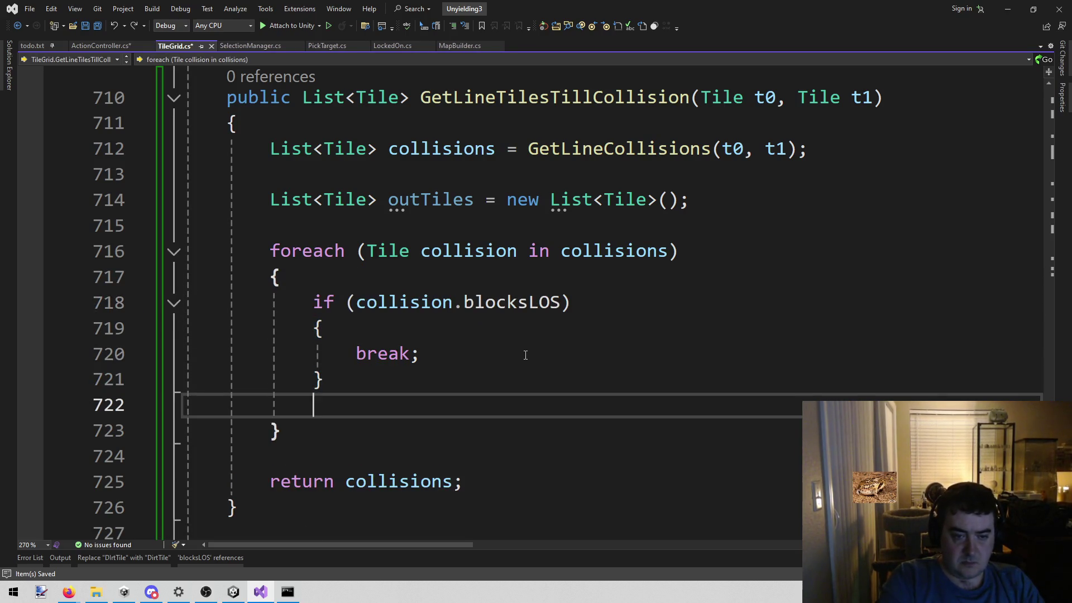
pyautogui.press('Tab')
pyautogui.hotkey('ctrl', 's')
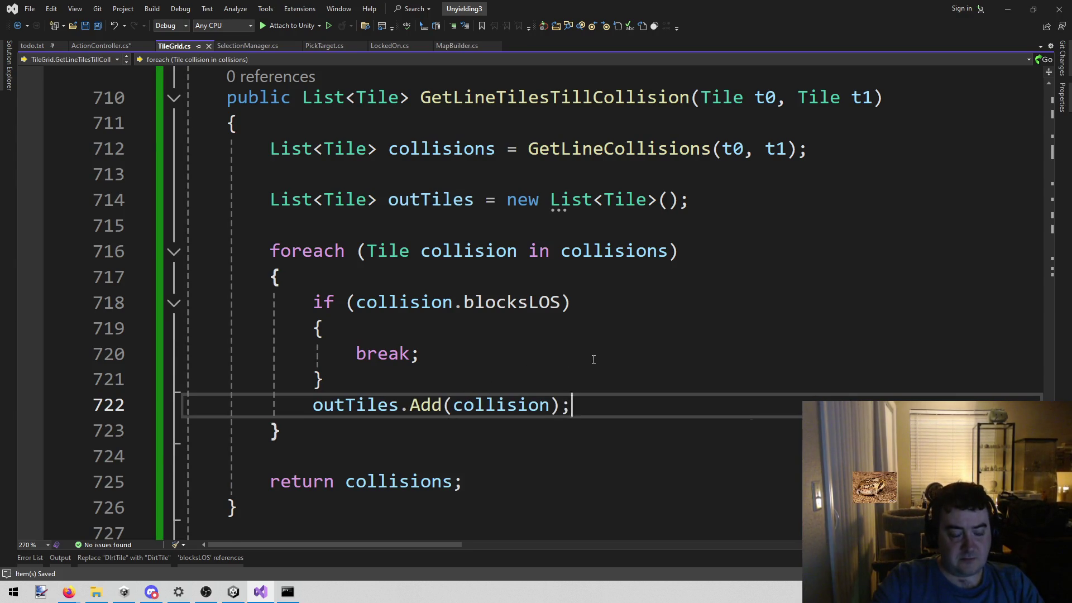
pyautogui.scroll(-1, 594, 359)
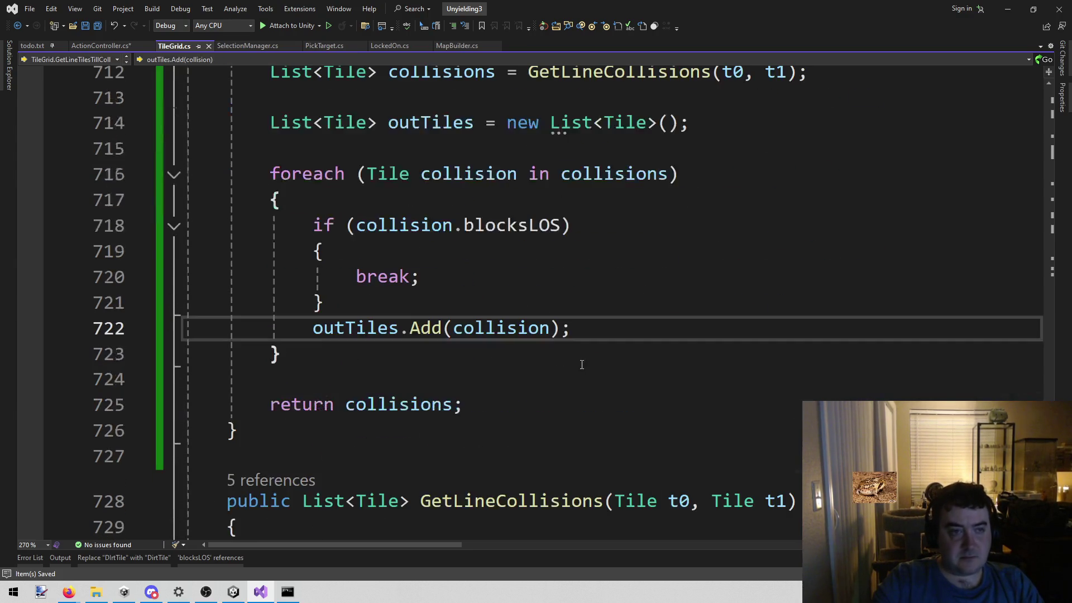
pyautogui.scroll(2, 585, 229)
# Replace the GetLineCollisions call on line 932 of ActionController.cs with GetLineTilesTillCollision and save.
pyautogui.doubleClick(502, 182)
pyautogui.hotkey('ctrl', 'c')
pyautogui.click(100, 45)
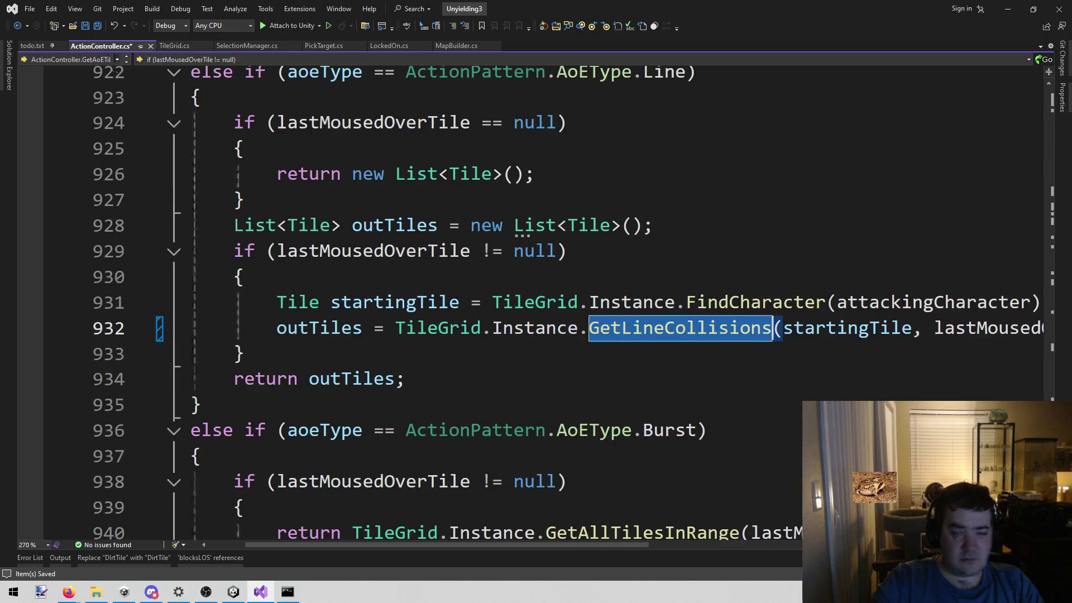
pyautogui.doubleClick(647, 329)
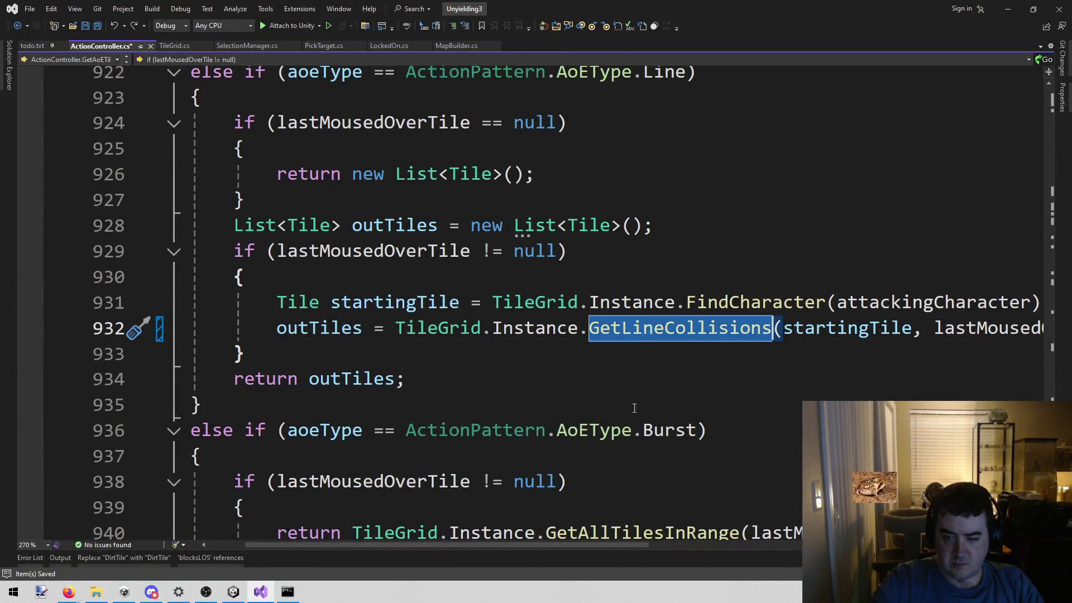
pyautogui.hotkey('ctrl', 'v')
pyautogui.hotkey('ctrl', 's')
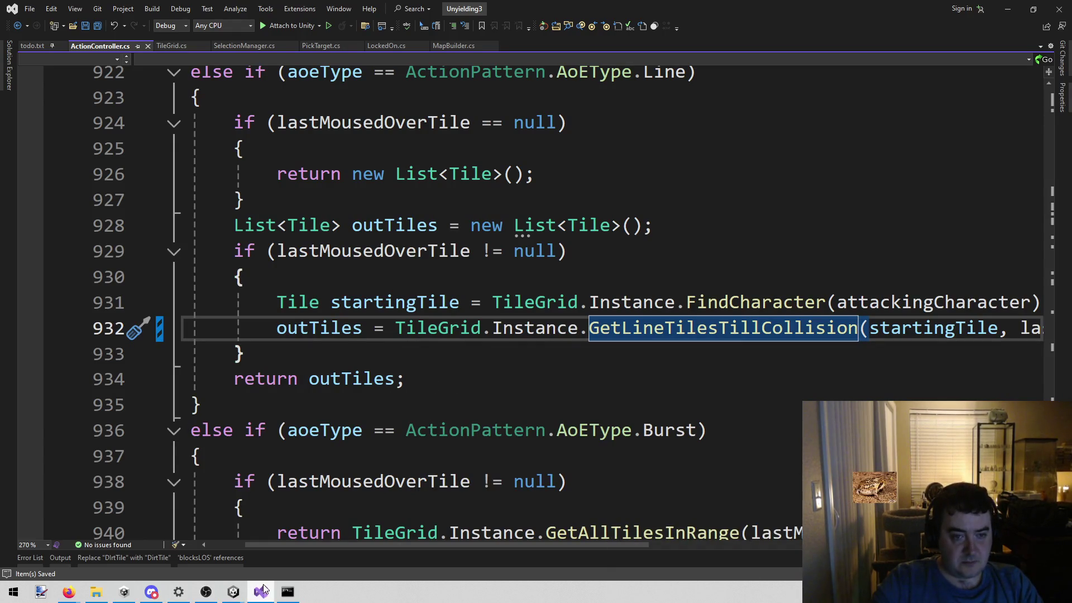
# Start the Combat scene in play mode in Unity.
pyautogui.moveTo(234, 595)
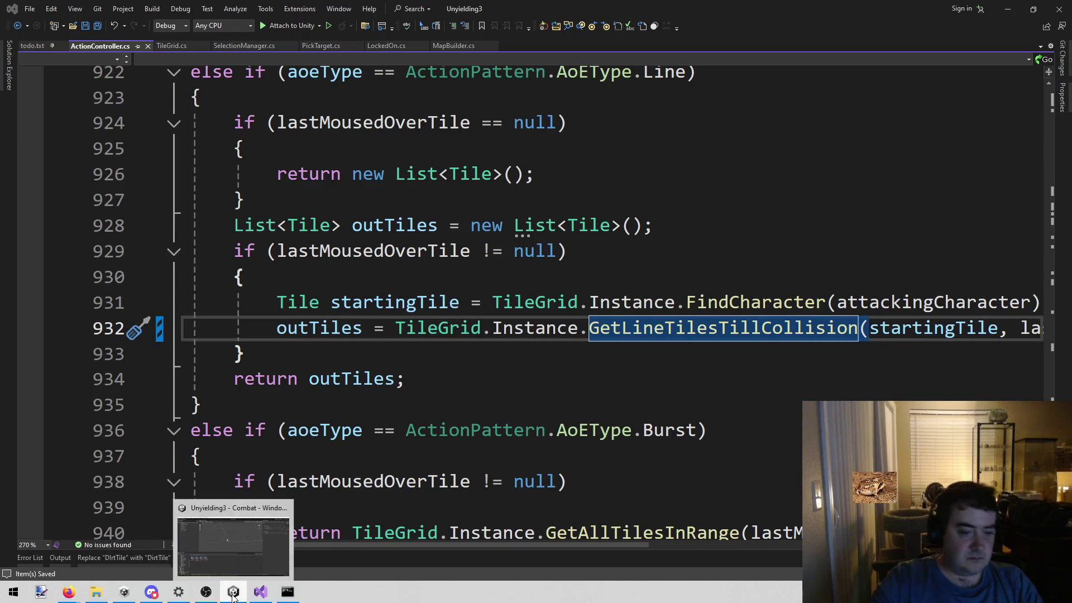
pyautogui.click(236, 556)
pyautogui.click(516, 31)
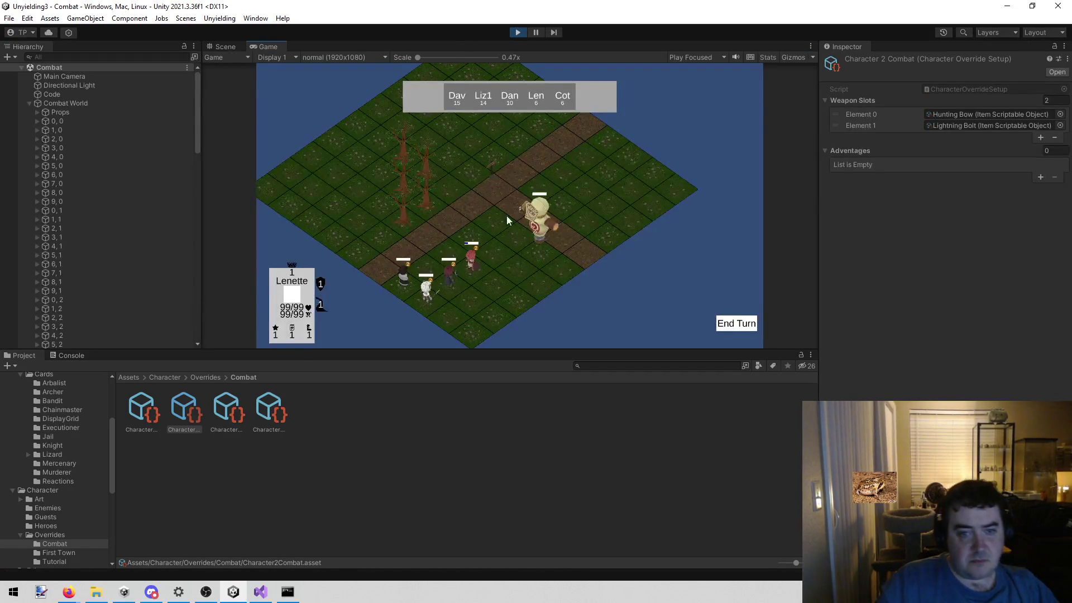
# Aim a line attack toward the trees to see the targeted tiles, then return to Visual Studio.
pyautogui.click(361, 339)
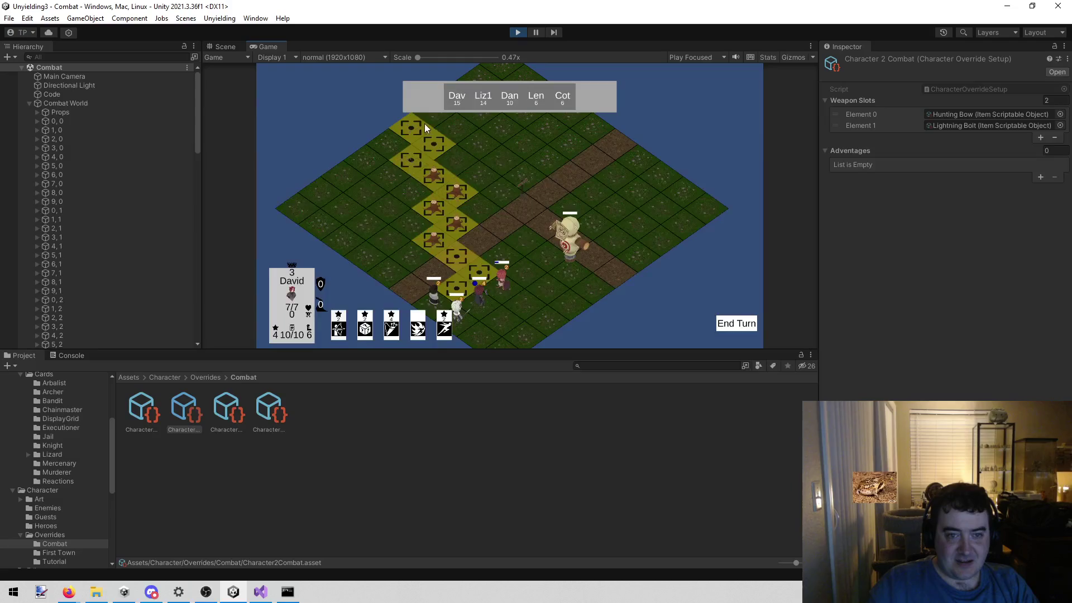
pyautogui.click(261, 592)
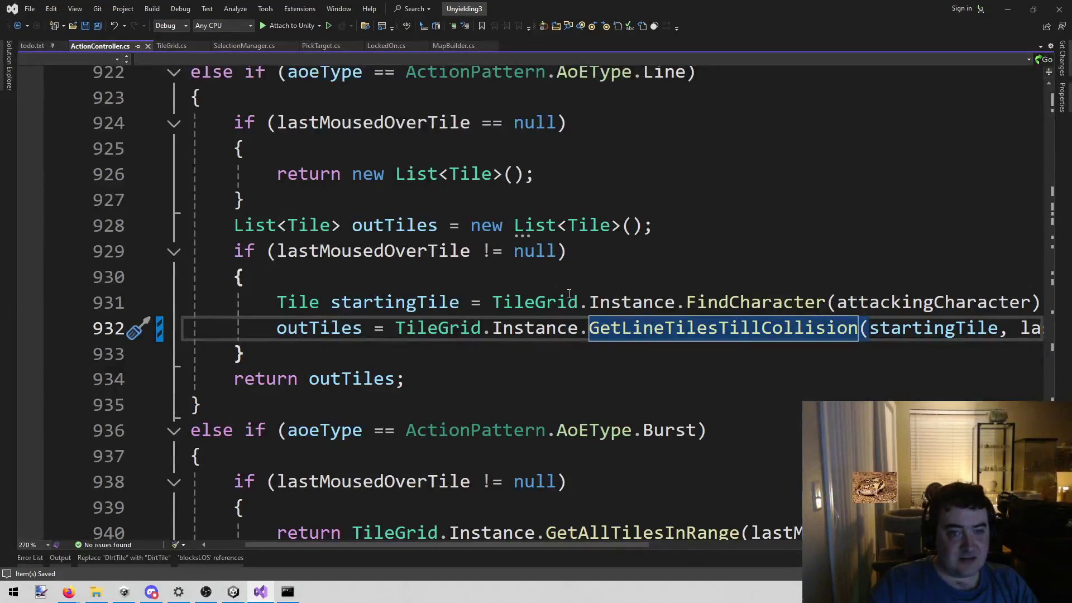
# Go to GetLineTilesTillCollision's definition and review its GetLineCollisions call and outTiles declaration.
pyautogui.click(687, 327)
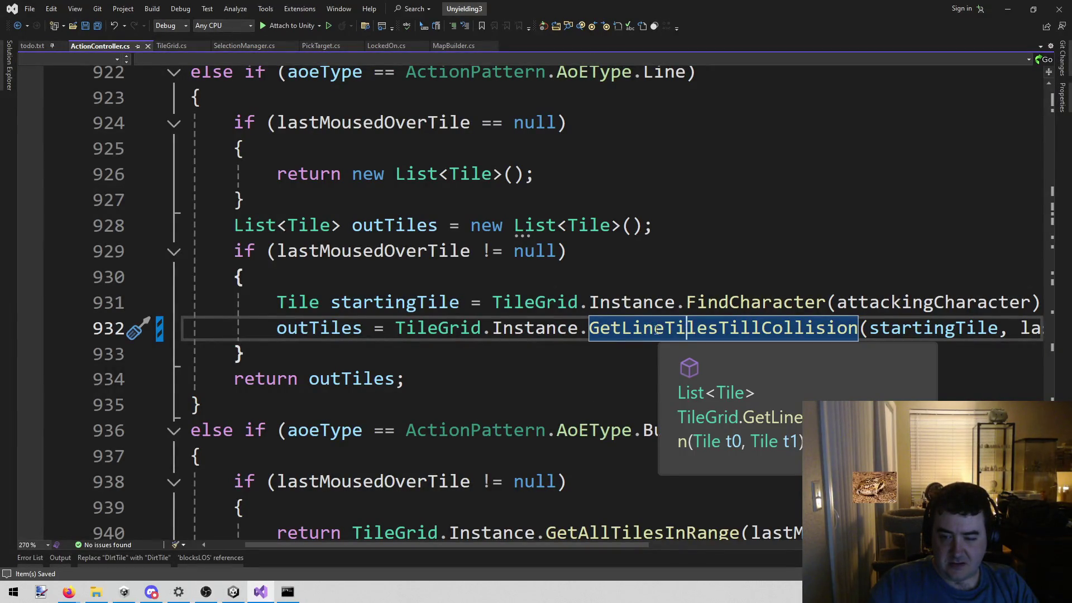
pyautogui.rightClick(676, 328)
pyautogui.click(720, 322)
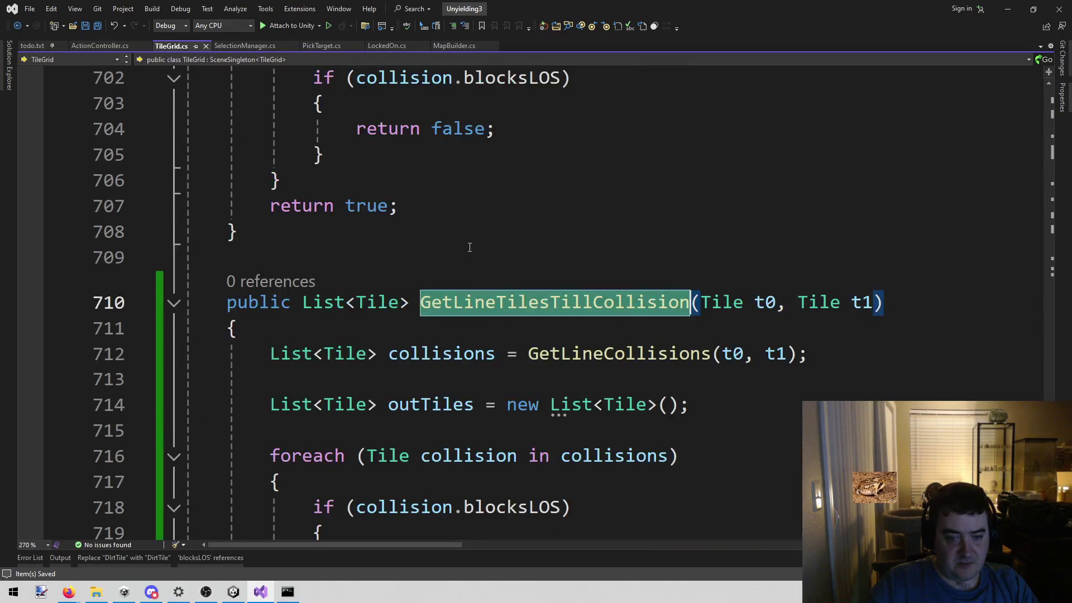
pyautogui.scroll(-1, 653, 285)
pyautogui.scroll(-1, 652, 285)
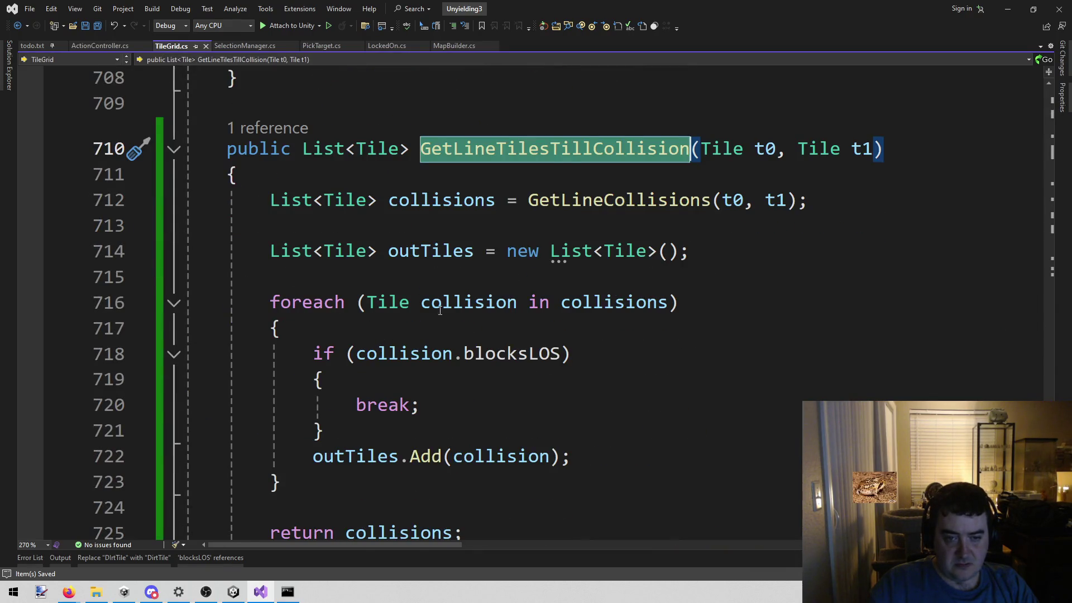
pyautogui.click(553, 201)
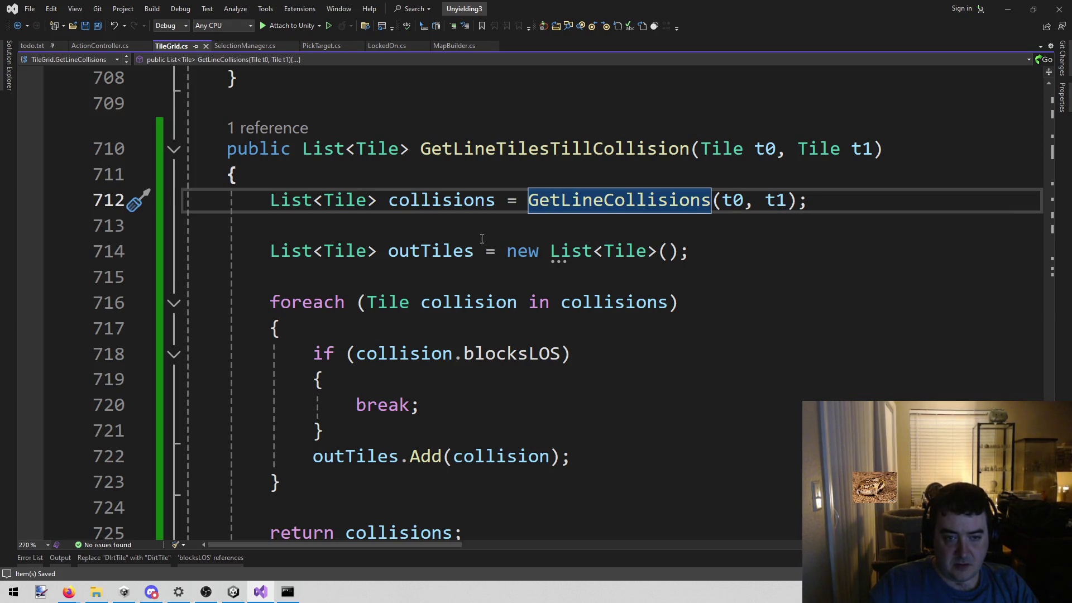
pyautogui.click(451, 246)
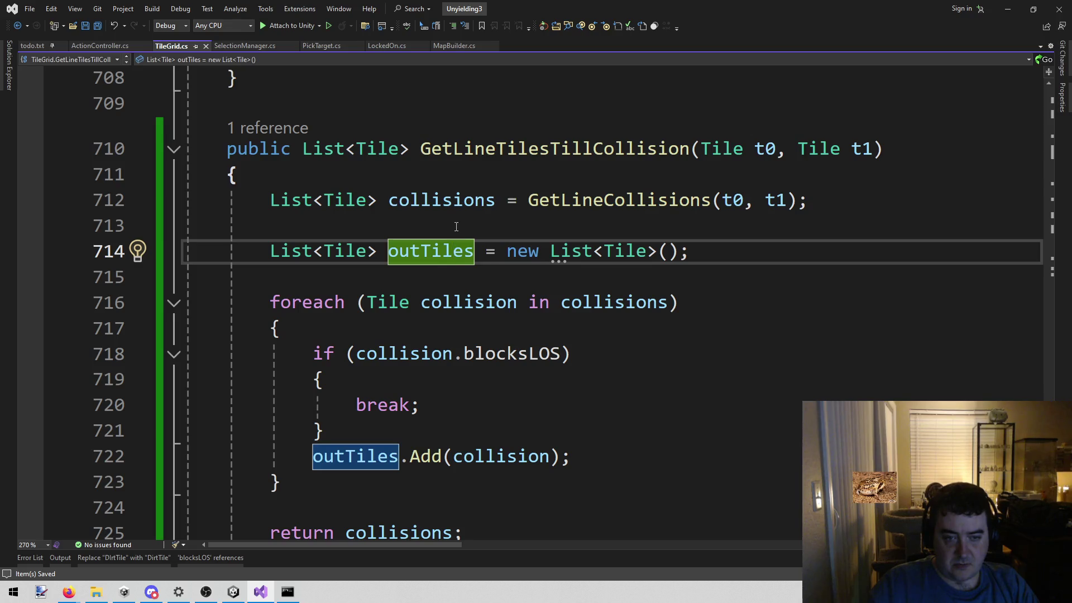
pyautogui.click(456, 227)
# Make the method return outTiles instead of collisions, then stop the running game in Unity.
pyautogui.doubleClick(353, 454)
pyautogui.hotkey('ctrl', 'c')
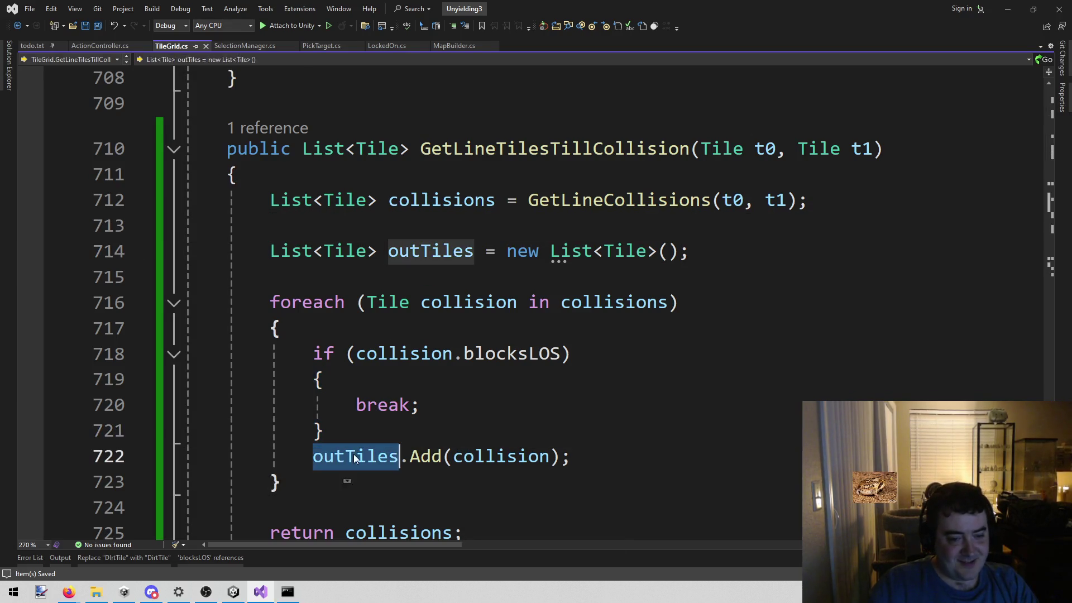
pyautogui.scroll(-1, 353, 454)
pyautogui.doubleClick(391, 456)
pyautogui.hotkey('ctrl', 'v')
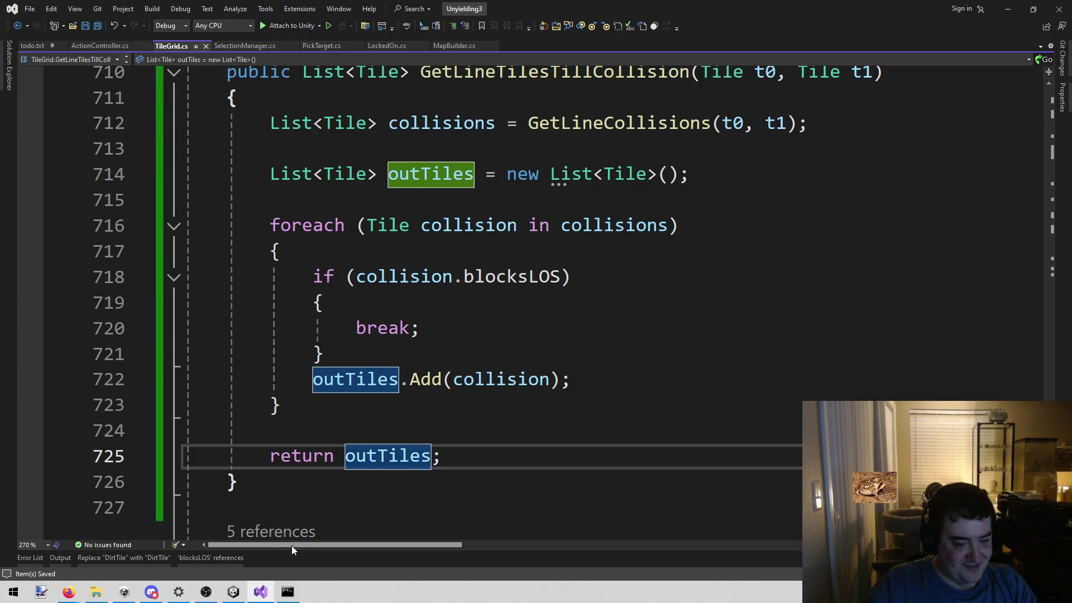
pyautogui.click(233, 592)
pyautogui.click(520, 32)
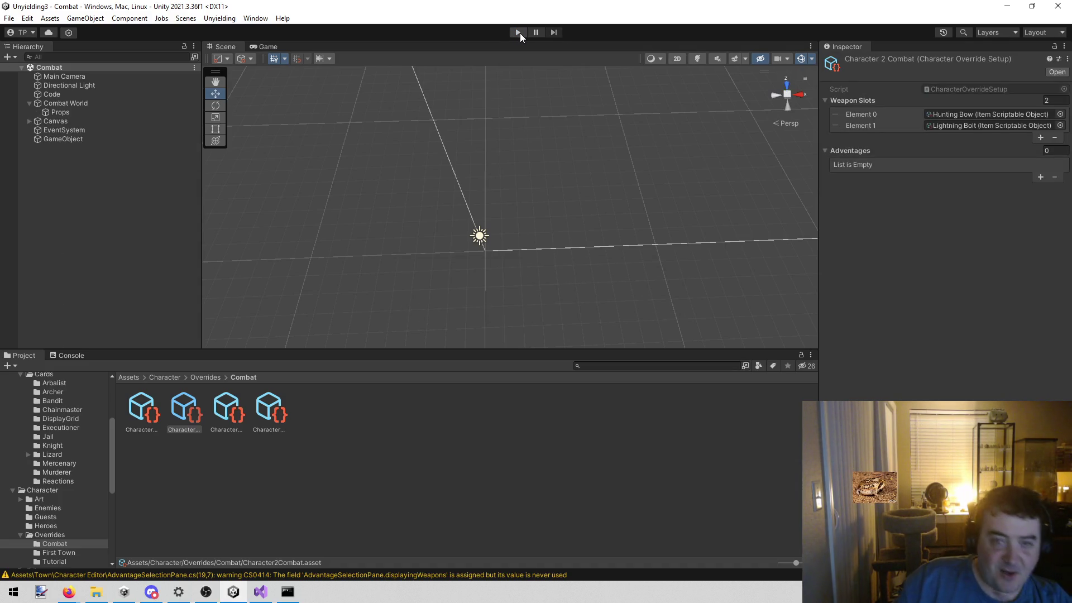
# Press Play in Unity to run the Combat scene again with the outTiles fix compiled.
pyautogui.click(520, 32)
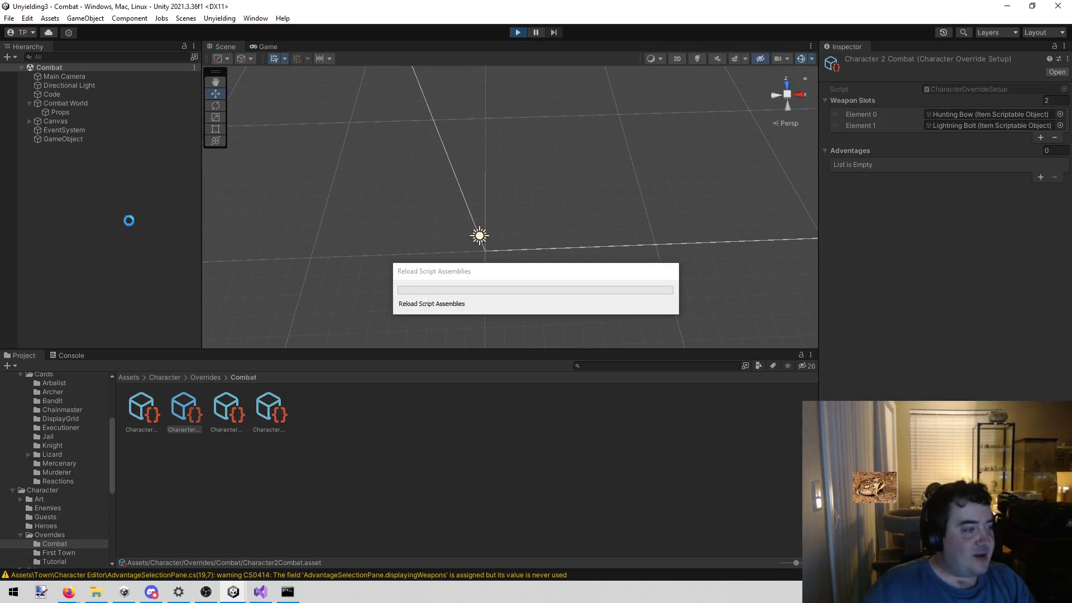
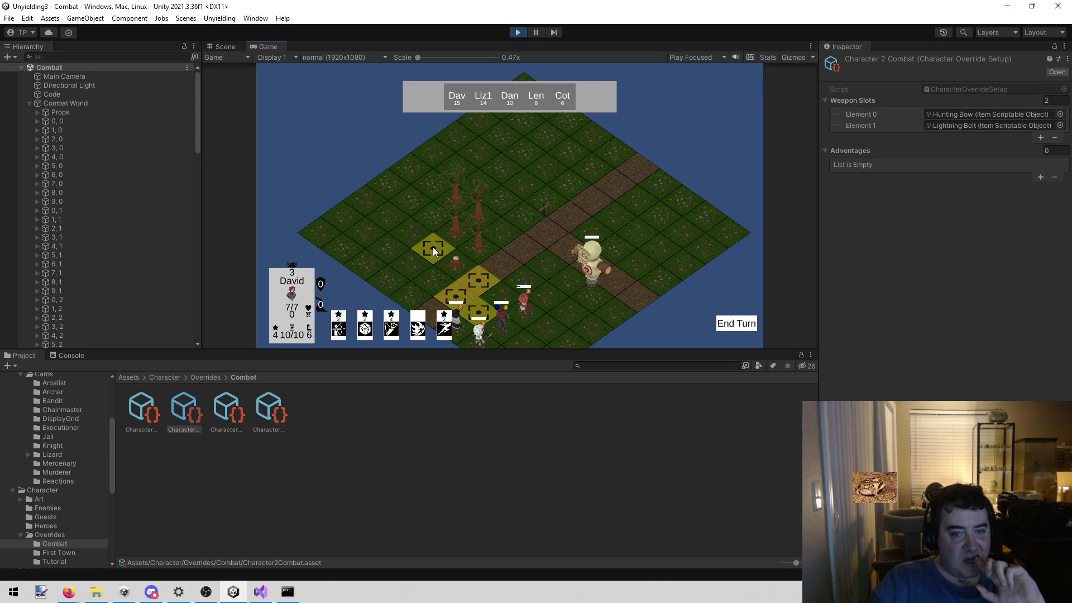
# Orbit and zoom the Scene view camera around the board's grid tiles, comparing it with the Game view.
pyautogui.click(223, 48)
pyautogui.scroll(5, 388, 166)
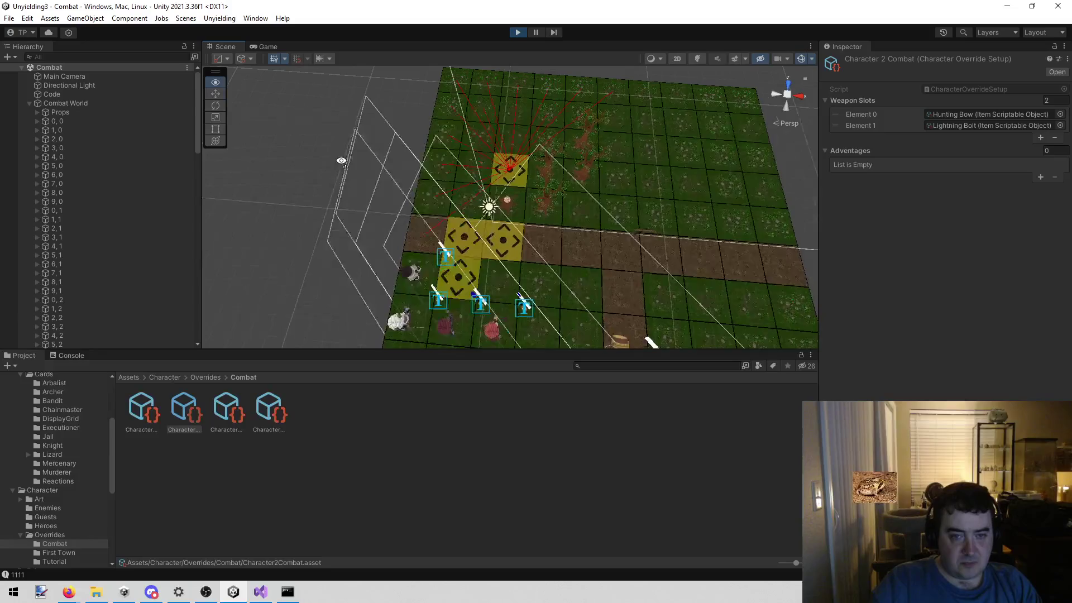
pyautogui.moveTo(388, 166); pyautogui.dragTo(472, 167)
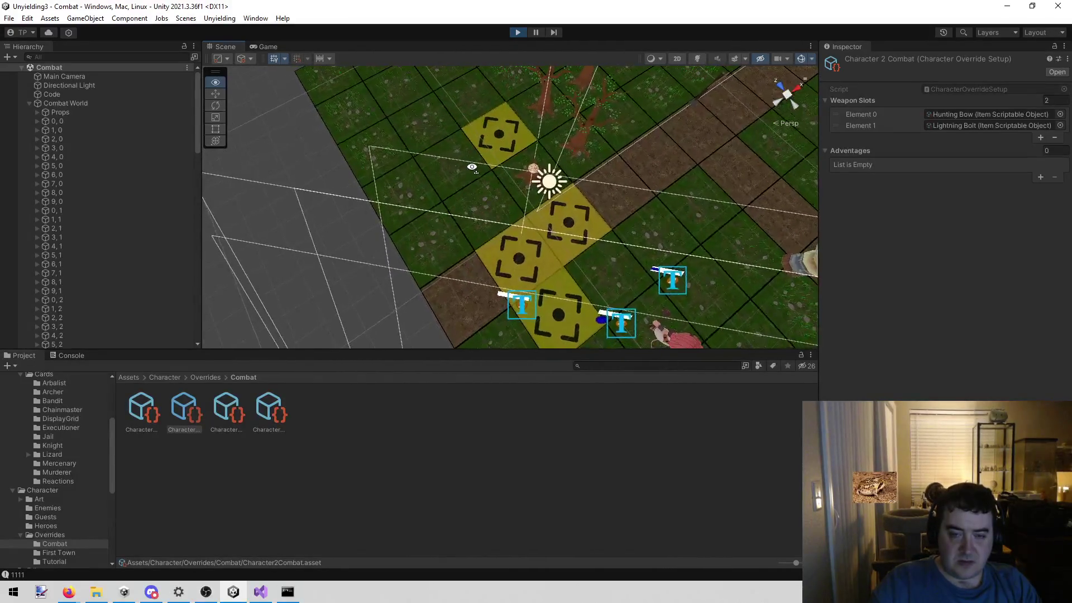
pyautogui.click(263, 46)
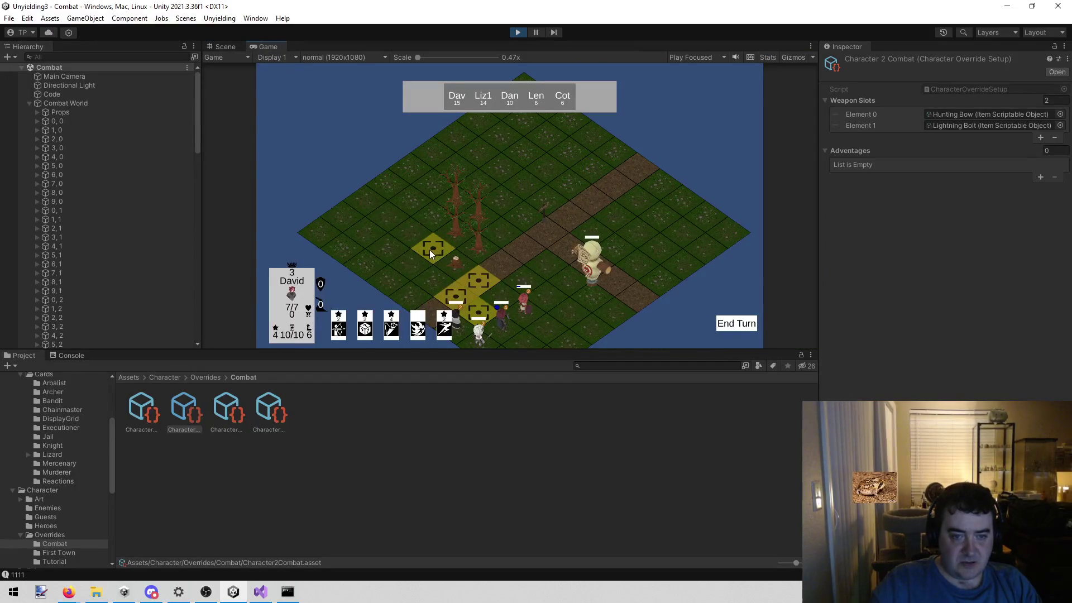
pyautogui.click(226, 46)
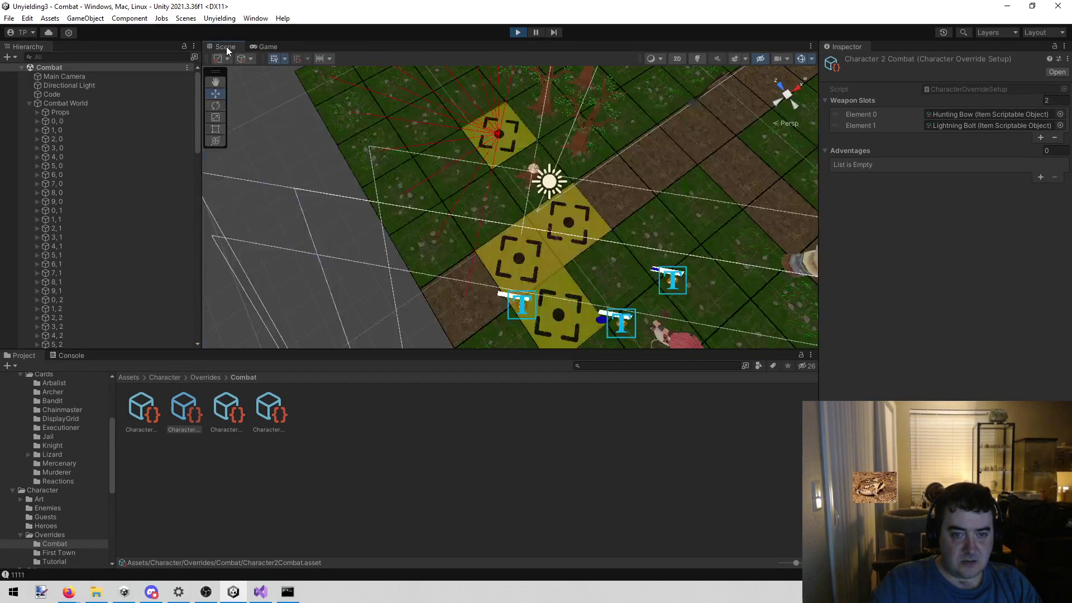
pyautogui.moveTo(503, 156)
pyautogui.mouseDown()
pyautogui.moveTo(480, 181)
pyautogui.moveTo(454, 176)
pyautogui.mouseUp()
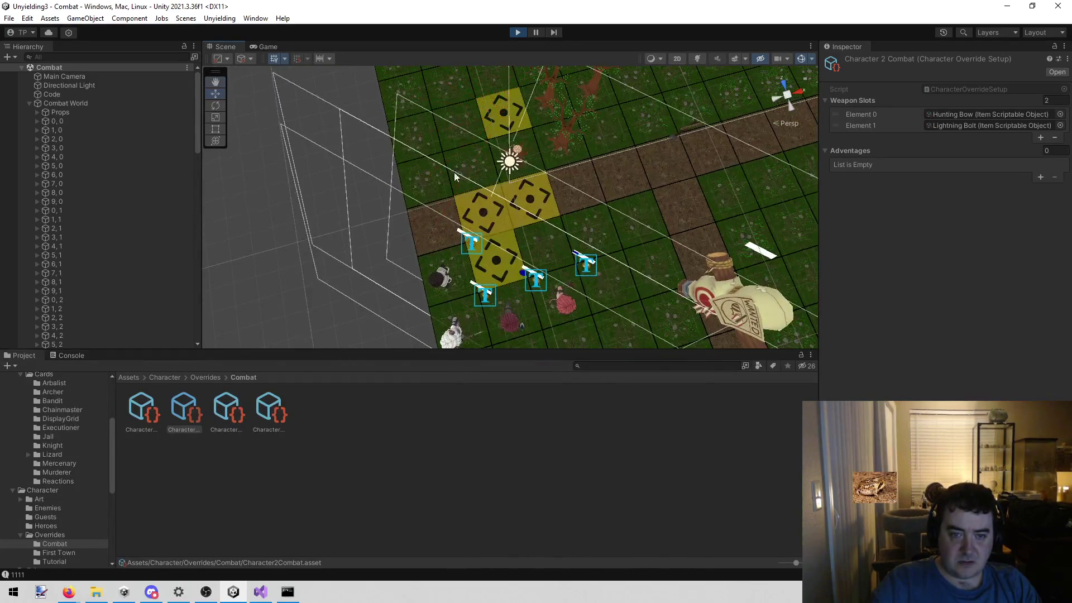
pyautogui.click(267, 46)
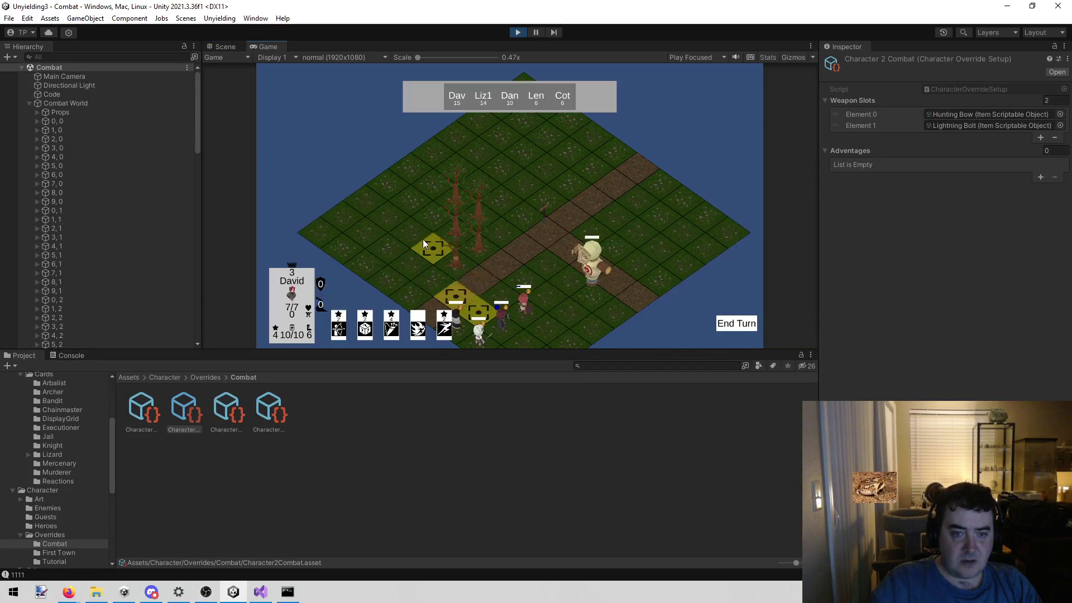
# Select a character in the Game view, then pull the Scene camera back to see the whole grid.
pyautogui.click(525, 306)
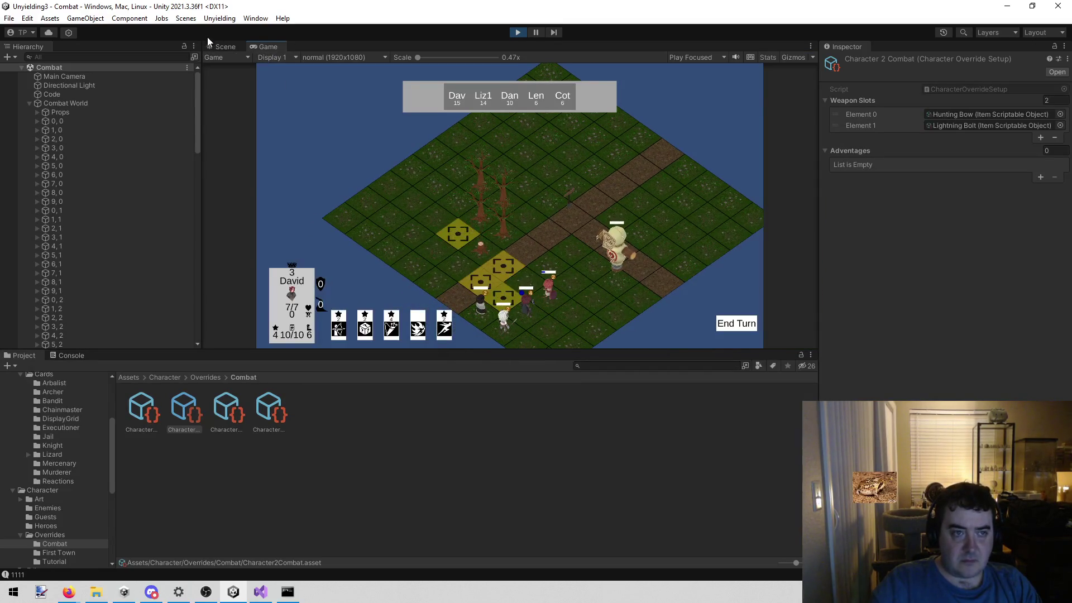
pyautogui.click(225, 46)
pyautogui.scroll(3, 491, 106)
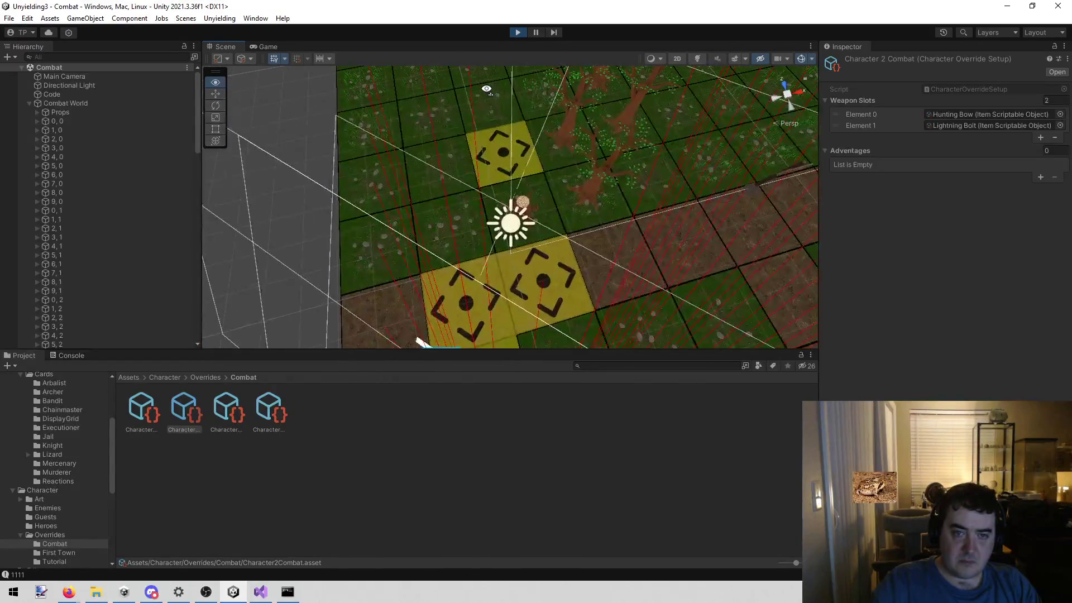
pyautogui.scroll(3, 487, 90)
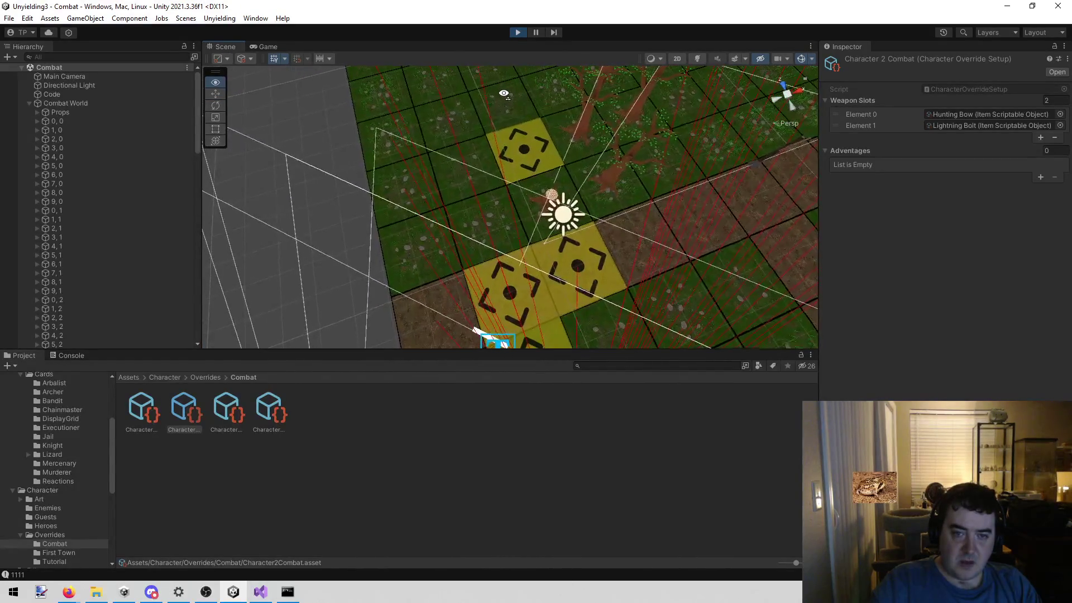
pyautogui.moveTo(499, 92); pyautogui.dragTo(507, 170)
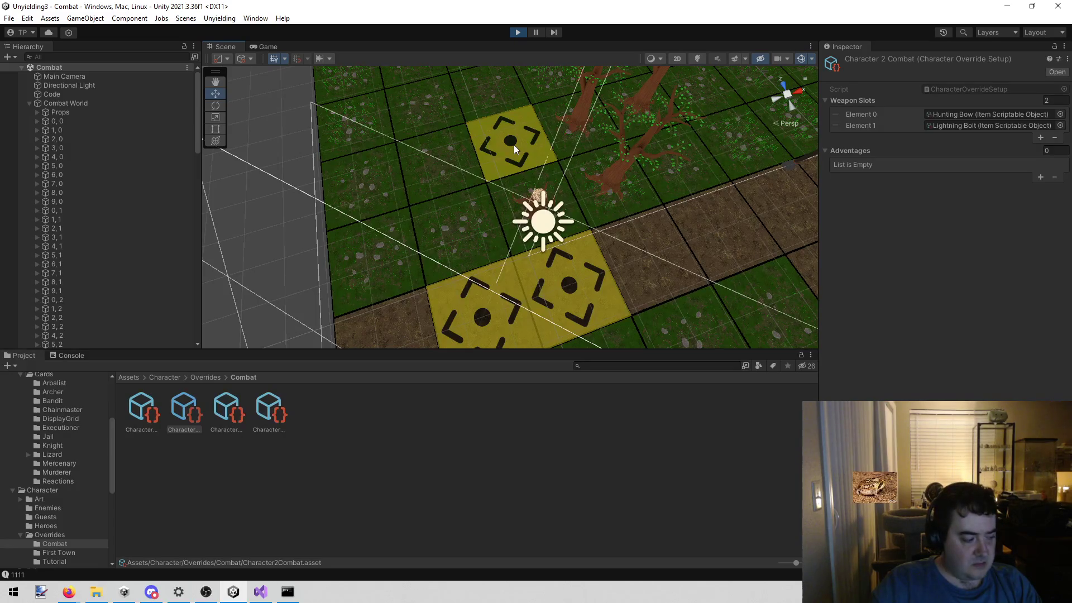
pyautogui.moveTo(514, 145); pyautogui.dragTo(514, 145)
pyautogui.scroll(5, 514, 145)
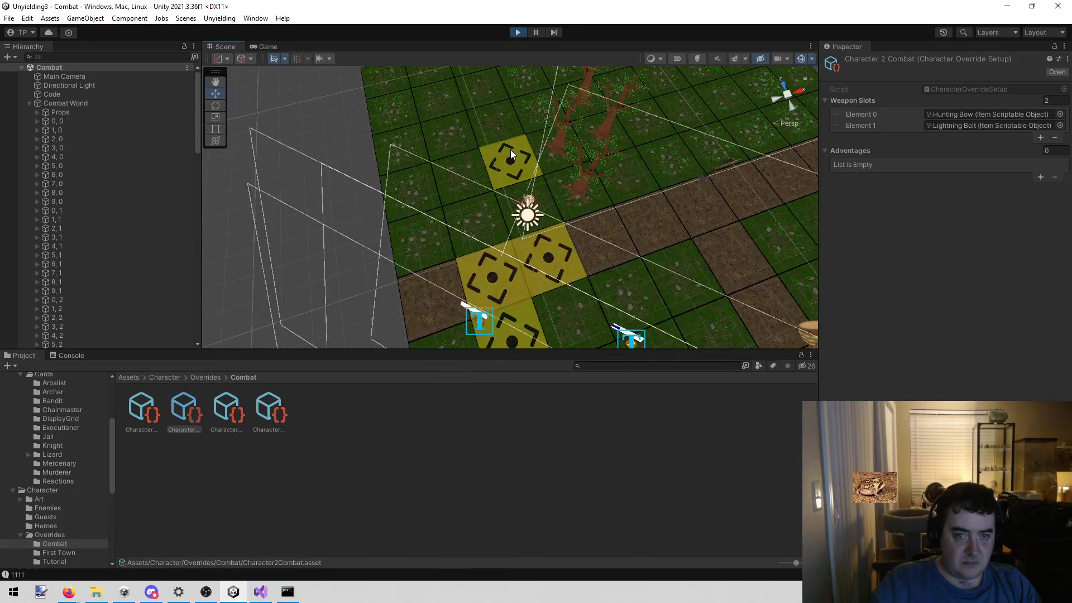
# Keep orbiting the Scene camera across the board while alternating between the Scene and Game views.
pyautogui.click(262, 47)
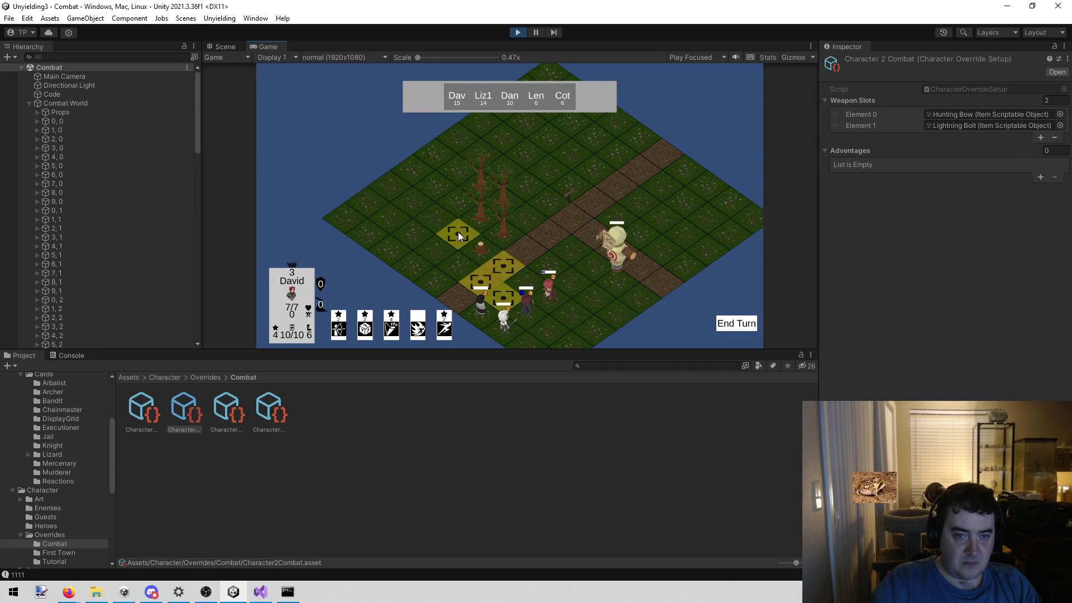
pyautogui.click(224, 47)
pyautogui.moveTo(433, 158)
pyautogui.mouseDown()
pyautogui.moveTo(472, 188)
pyautogui.moveTo(441, 140)
pyautogui.moveTo(433, 162)
pyautogui.mouseUp()
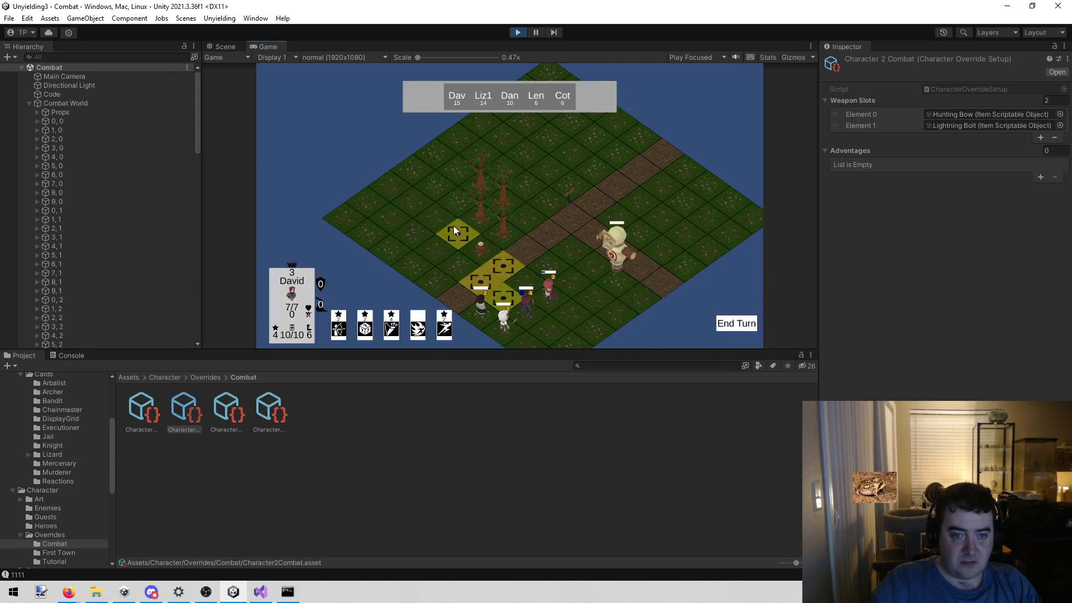
pyautogui.click(226, 46)
pyautogui.scroll(5, 427, 181)
pyautogui.scroll(-5, 426, 181)
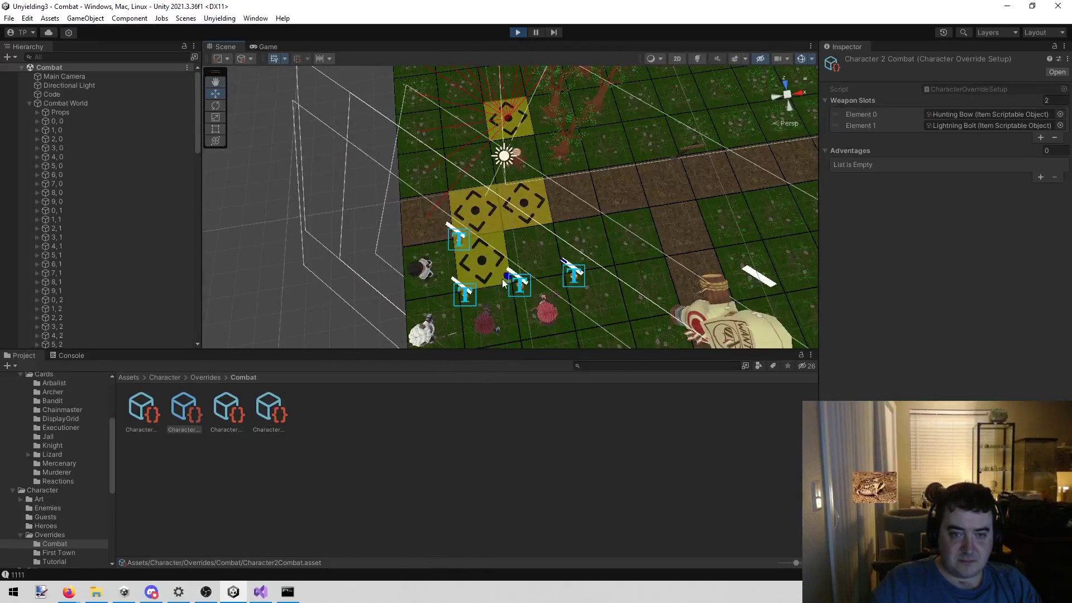
pyautogui.click(271, 47)
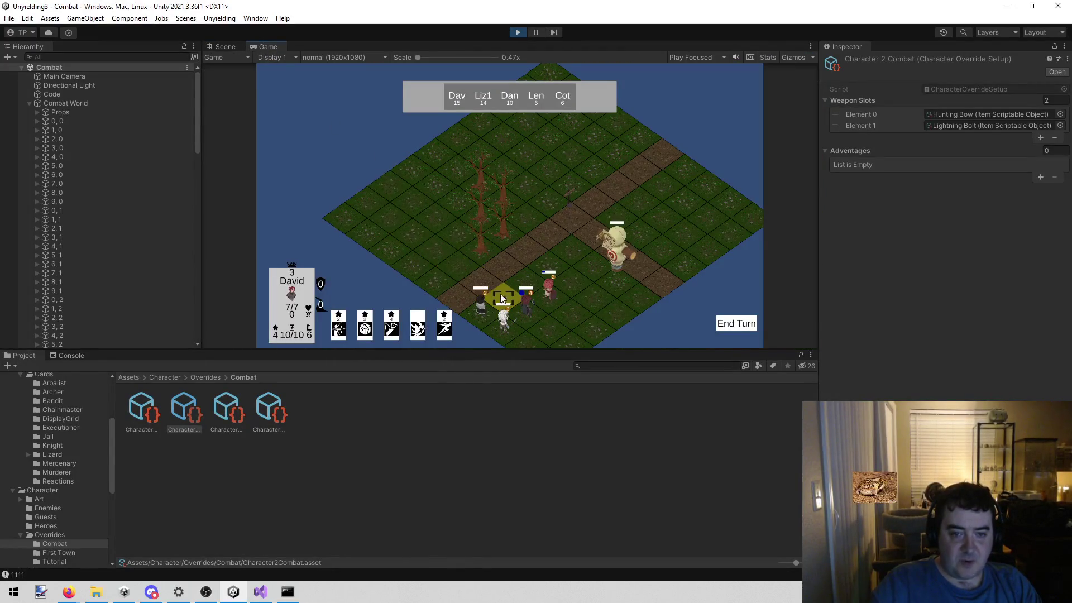
pyautogui.click(226, 47)
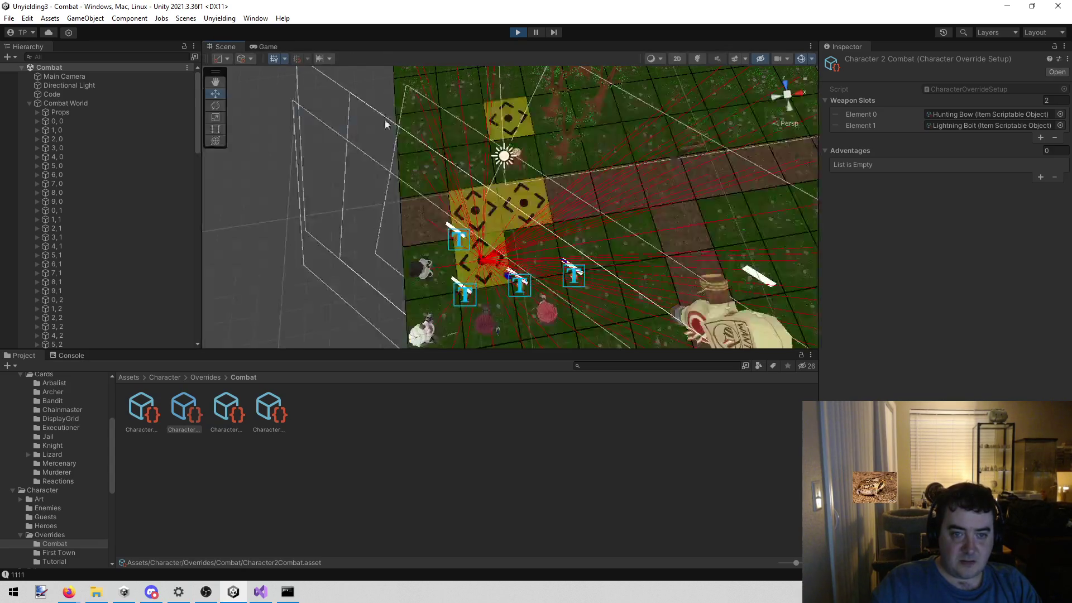
pyautogui.moveTo(459, 149)
pyautogui.mouseDown()
pyautogui.moveTo(489, 152)
pyautogui.moveTo(492, 141)
pyautogui.mouseUp()
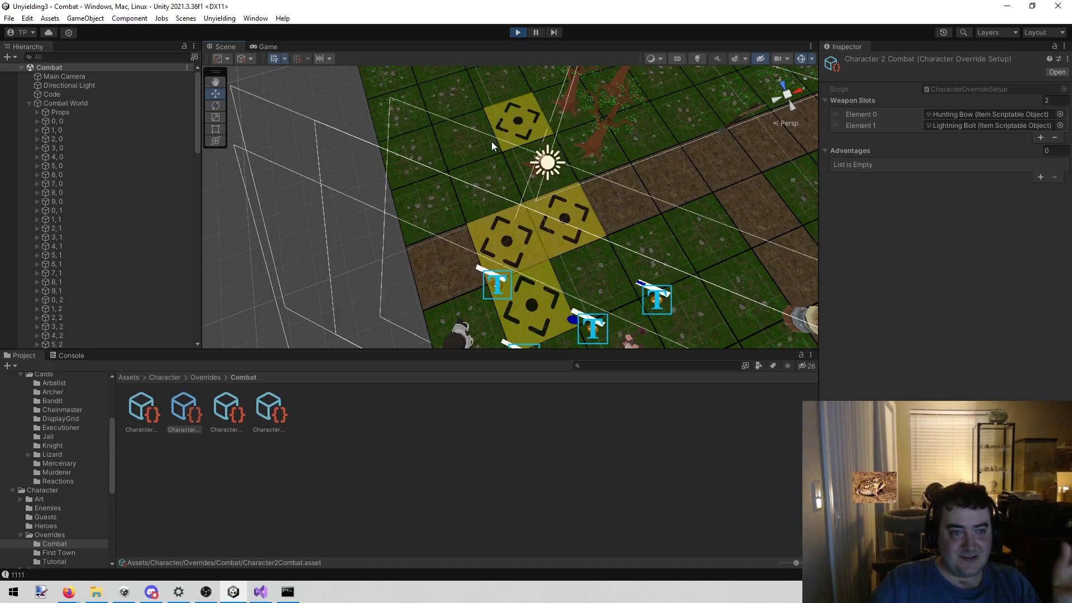
# Select a character on the game board again and orbit the Scene camera to a new angle.
pyautogui.click(265, 47)
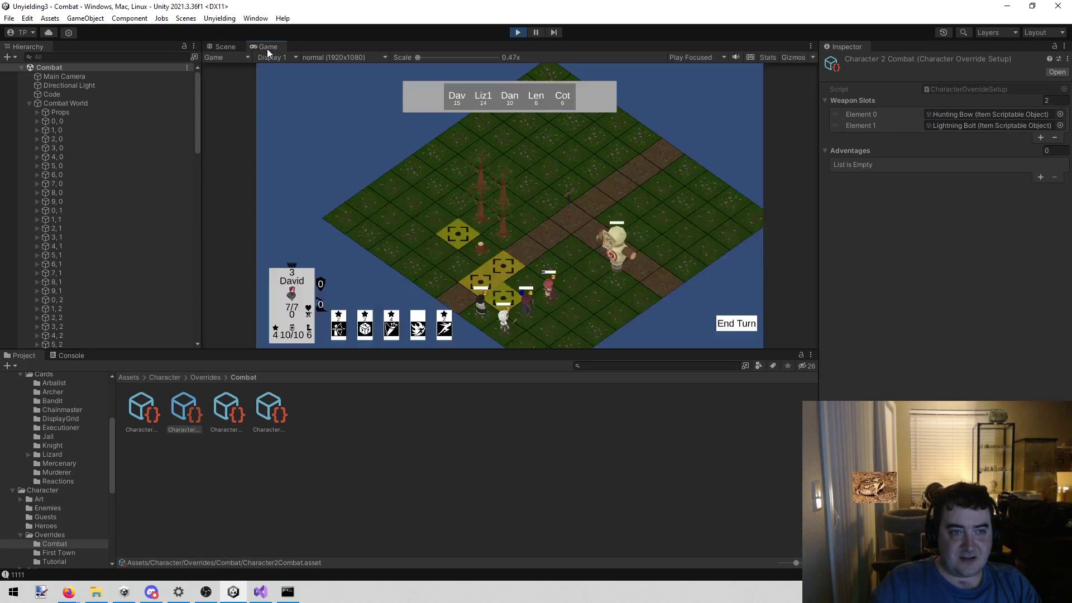
pyautogui.click(526, 308)
pyautogui.click(225, 46)
pyautogui.moveTo(485, 147)
pyautogui.mouseDown()
pyautogui.moveTo(471, 148)
pyautogui.moveTo(477, 156)
pyautogui.mouseUp()
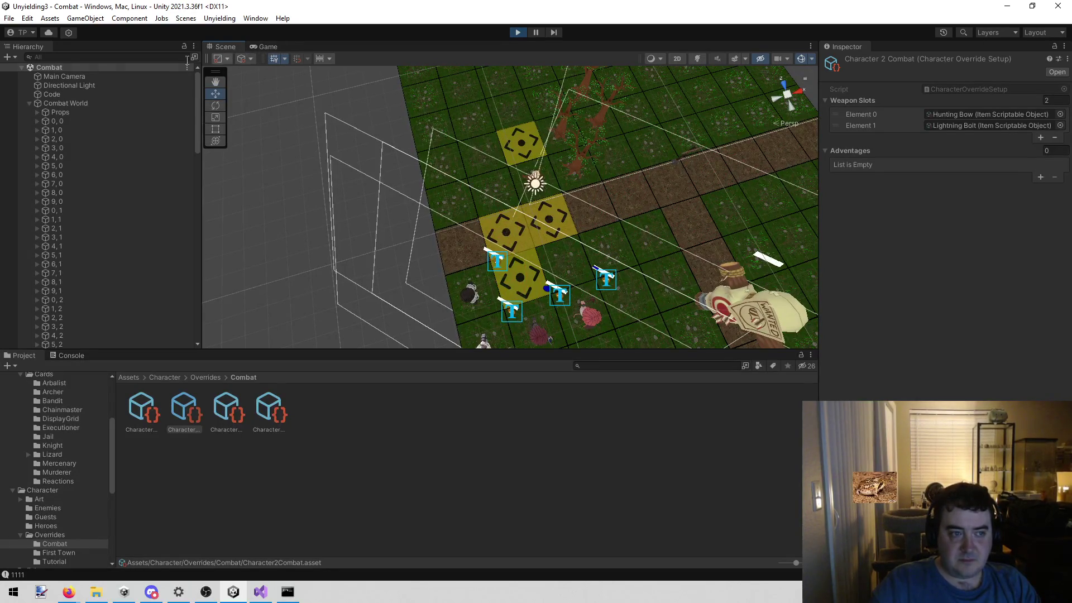
pyautogui.scroll(3, 391, 168)
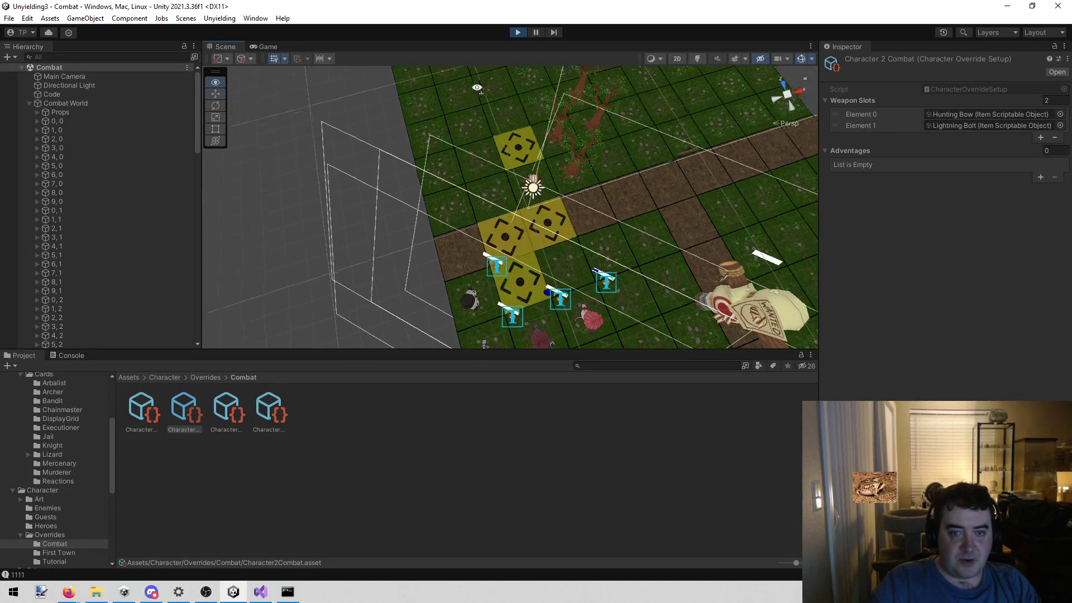
# Select the 1, 2 tile in the Scene view, then show todo.txt in Visual Studio.
pyautogui.click(511, 151)
pyautogui.moveTo(266, 251)
pyautogui.mouseDown()
pyautogui.moveTo(587, 208)
pyautogui.moveTo(618, 223)
pyautogui.mouseUp()
pyautogui.click(584, 291)
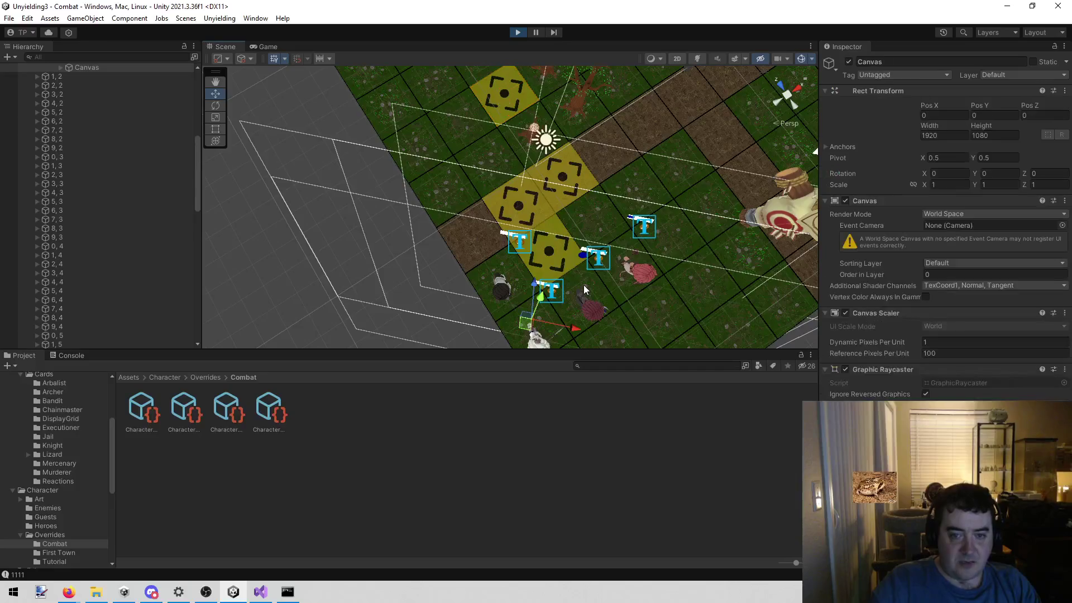
pyautogui.click(584, 285)
pyautogui.scroll(2, 99, 116)
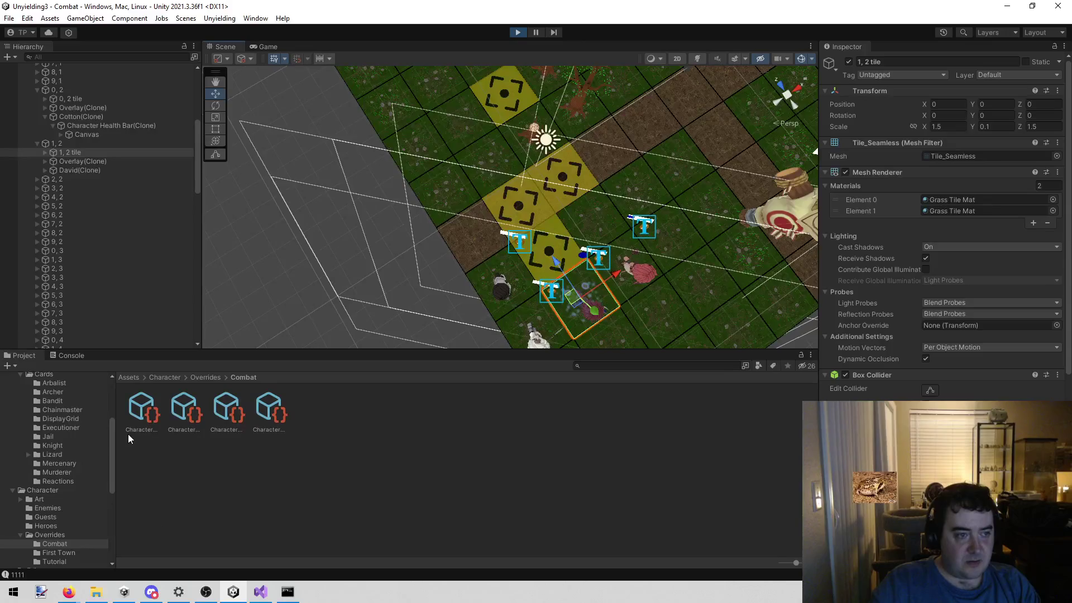
pyautogui.click(260, 592)
pyautogui.click(31, 46)
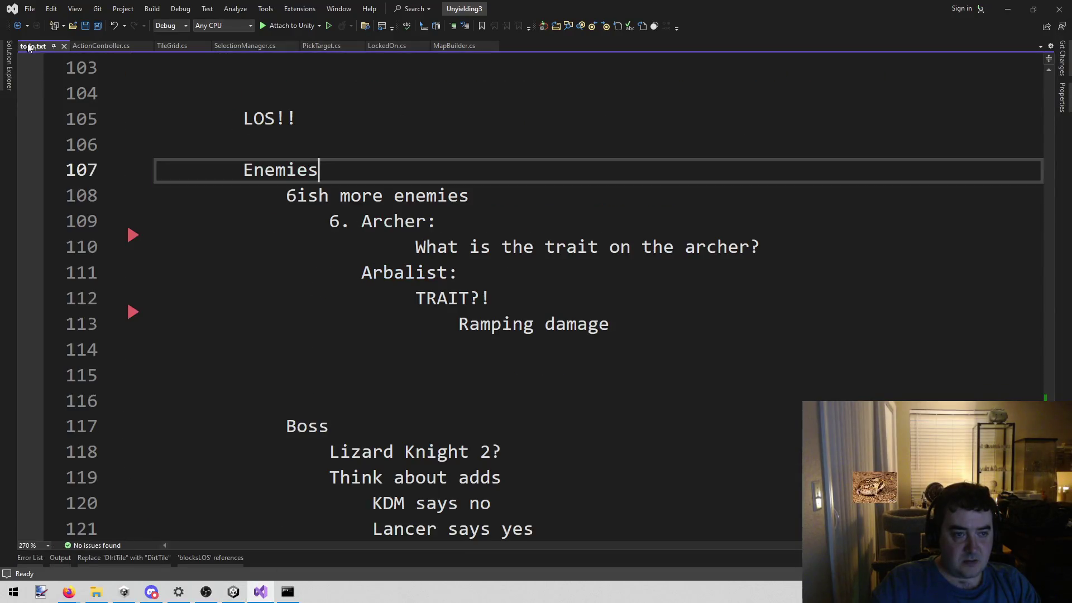
# Note //1,2 above //2,6 under LOS!! in todo.txt, then go back to Unity.
pyautogui.click(277, 142)
pyautogui.write('//2,6')
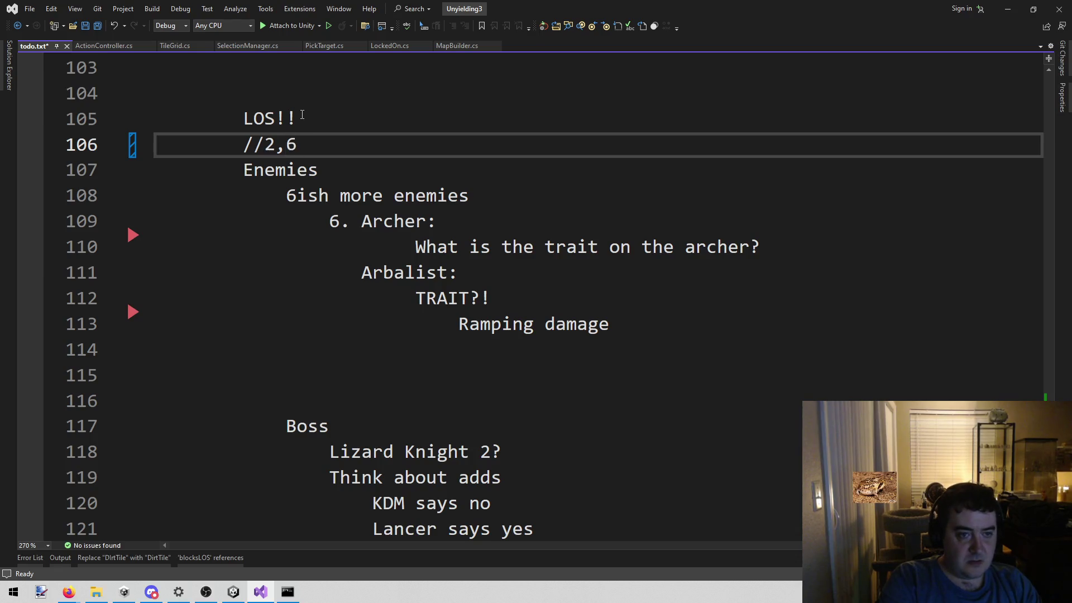
pyautogui.press('Return')
pyautogui.write('//1,2')
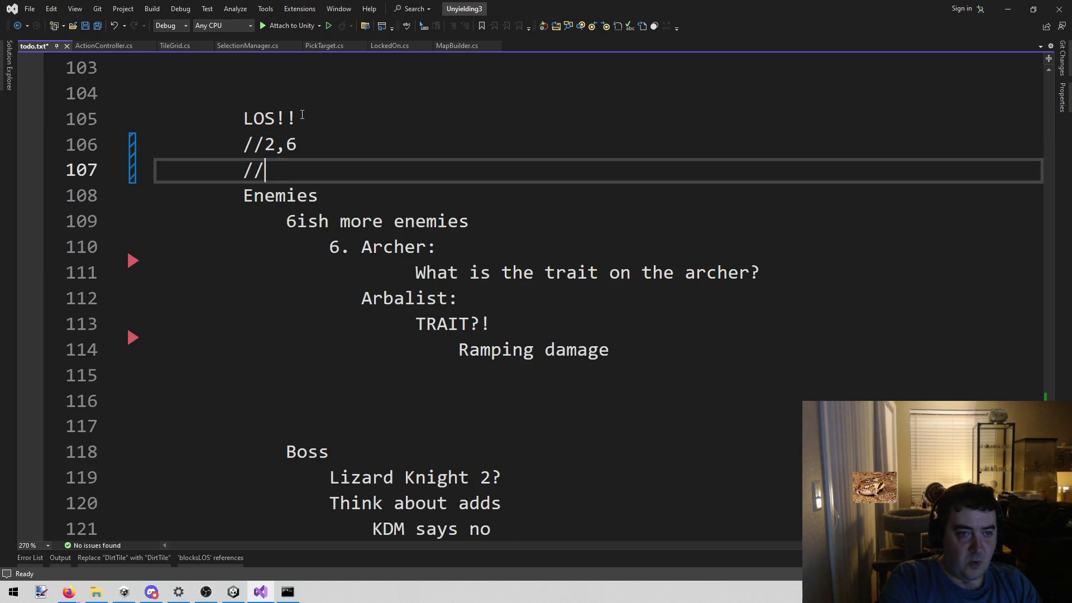
pyautogui.hotkey('shift', 'Home')
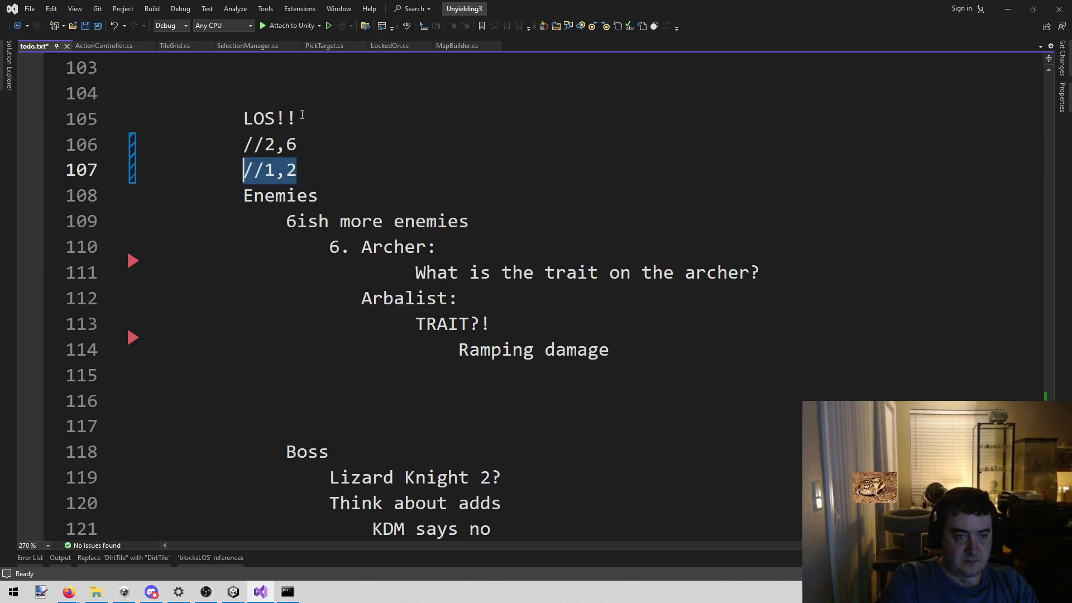
pyautogui.hotkey('ctrl', 'x')
pyautogui.press('Up')
pyautogui.press('Return')
pyautogui.press('Up')
pyautogui.hotkey('ctrl', 'v')
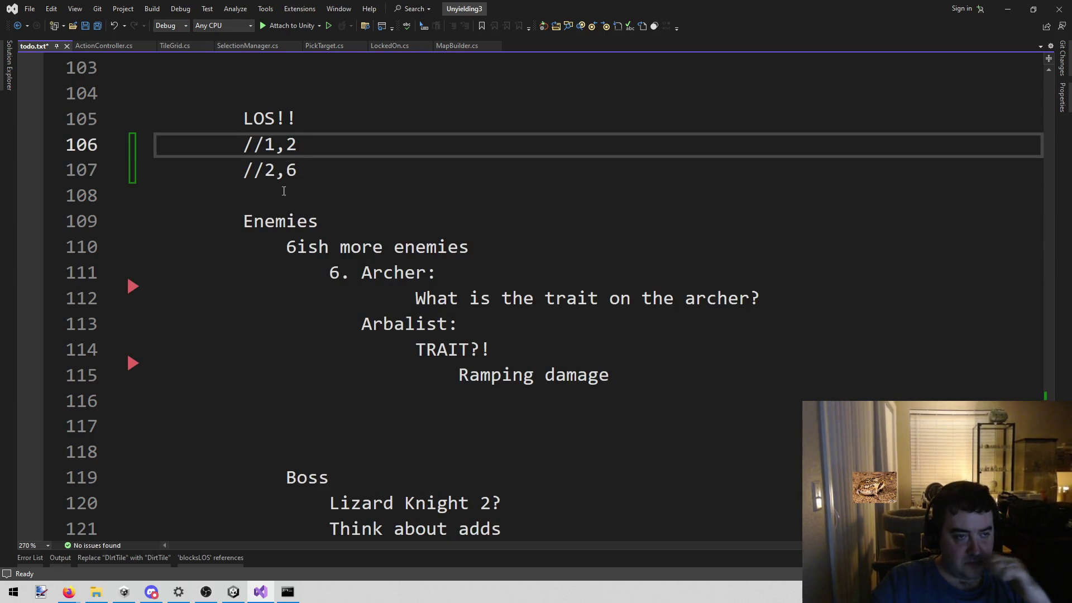
pyautogui.click(235, 593)
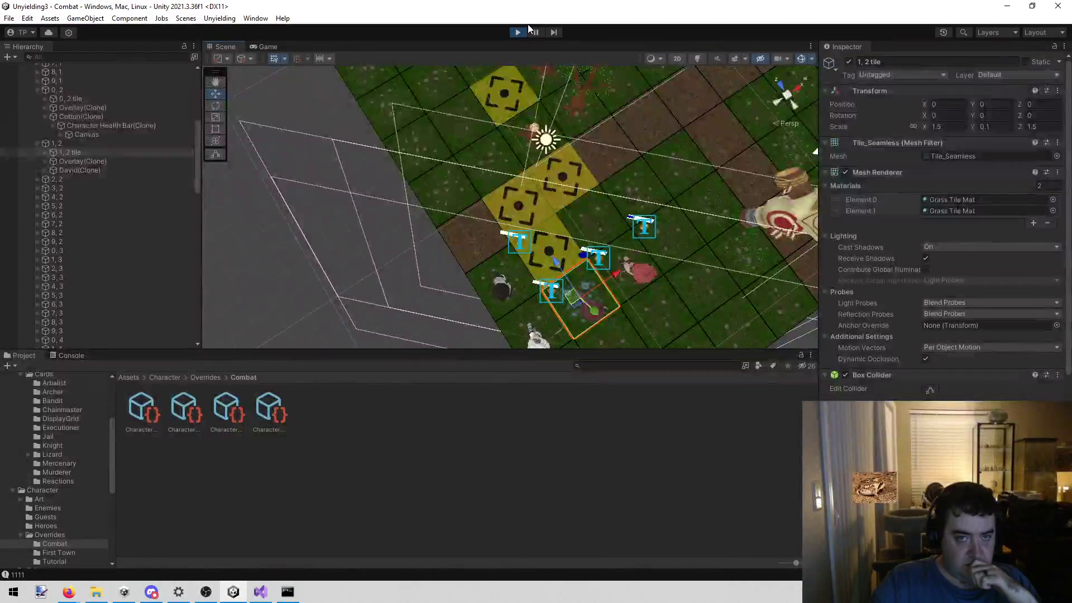
# Stop the game and review ActionController.cs's Line AoE code around line 932, ending on SelectionManager.cs.
pyautogui.click(517, 31)
pyautogui.hotkey('alt', 'Tab')
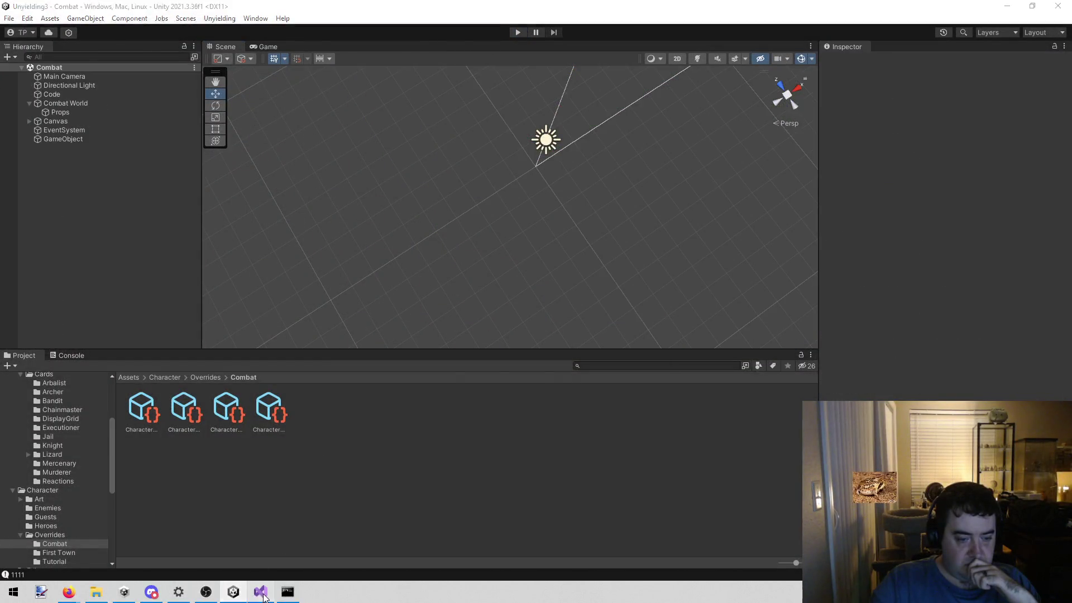
pyautogui.click(106, 46)
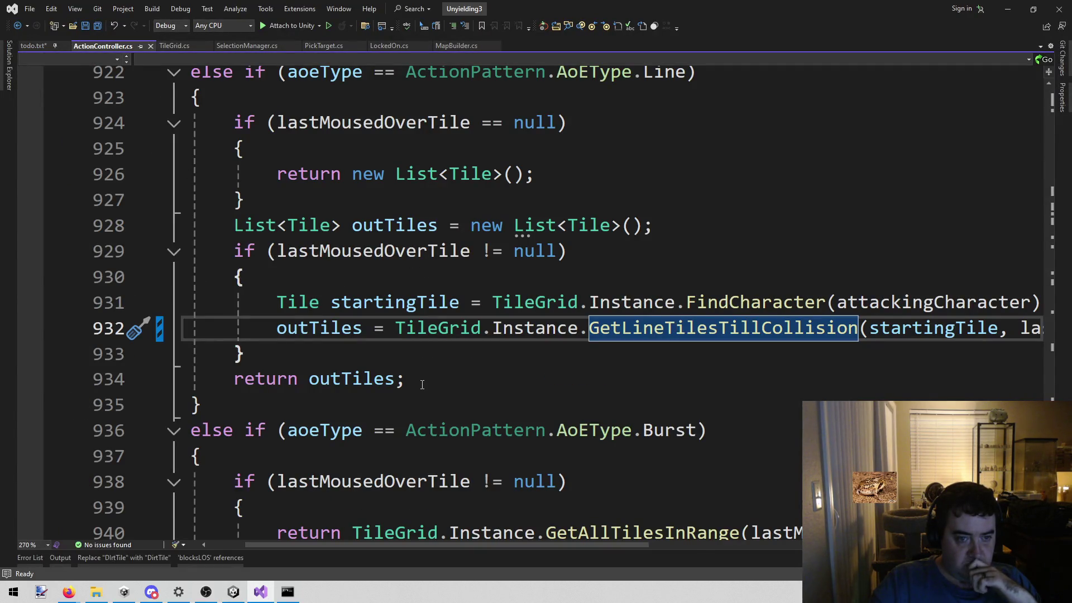
pyautogui.scroll(2, 423, 384)
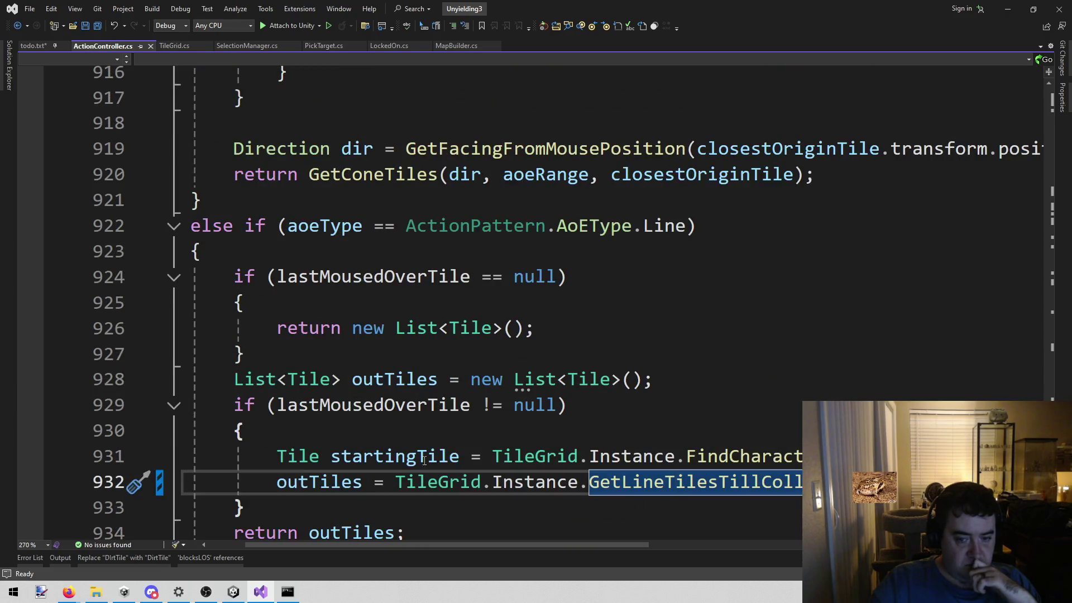
pyautogui.scroll(-2, 433, 533)
pyautogui.moveTo(411, 544)
pyautogui.mouseDown()
pyautogui.moveTo(397, 548)
pyautogui.moveTo(430, 551)
pyautogui.moveTo(396, 548)
pyautogui.mouseUp()
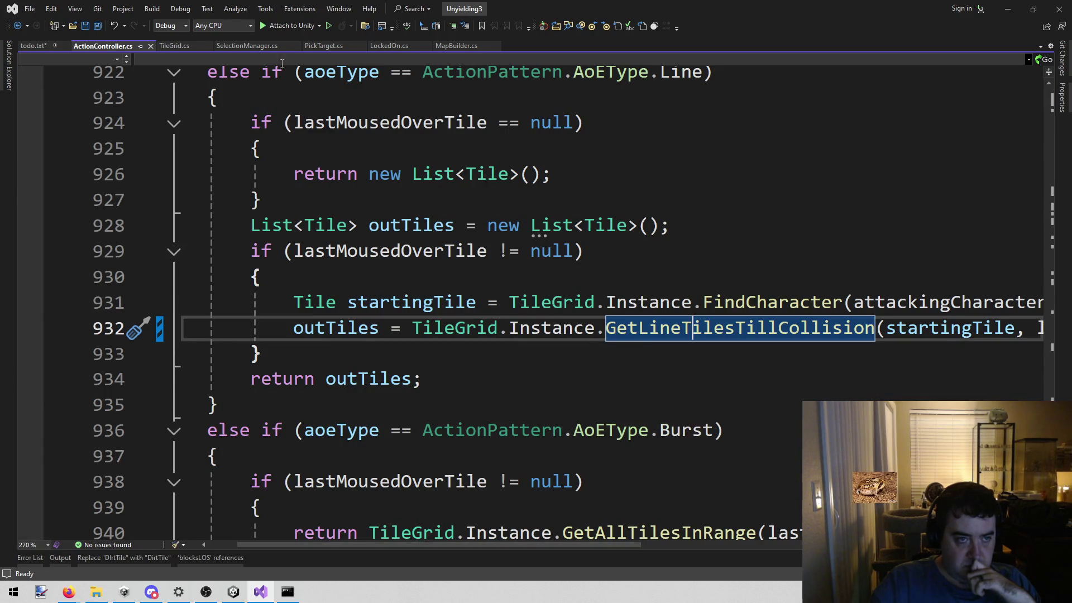
pyautogui.click(247, 46)
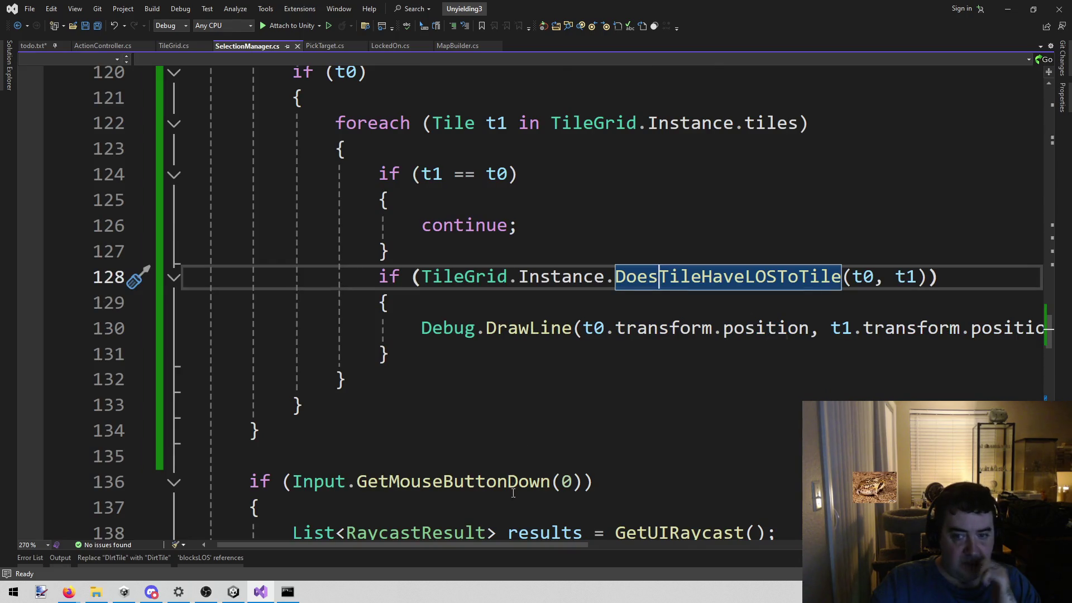
# After the continue block on line 127, write the condition if (t1.x == 2 && t1.y == 6).
pyautogui.click(541, 299)
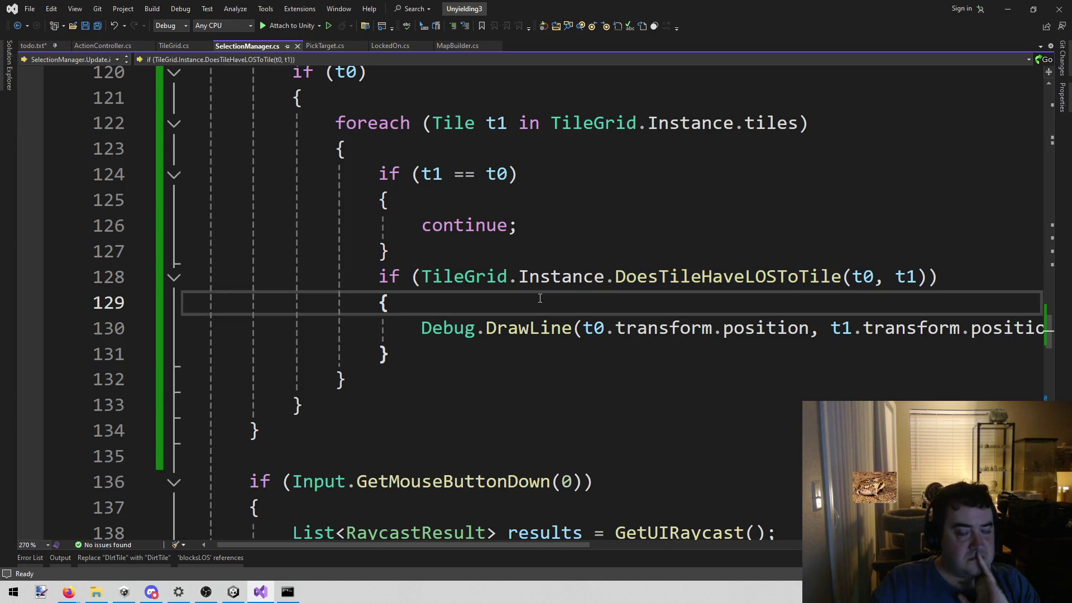
pyautogui.click(525, 252)
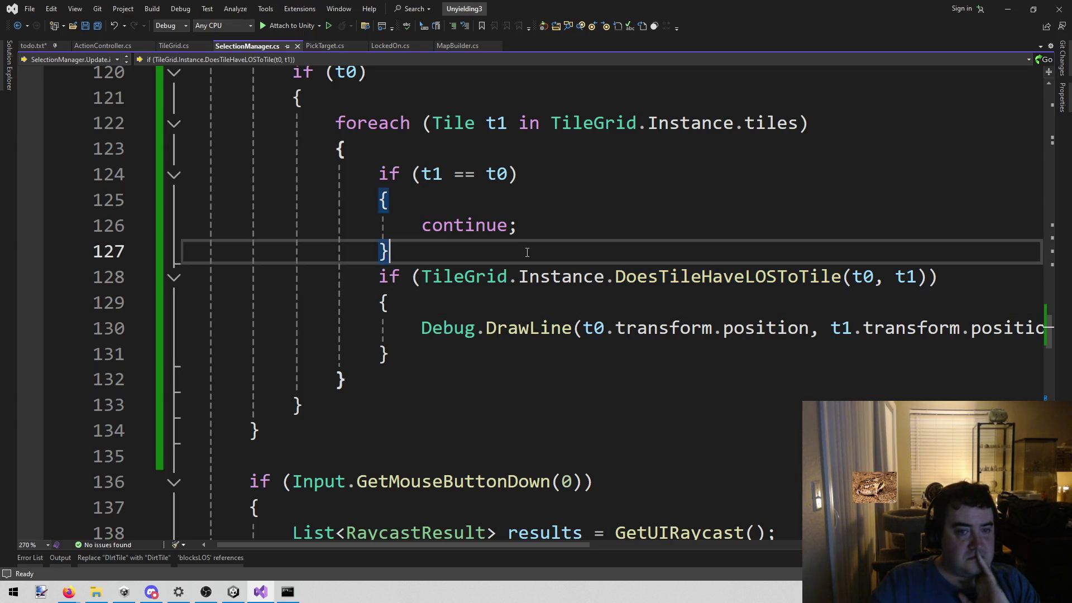
pyautogui.press('Return')
pyautogui.write('if (')
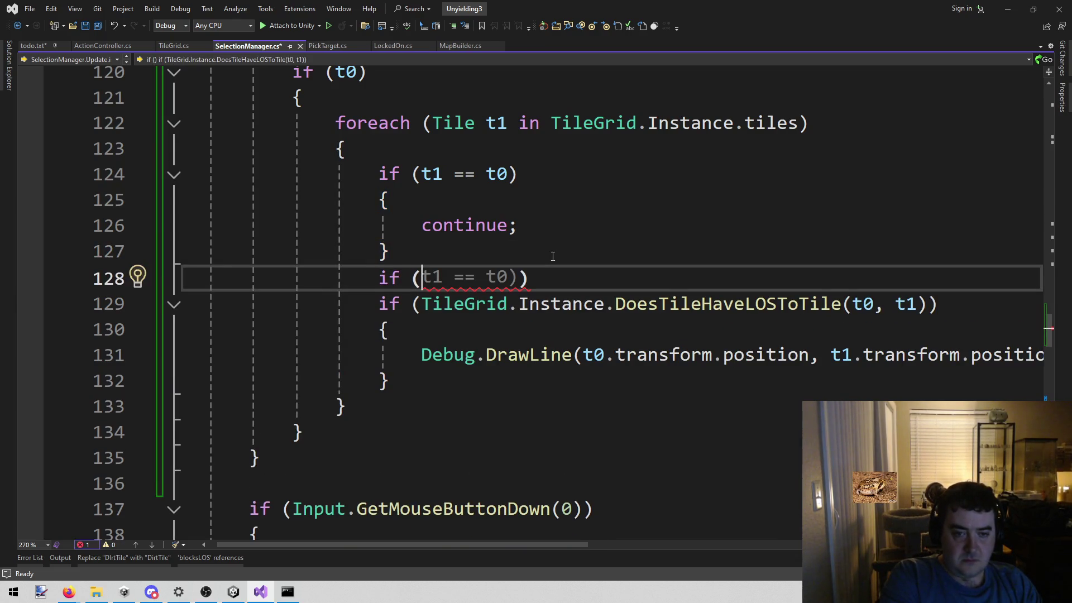
pyautogui.write('t1.x')
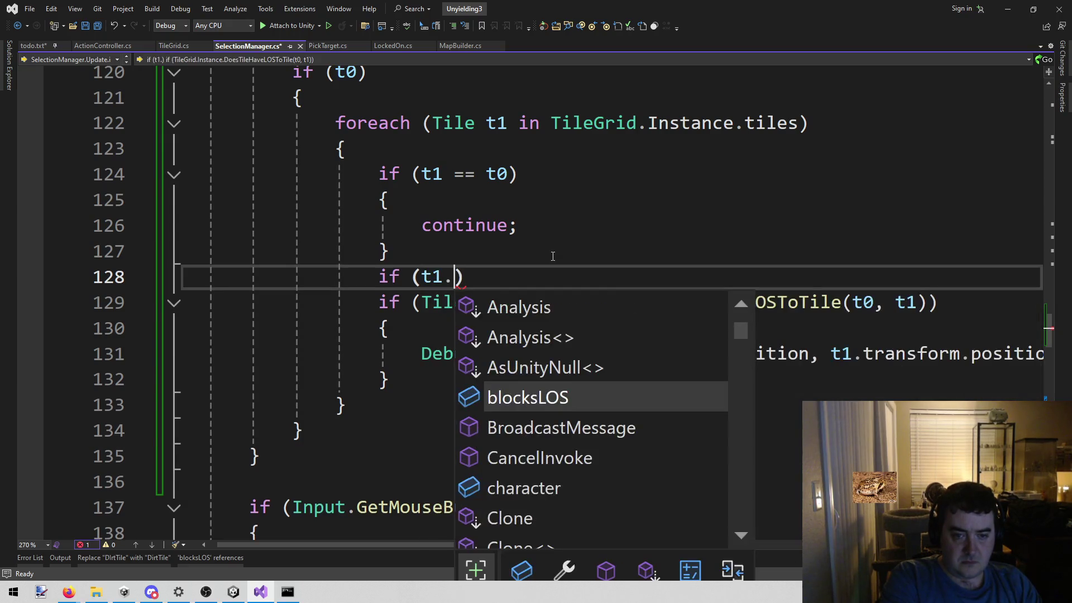
pyautogui.write(' == 2')
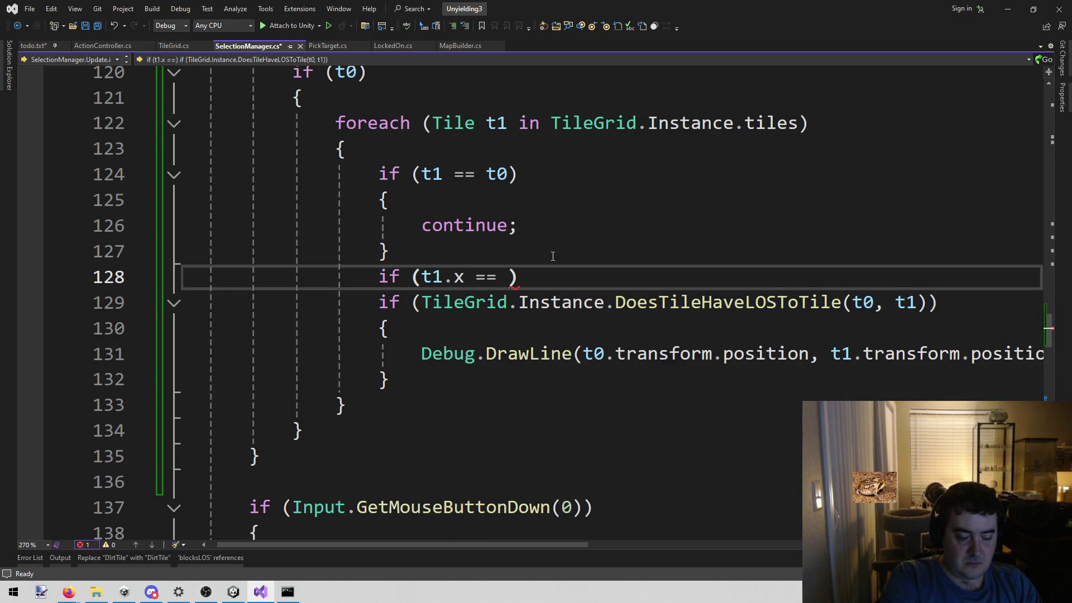
pyautogui.write('.')
pyautogui.press('BackSpace')
pyautogui.write('&*')
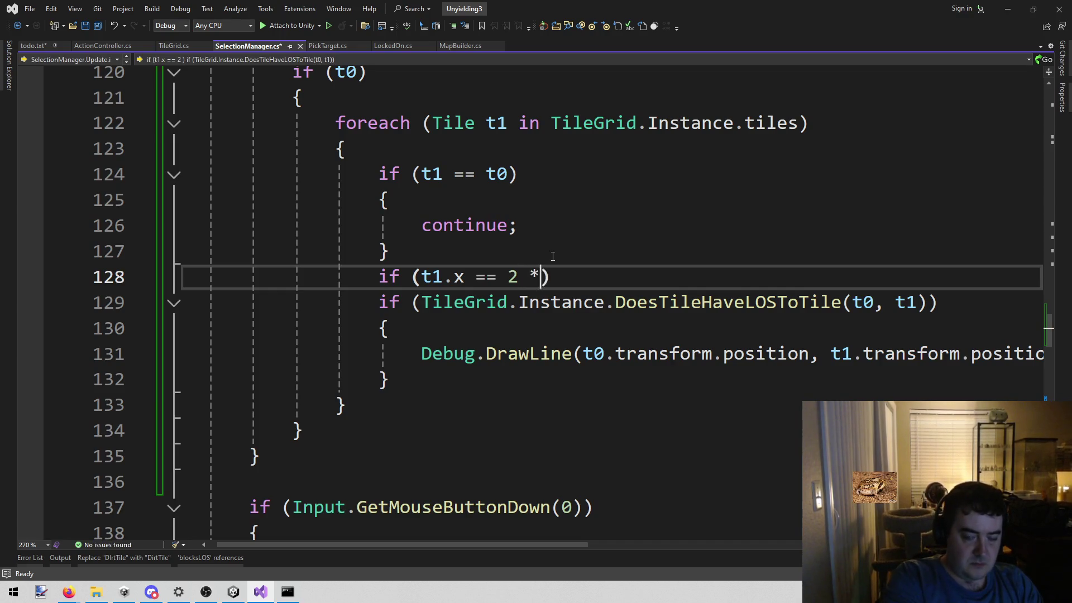
pyautogui.press('BackSpace')
pyautogui.write('& 2')
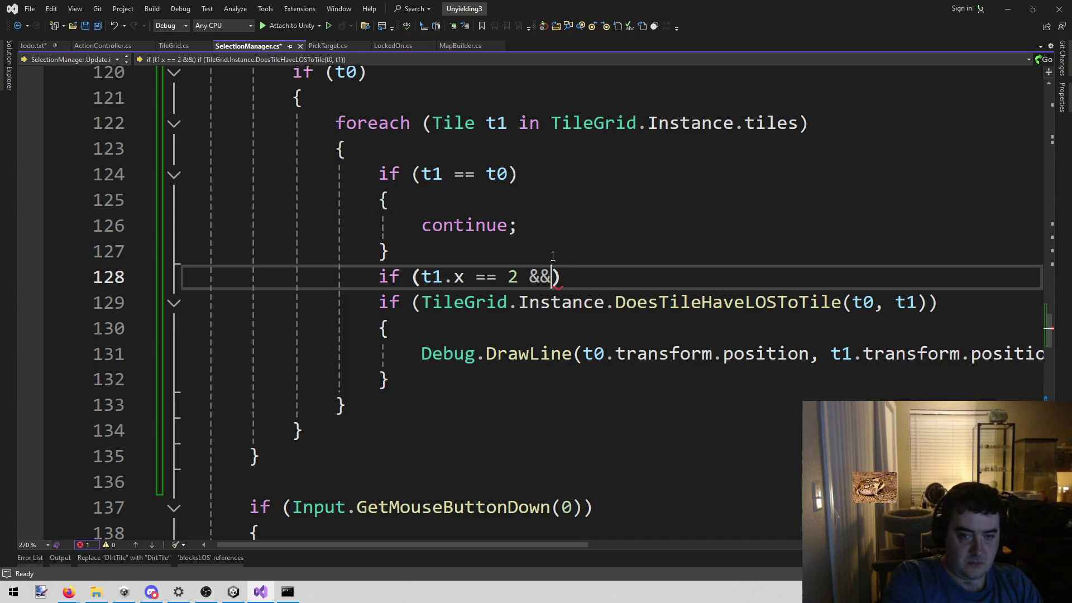
pyautogui.press('BackSpace')
pyautogui.write('t1.y ')
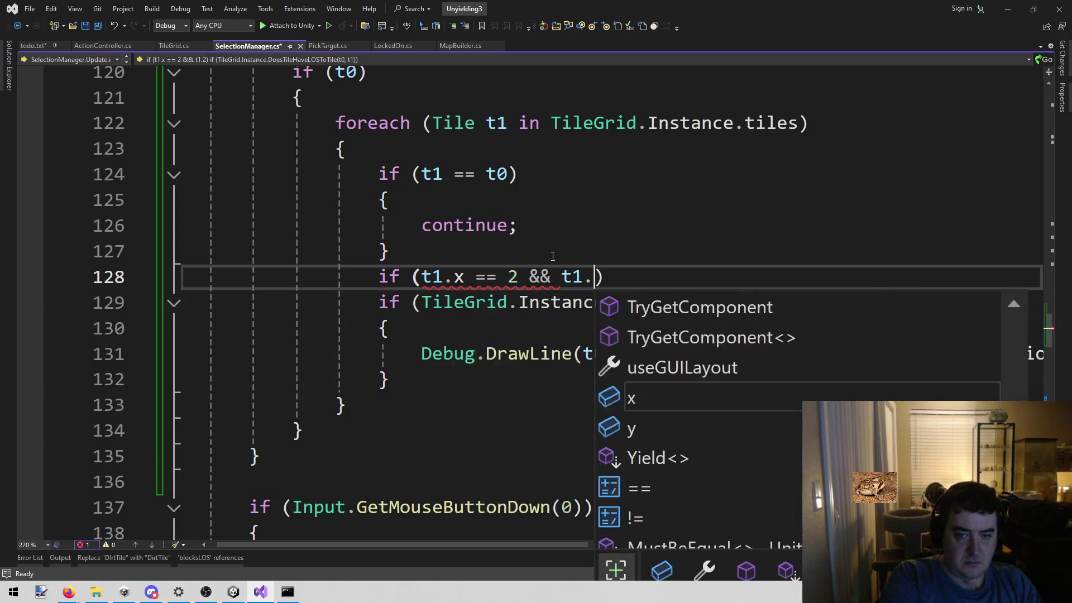
pyautogui.write('== 5')
pyautogui.press('BackSpace')
pyautogui.write('6')
# Give it a { Debug.Log("aaaa"); } body, save SelectionManager.cs, and let Unity reload scripts.
pyautogui.press('Return')
pyautogui.write('{')
pyautogui.press('Return')
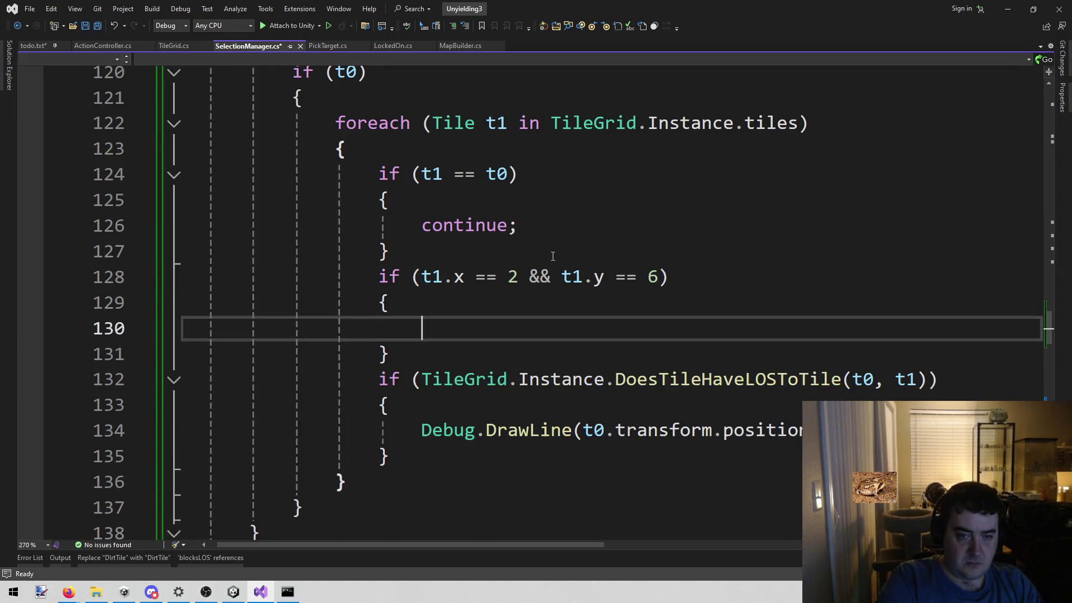
pyautogui.write('Debug .l')
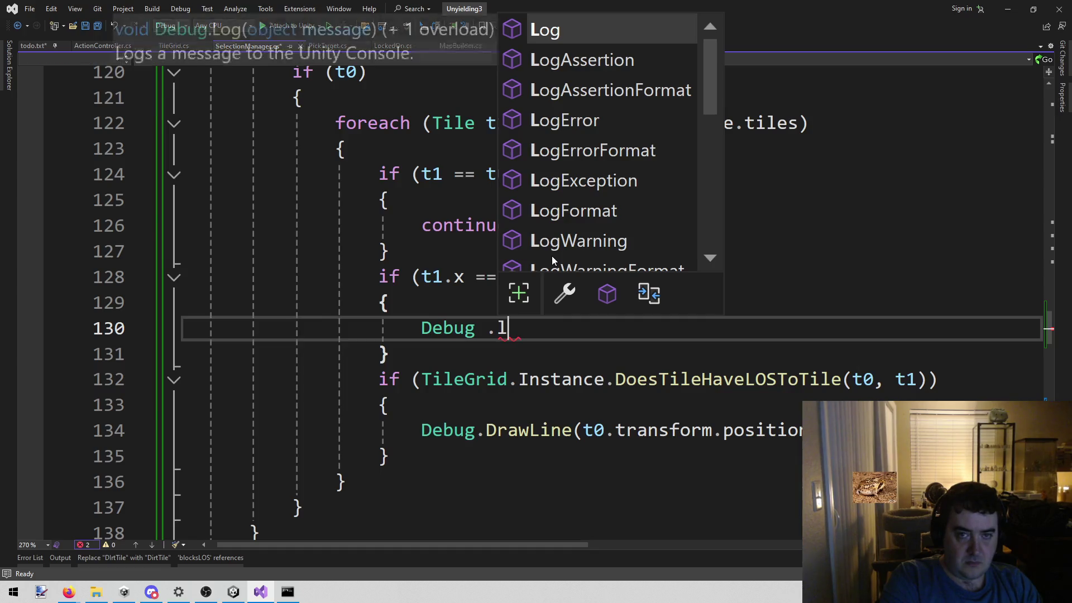
pyautogui.write('(111111')
pyautogui.hotkey('ctrl', 'shift', 'Left')
pyautogui.write('"aaaa')
pyautogui.press('End')
pyautogui.write(';')
pyautogui.hotkey('ctrl', 's')
pyautogui.click(553, 256)
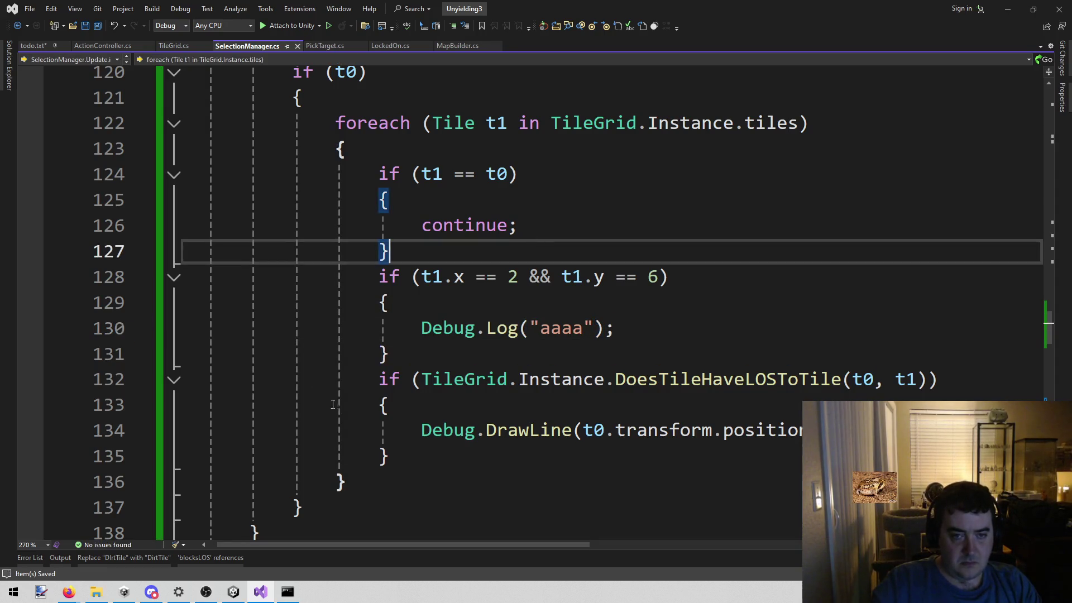
pyautogui.click(233, 591)
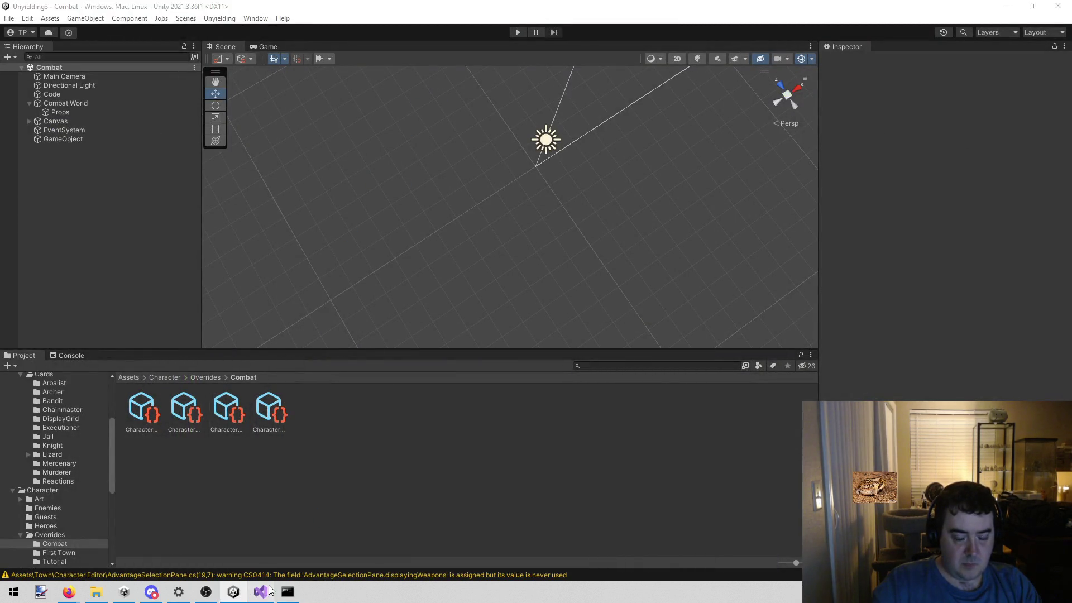
# Break on the "aaaa" log line while attached to Unity, then clear the breakpoint and stop debugging.
pyautogui.click(267, 592)
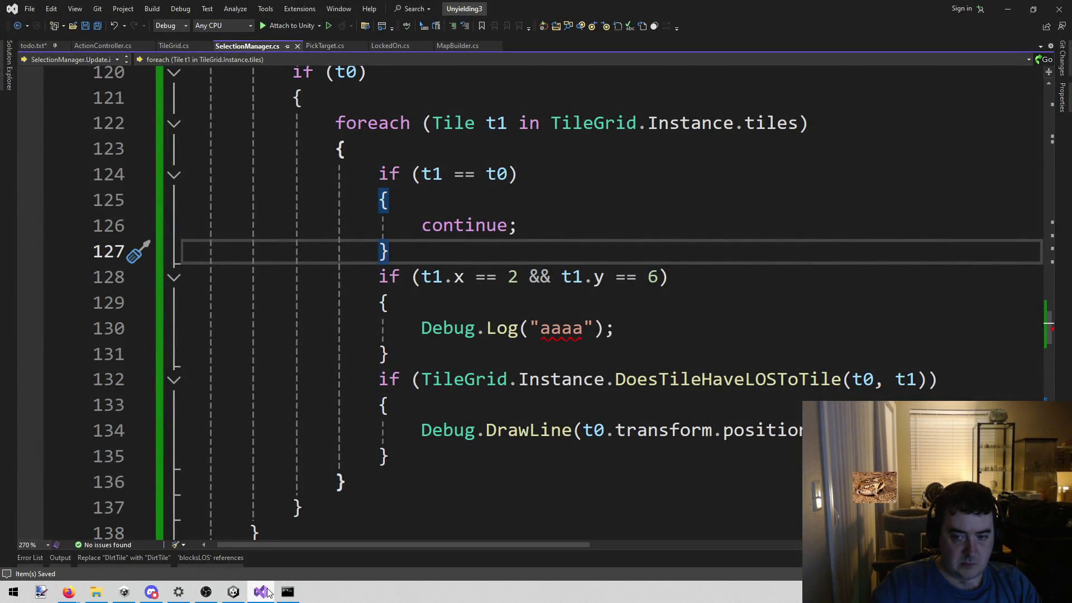
pyautogui.click(623, 357)
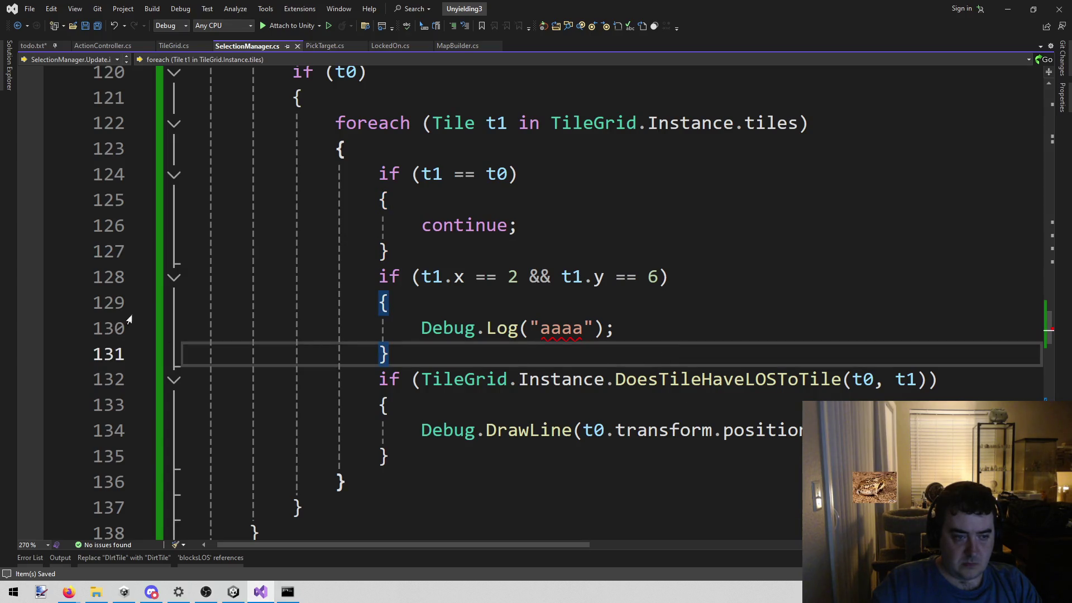
pyautogui.click(25, 329)
pyautogui.click(290, 26)
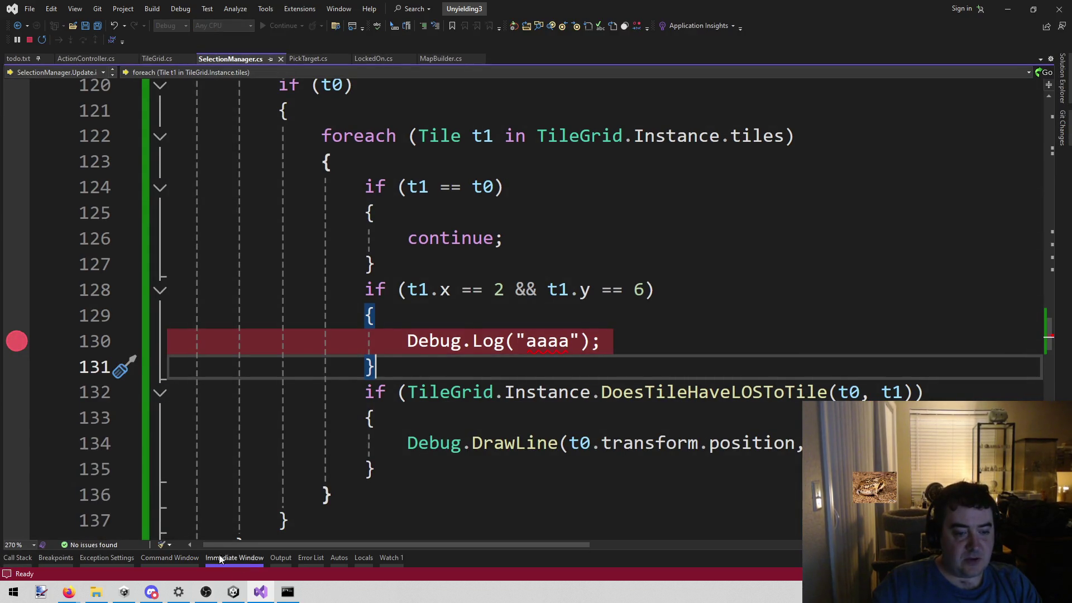
pyautogui.moveTo(235, 596)
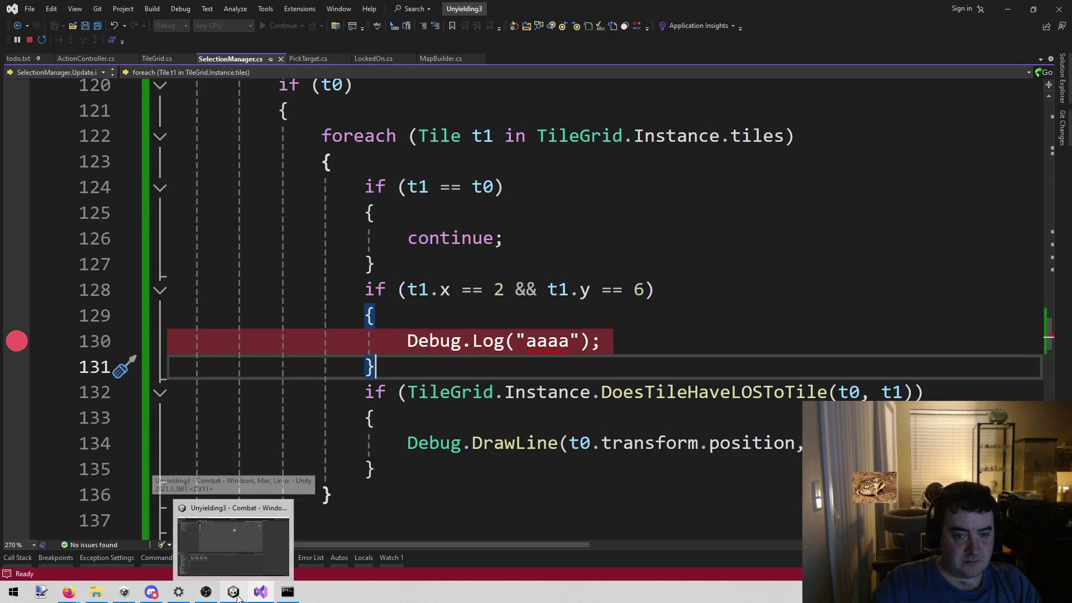
pyautogui.click(16, 341)
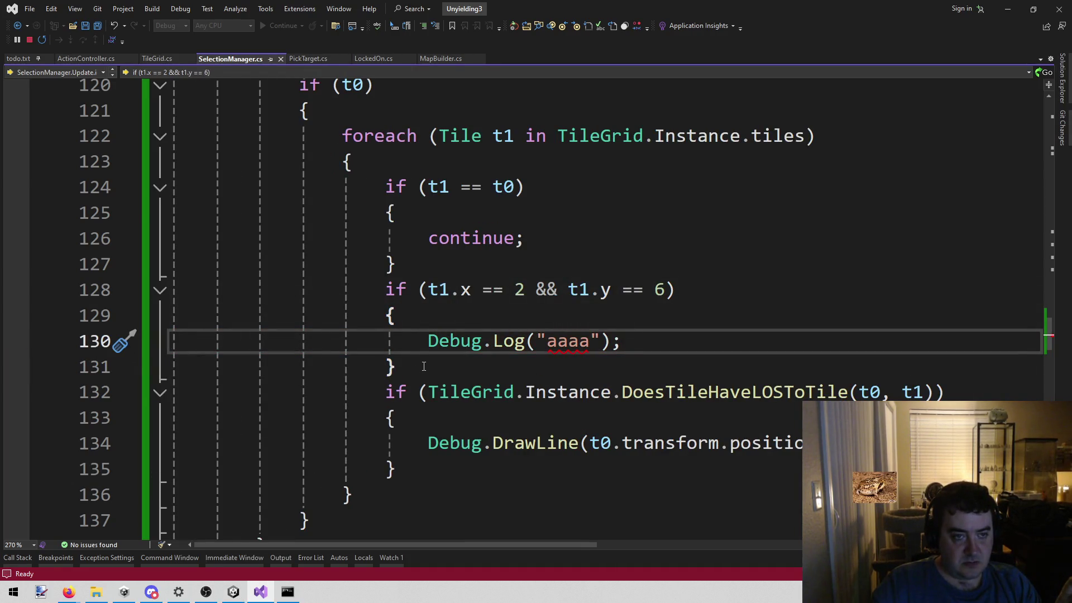
pyautogui.click(29, 39)
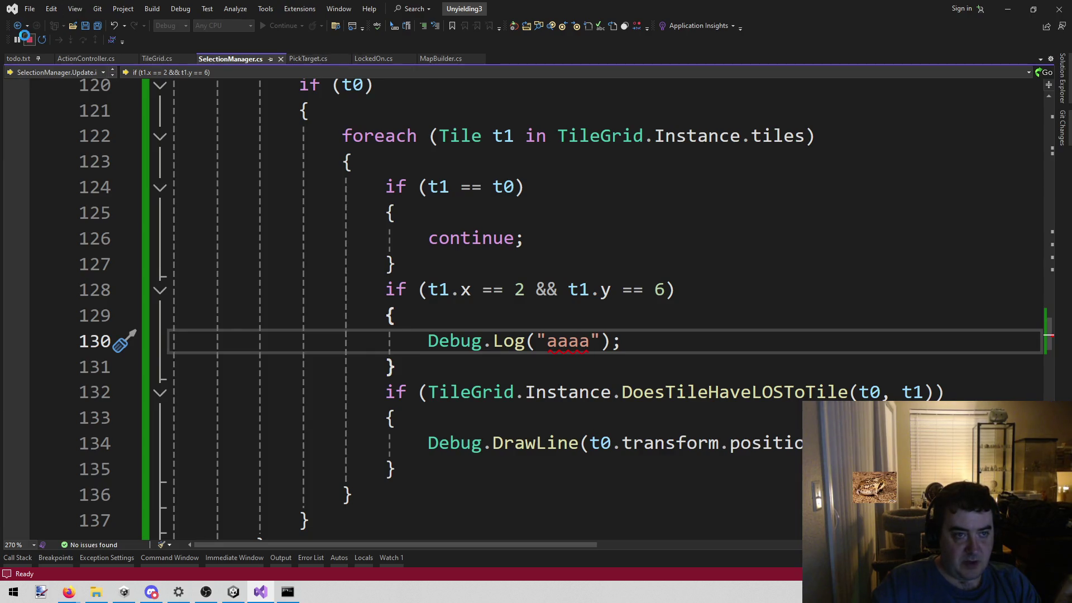
pyautogui.moveTo(412, 354)
pyautogui.mouseDown()
pyautogui.moveTo(223, 251)
pyautogui.moveTo(179, 252)
pyautogui.moveTo(175, 275)
pyautogui.mouseUp()
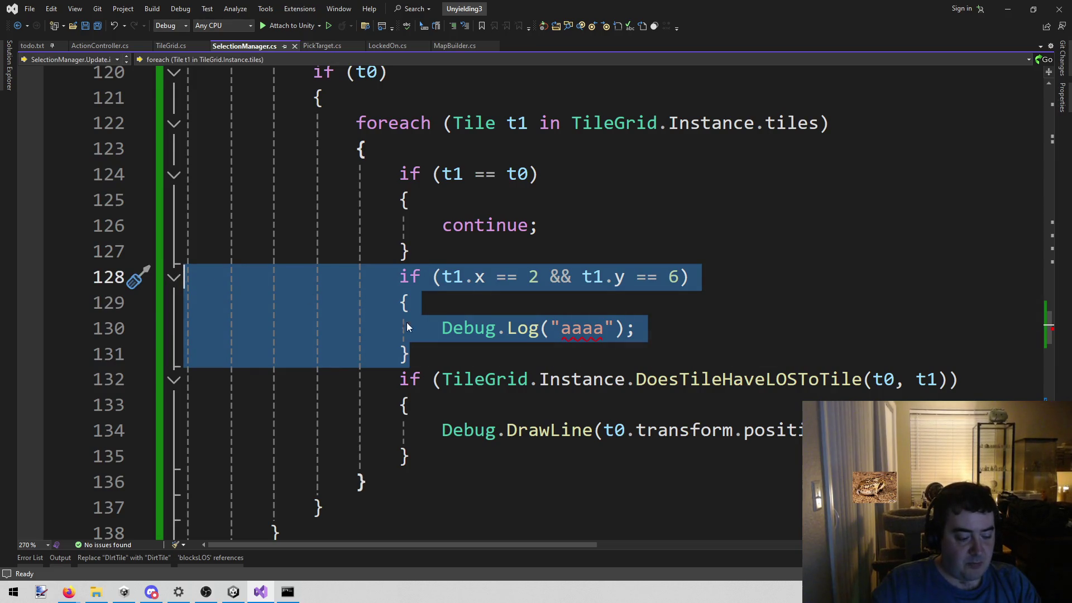
# Delete the temporary tile 2,6 logging block and its empty line, then return to ActionController.cs line 928.
pyautogui.press('Delete')
pyautogui.press('BackSpace')
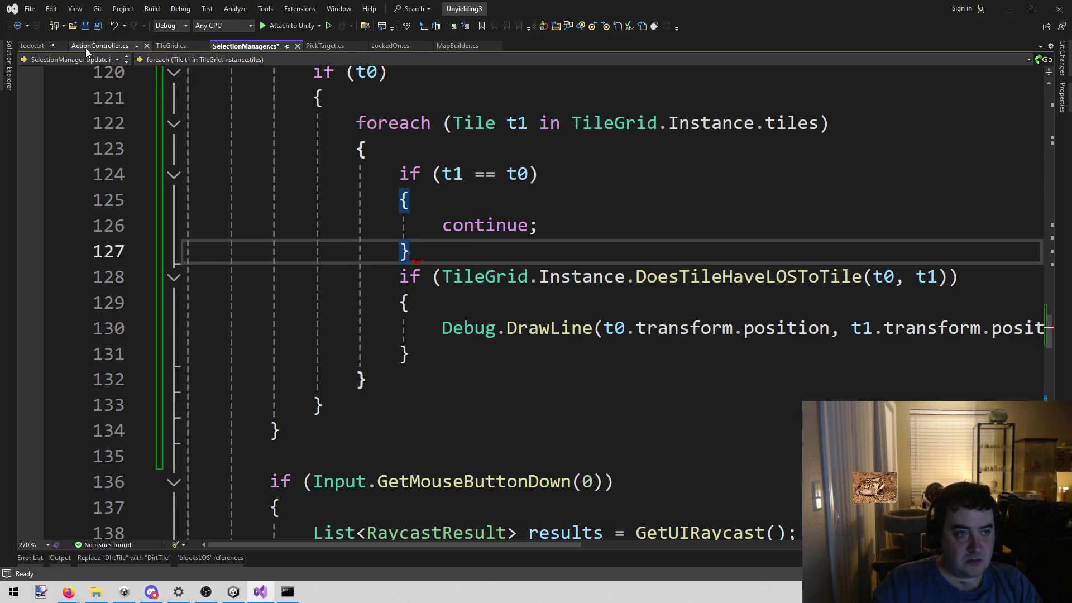
pyautogui.click(85, 48)
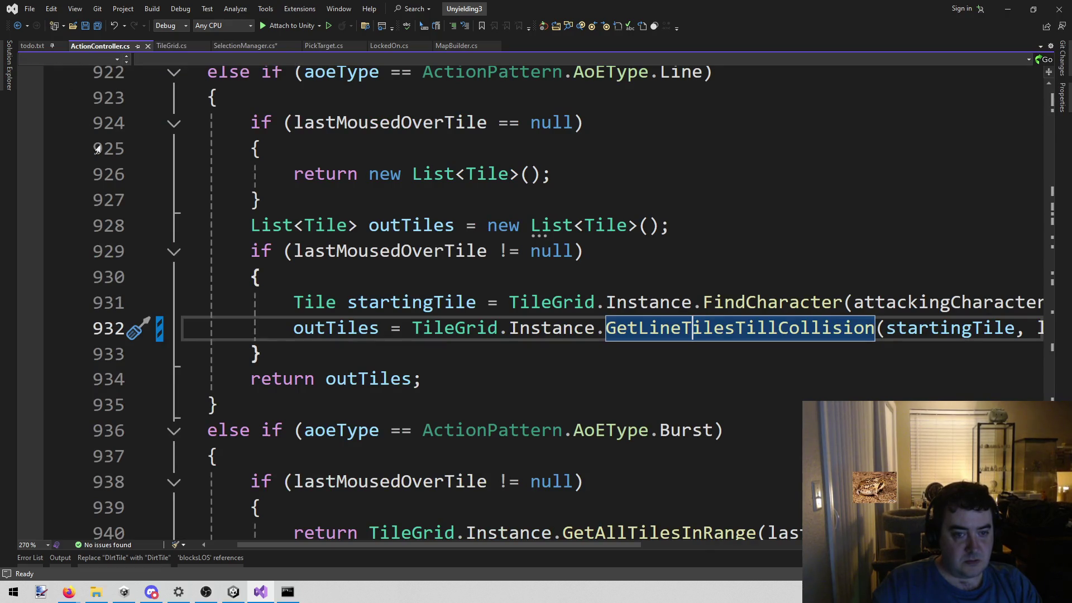
pyautogui.click(291, 298)
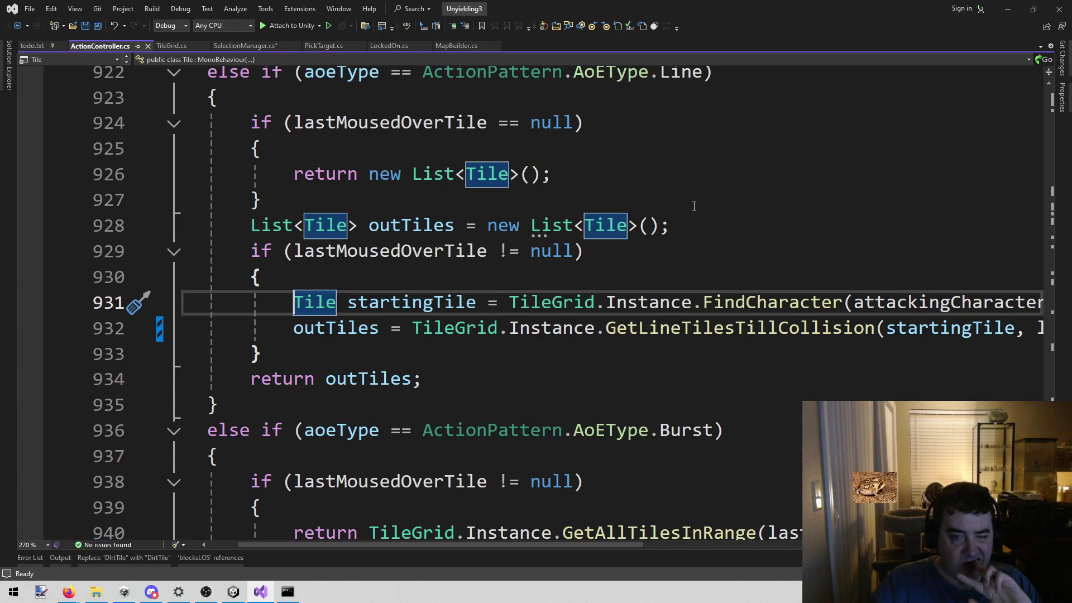
pyautogui.scroll(1, 685, 216)
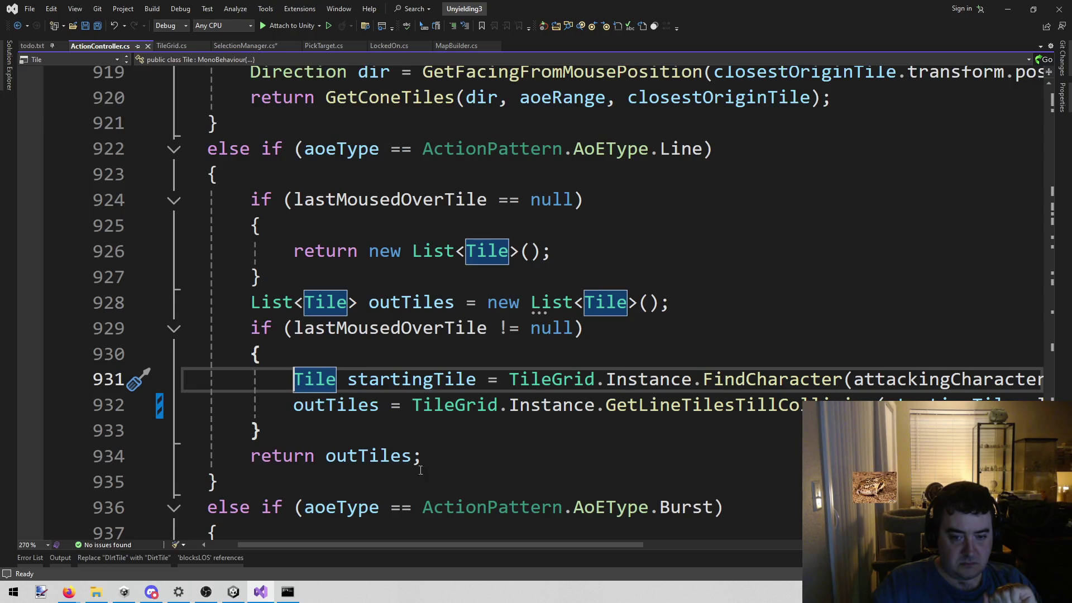
pyautogui.moveTo(404, 547)
pyautogui.mouseDown()
pyautogui.moveTo(596, 559)
pyautogui.moveTo(373, 559)
pyautogui.mouseUp()
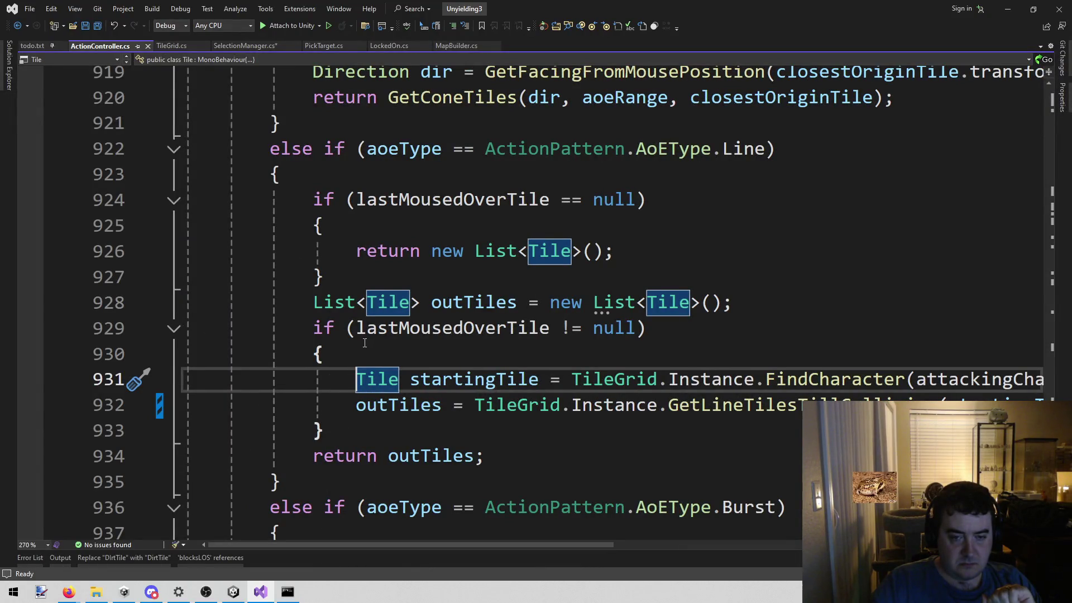
pyautogui.click(749, 301)
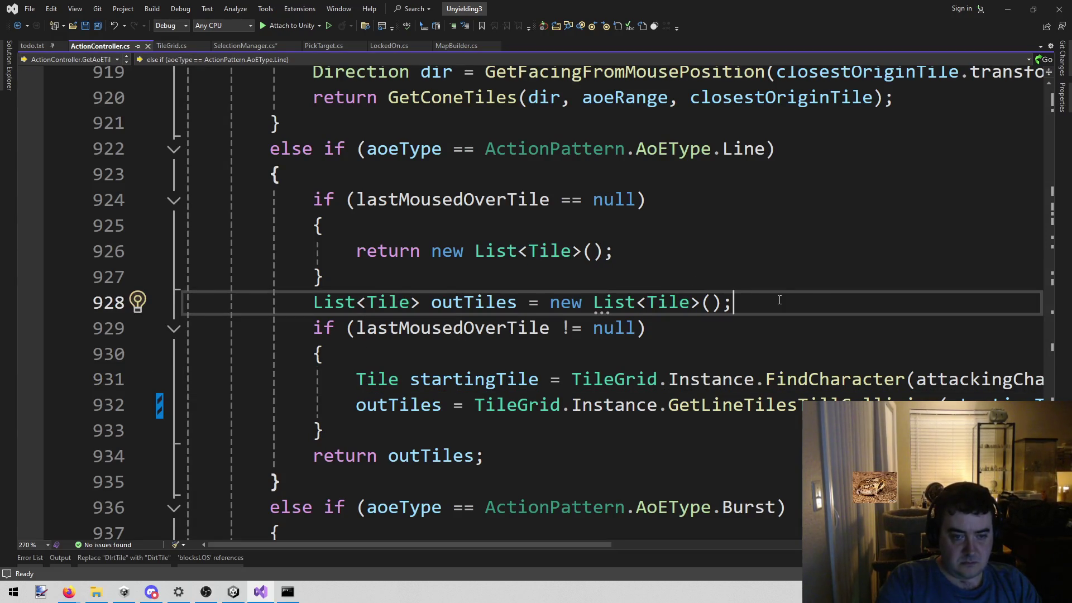
# Inside the Line AoE null-check block, write if (Input.GetKeyDown(KeyCode.Z)) with IntelliSense.
pyautogui.press('Down')
pyautogui.press('Down')
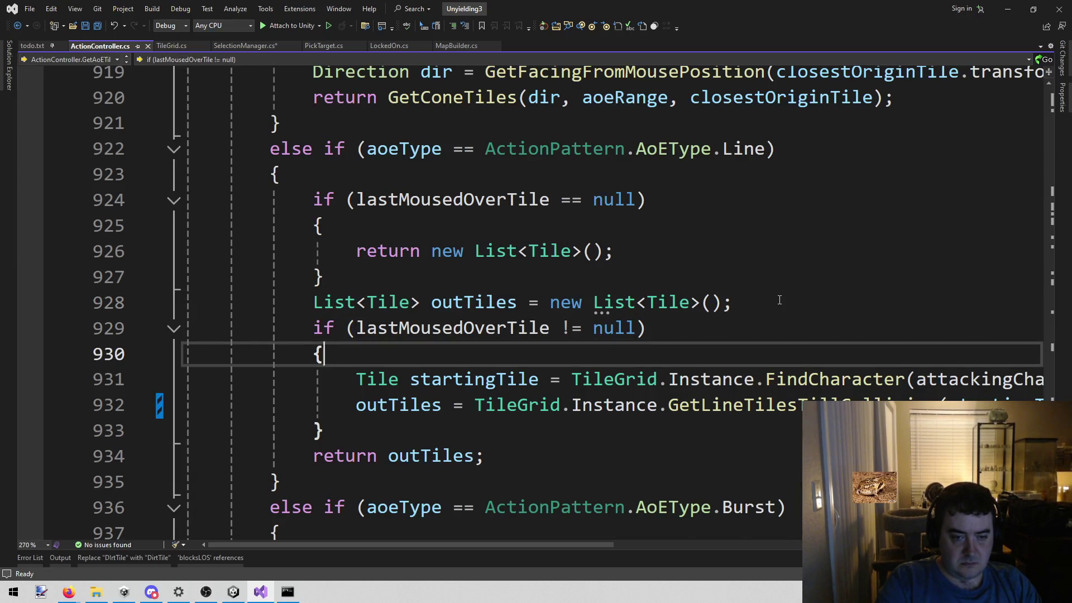
pyautogui.press('Return')
pyautogui.write('if (Input')
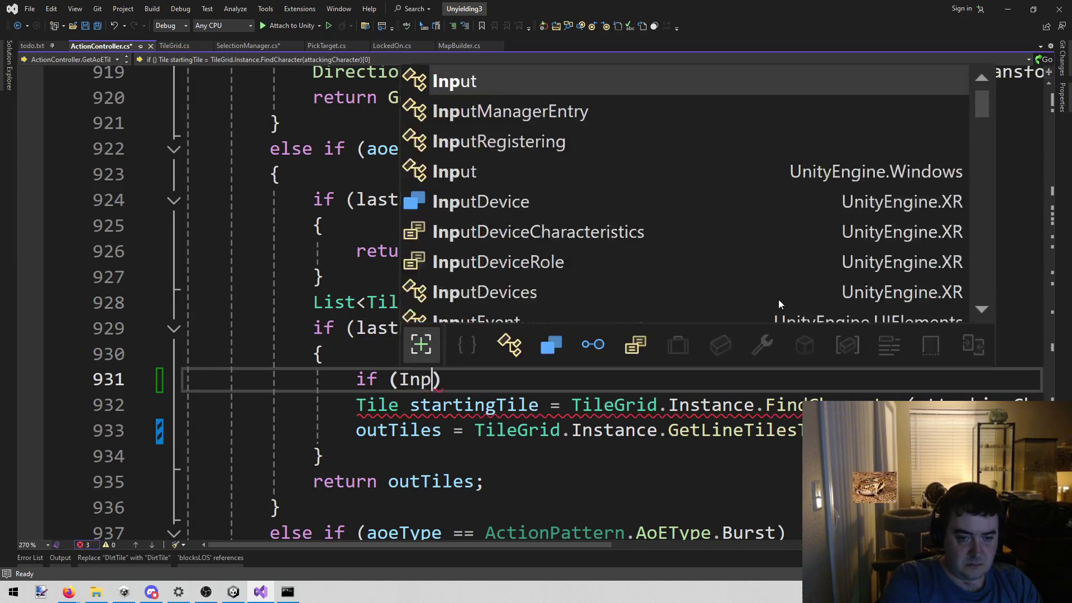
pyautogui.write('.get')
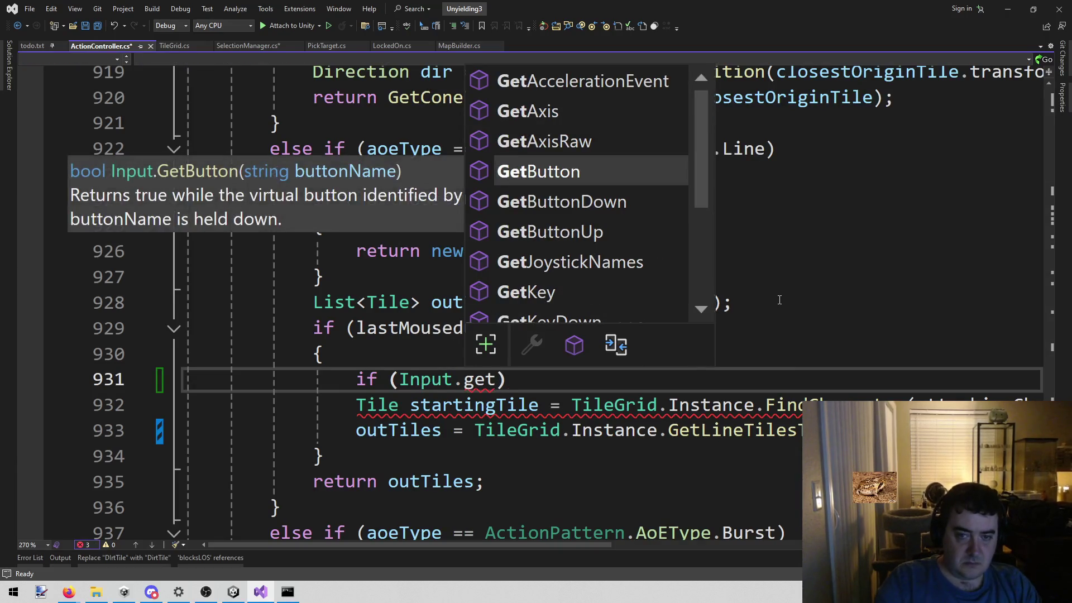
pyautogui.press('Down')
pyautogui.write('k')
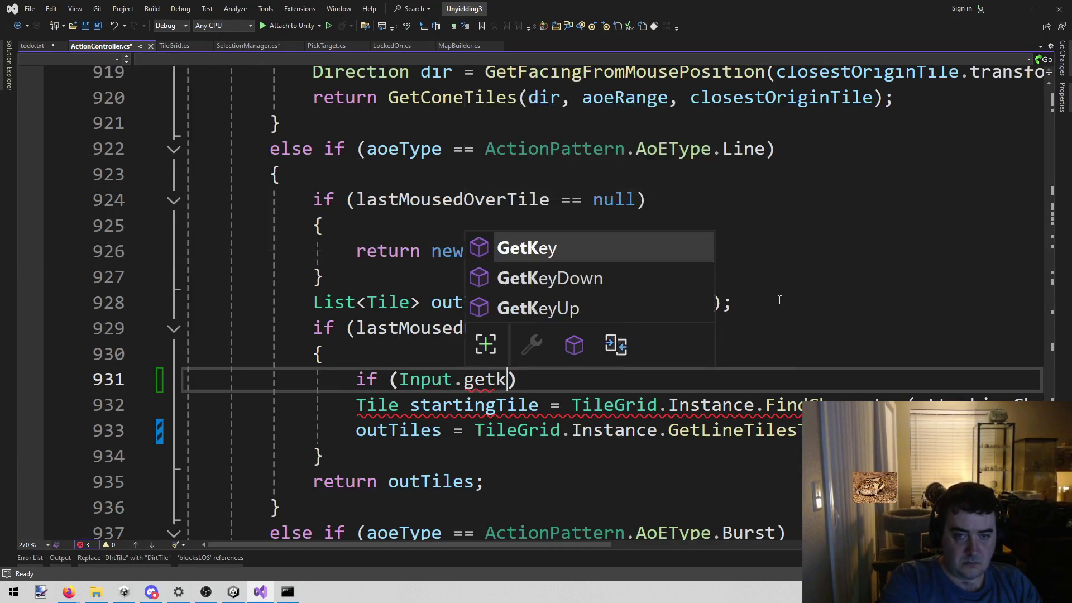
pyautogui.press('Down')
pyautogui.write('(')
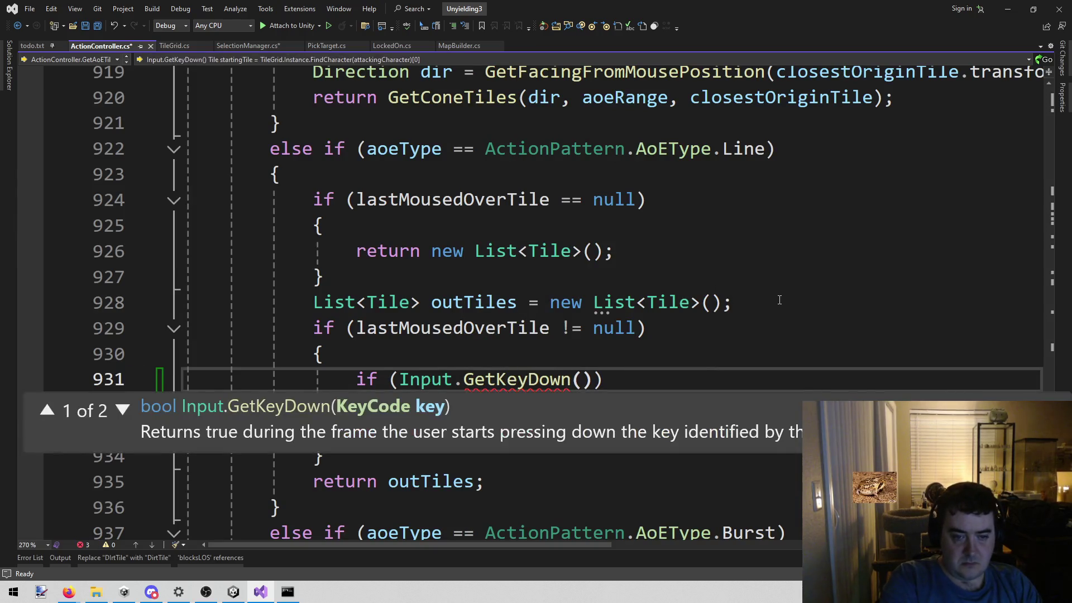
pyautogui.write('Keyc.')
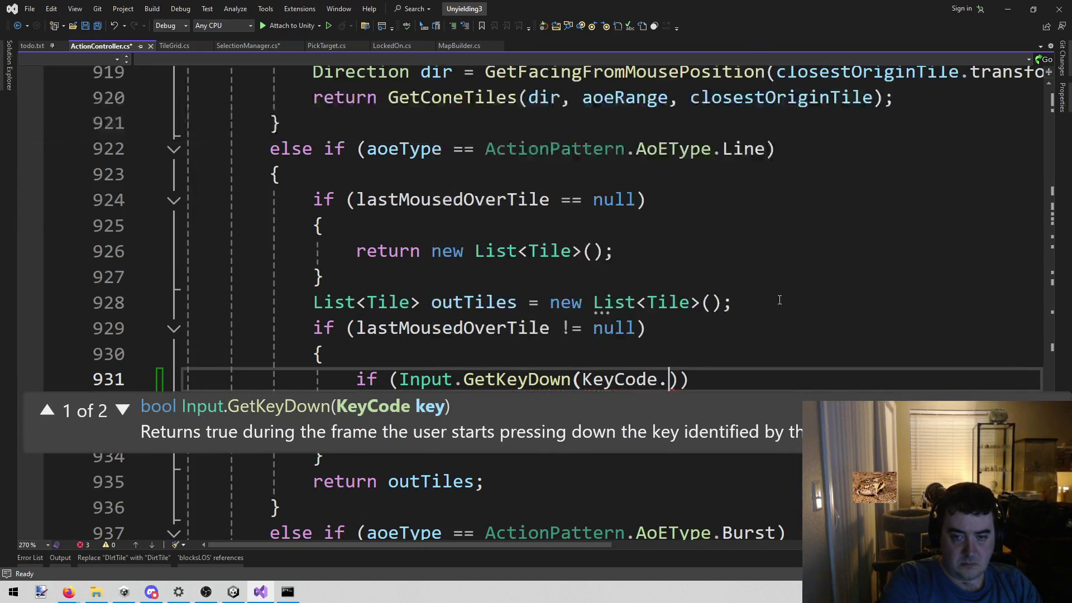
pyautogui.press('Down')
pyautogui.press('Down')
pyautogui.press('Down')
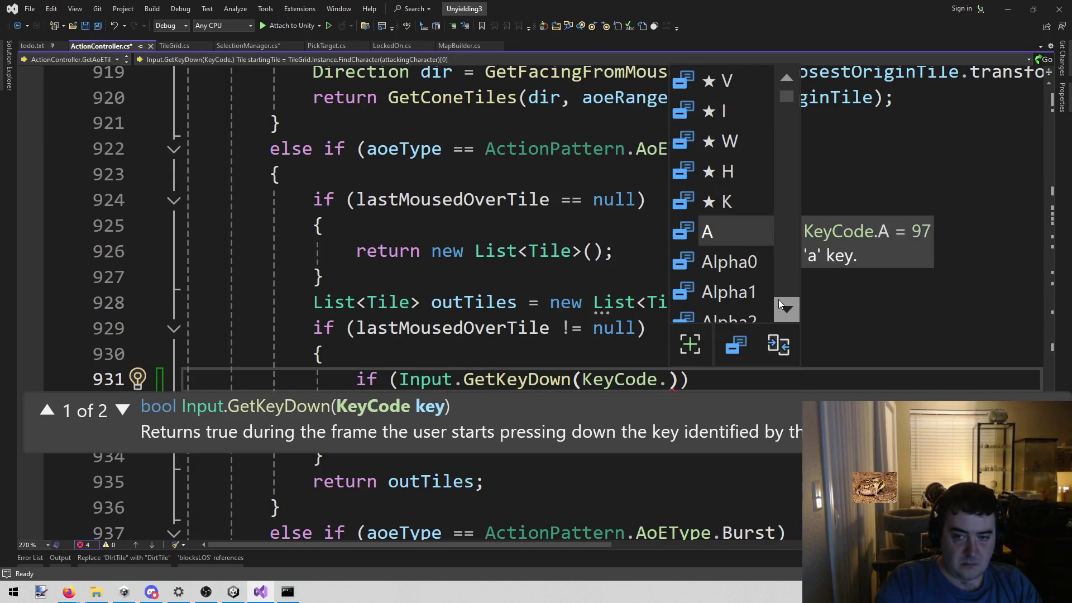
pyautogui.write('z))')
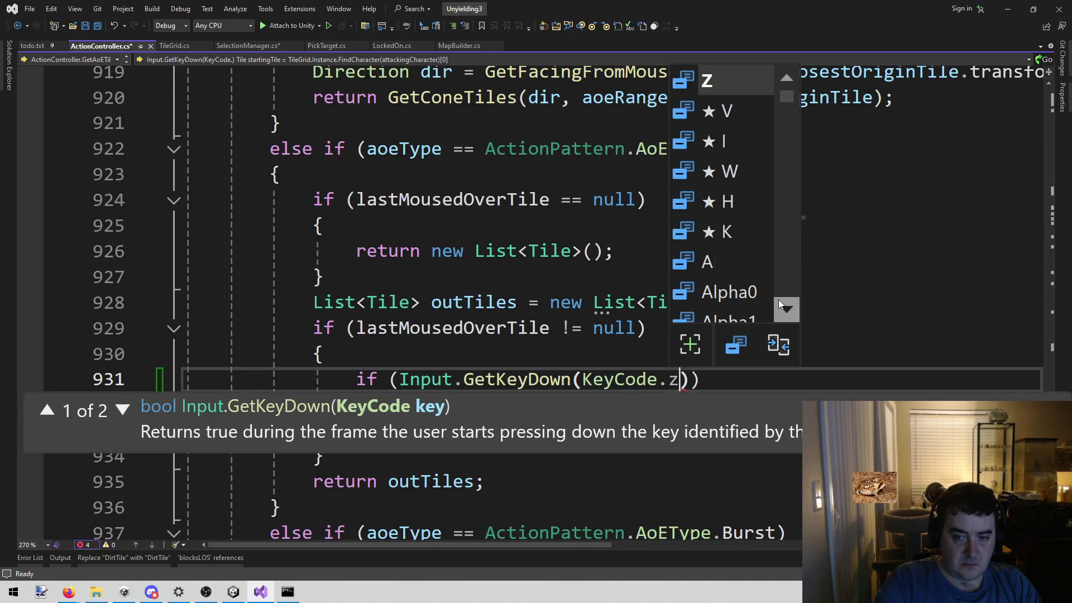
# Add a { Debug.Log("1111"); } body, save ActionController.cs, and switch to Unity.
pyautogui.press('Return')
pyautogui.write('{')
pyautogui.press('Return')
pyautogui.write('Debug .ll')
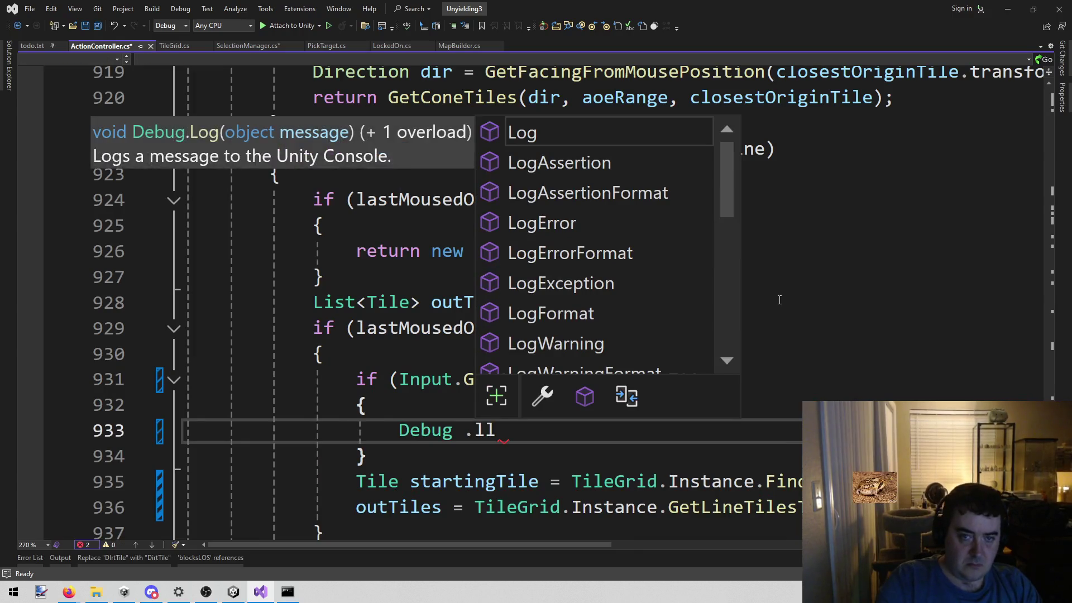
pyautogui.press('Tab')
pyautogui.write('("1111");')
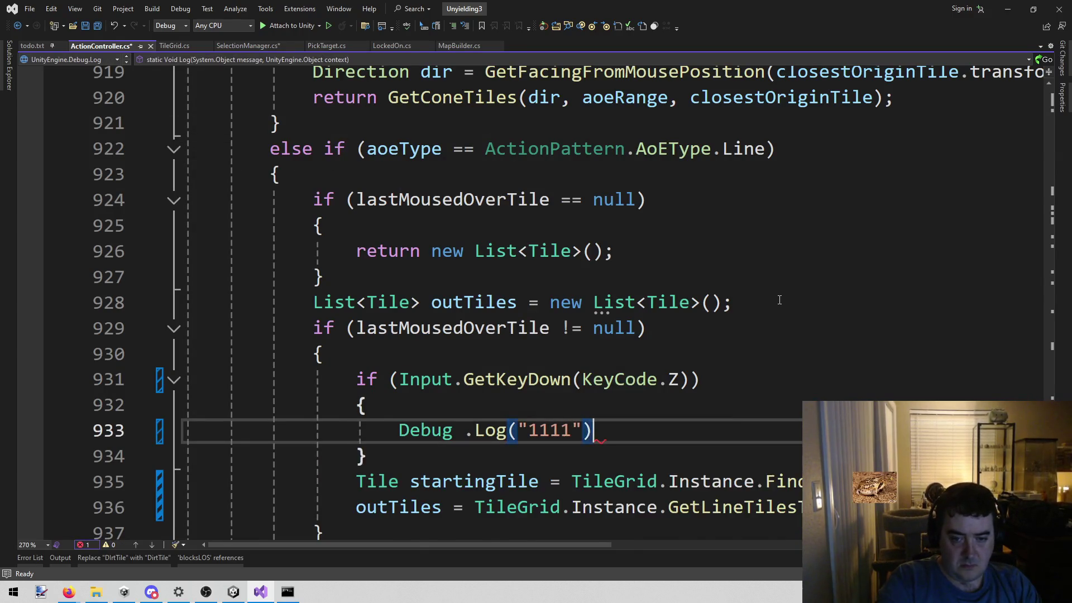
pyautogui.press('Down')
pyautogui.hotkey('ctrl', 's')
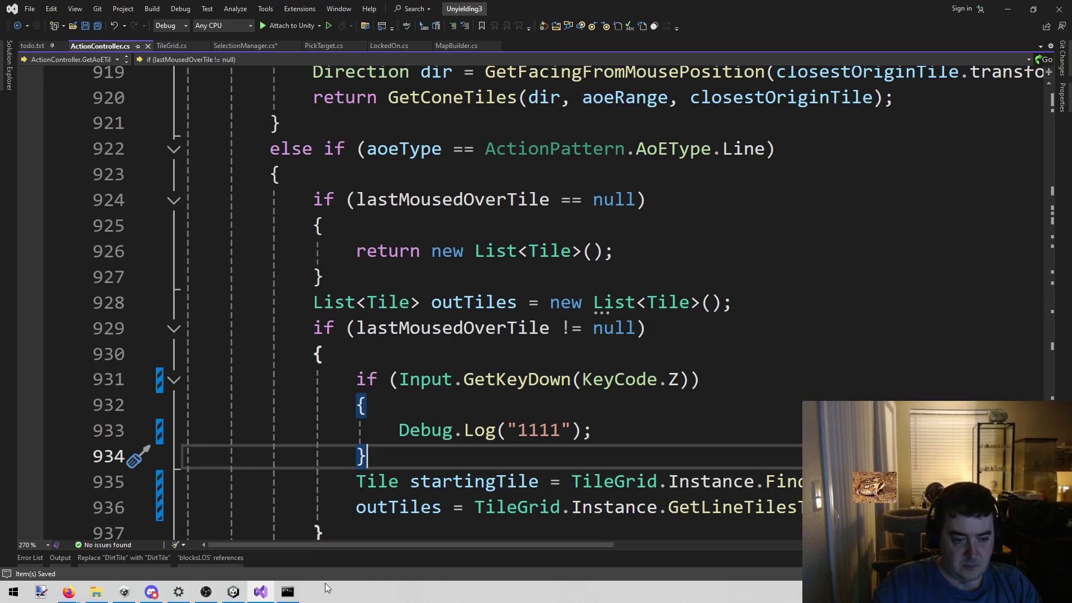
pyautogui.moveTo(233, 590)
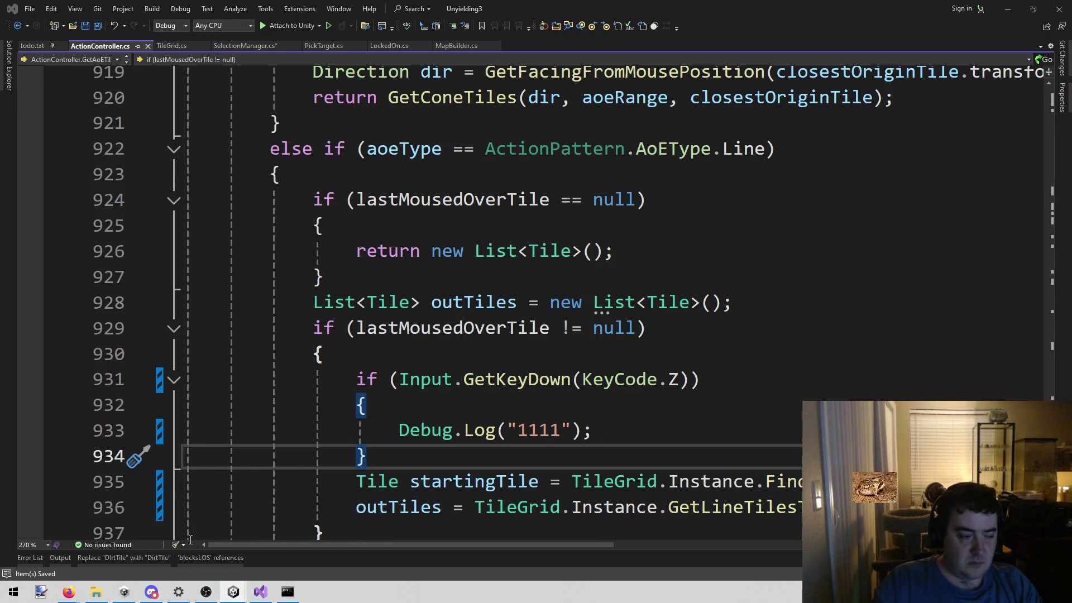
pyautogui.hotkey('alt', 'Tab')
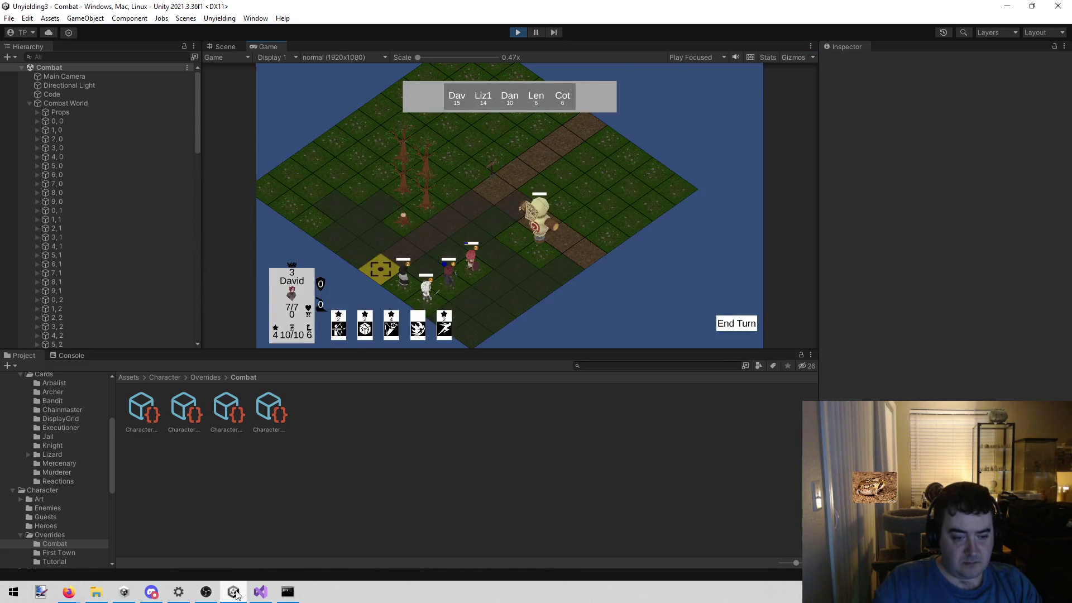
# Breakpoint line 933's "1111" log, attach to Unity, select the second card, and press Z to hit it.
pyautogui.click(260, 592)
pyautogui.click(31, 430)
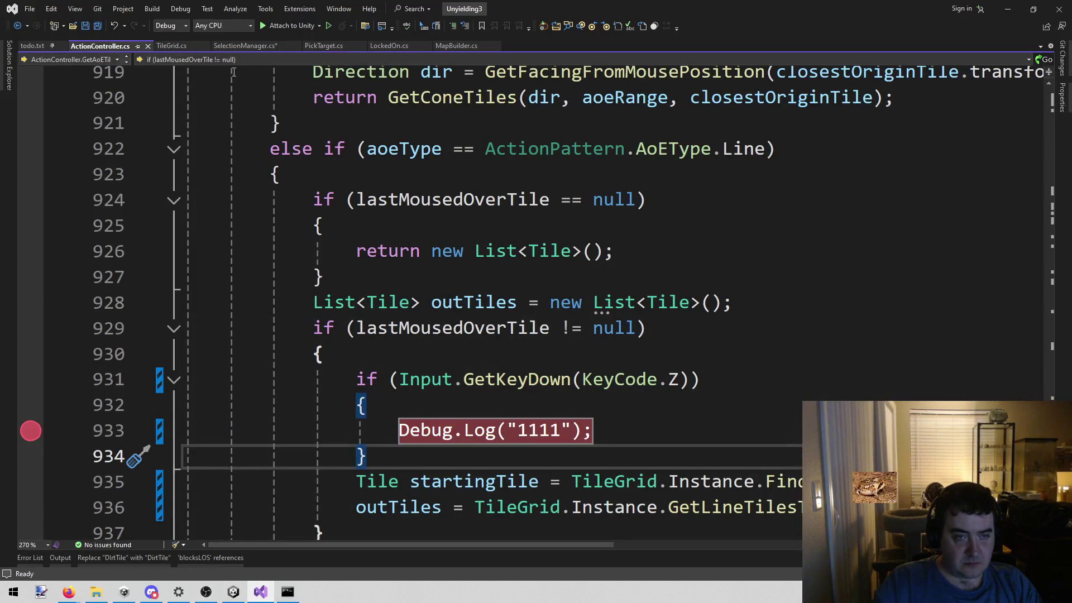
pyautogui.click(279, 27)
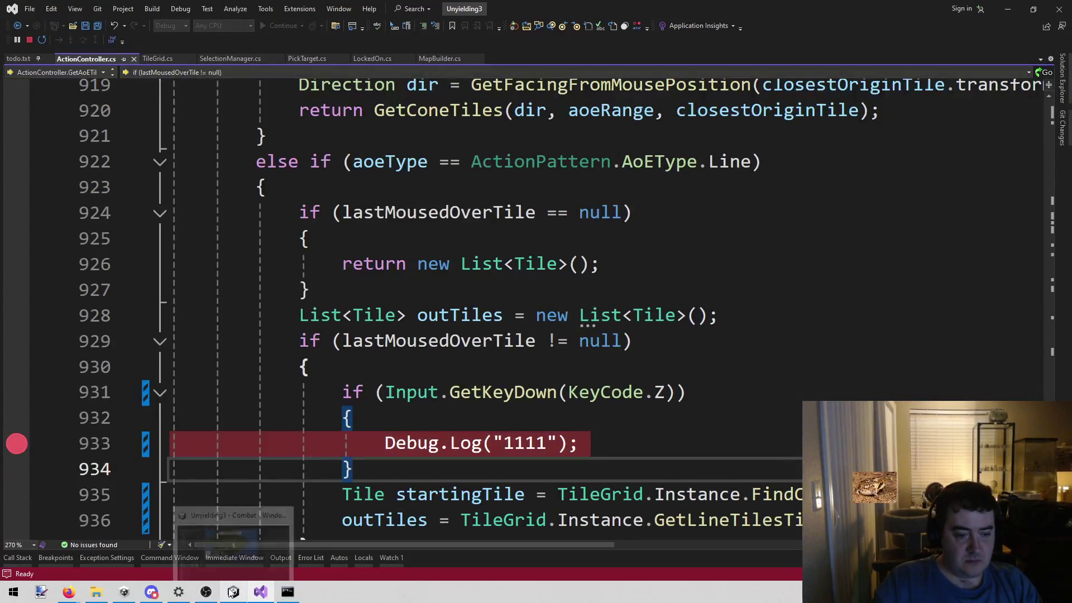
pyautogui.click(239, 593)
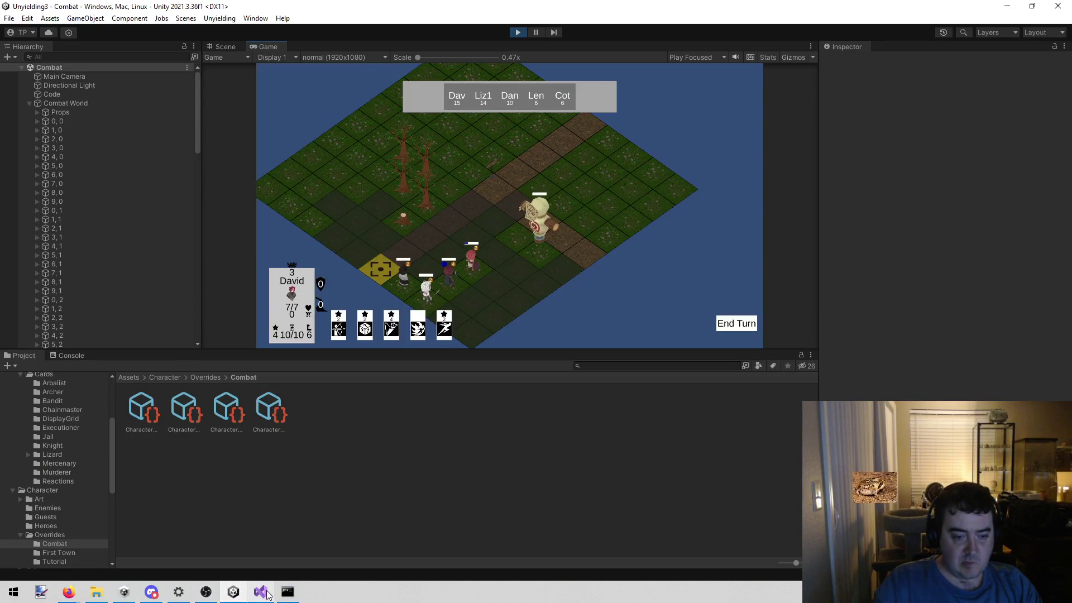
pyautogui.click(262, 592)
pyautogui.click(234, 593)
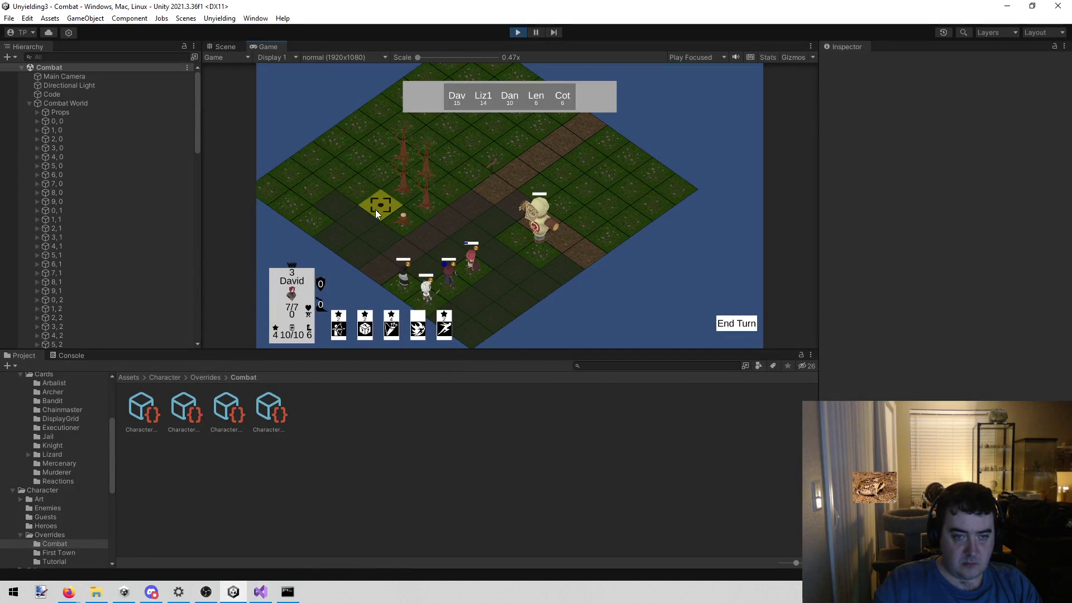
pyautogui.click(366, 333)
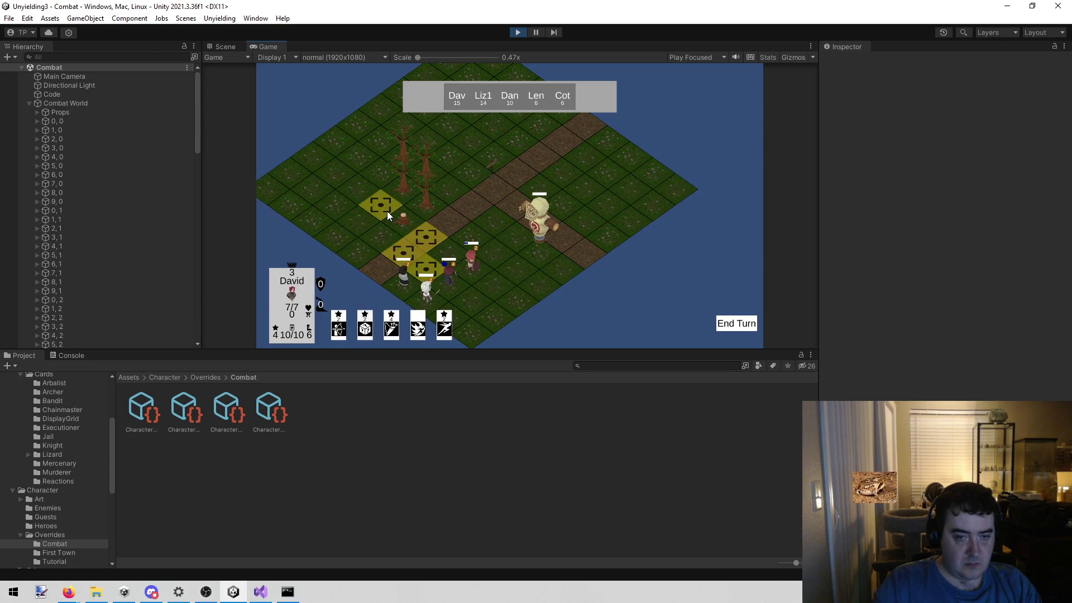
pyautogui.press('z')
pyautogui.scroll(1, 584, 429)
pyautogui.keyDown('ctrl'); pyautogui.scroll(3, 584, 429); pyautogui.keyUp('ctrl')
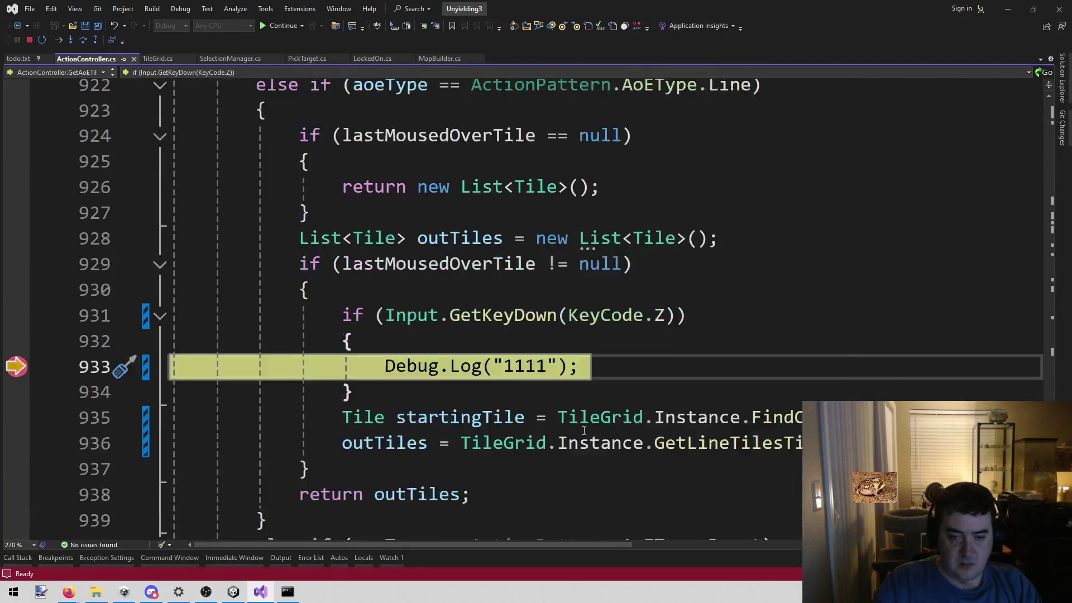
# Step over the log line to line 936 and inspect the startingTile argument's DataTip.
pyautogui.scroll(-1, 584, 429)
pyautogui.moveTo(557, 545); pyautogui.dragTo(741, 557)
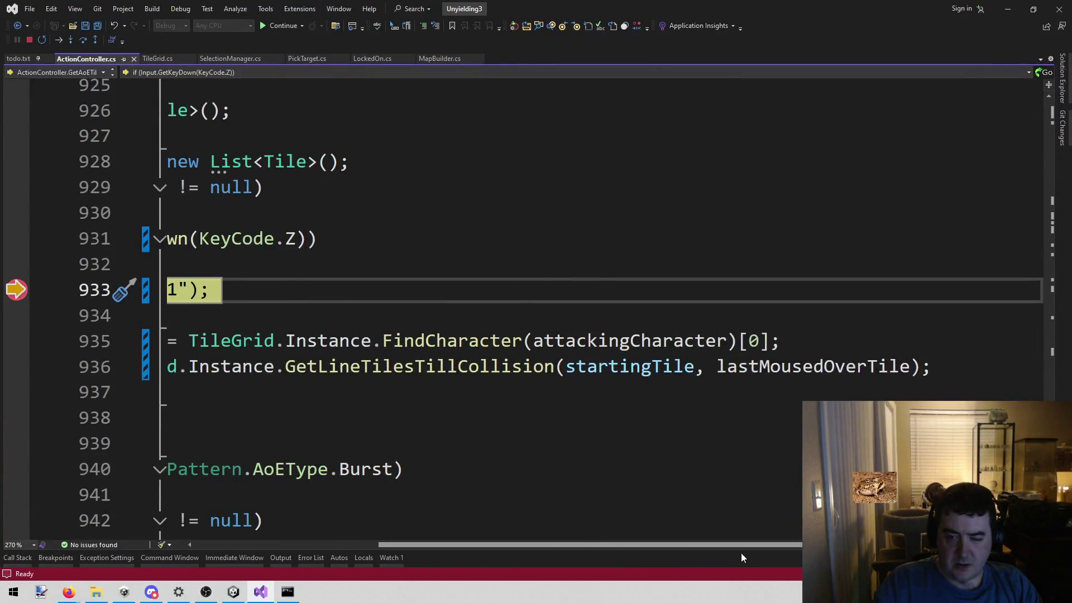
pyautogui.click(672, 371)
pyautogui.doubleClick(672, 371)
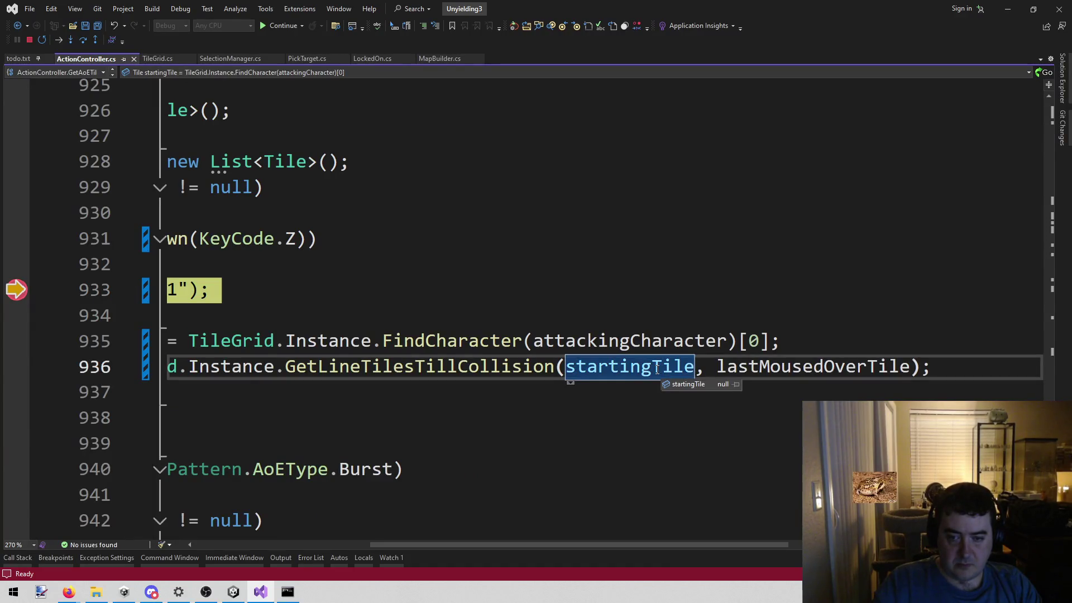
pyautogui.moveTo(595, 543); pyautogui.dragTo(430, 540)
pyautogui.click(82, 41)
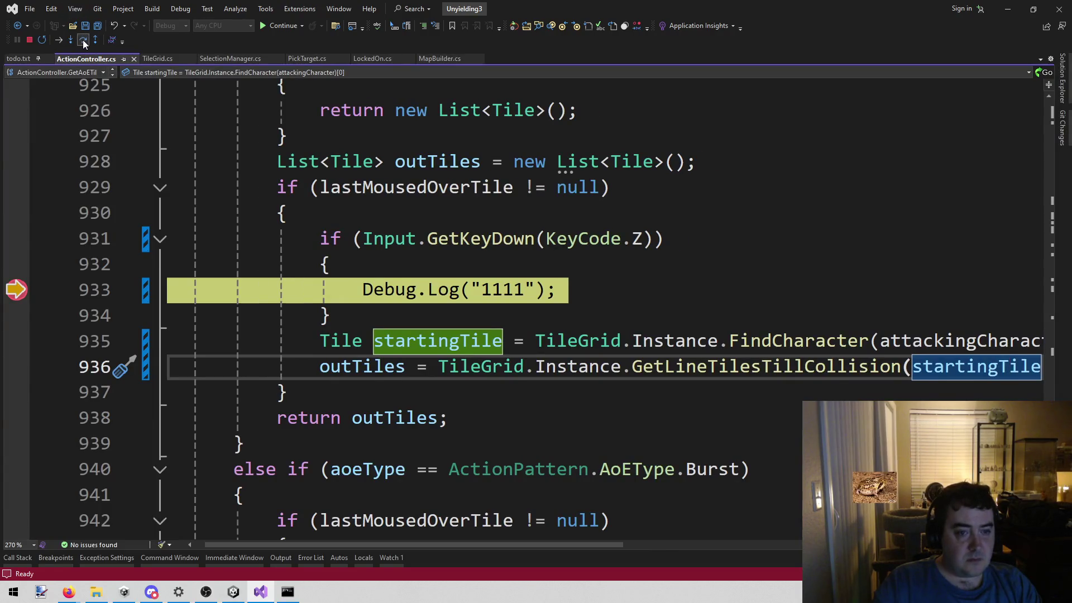
pyautogui.moveTo(465, 341)
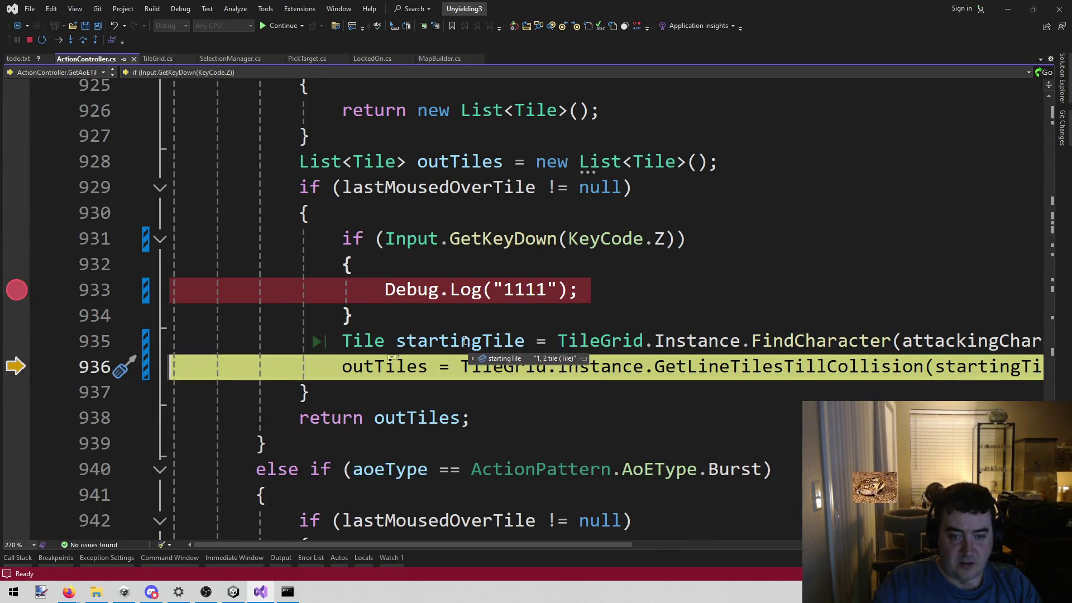
pyautogui.moveTo(364, 545); pyautogui.dragTo(581, 545)
pyautogui.moveTo(686, 374)
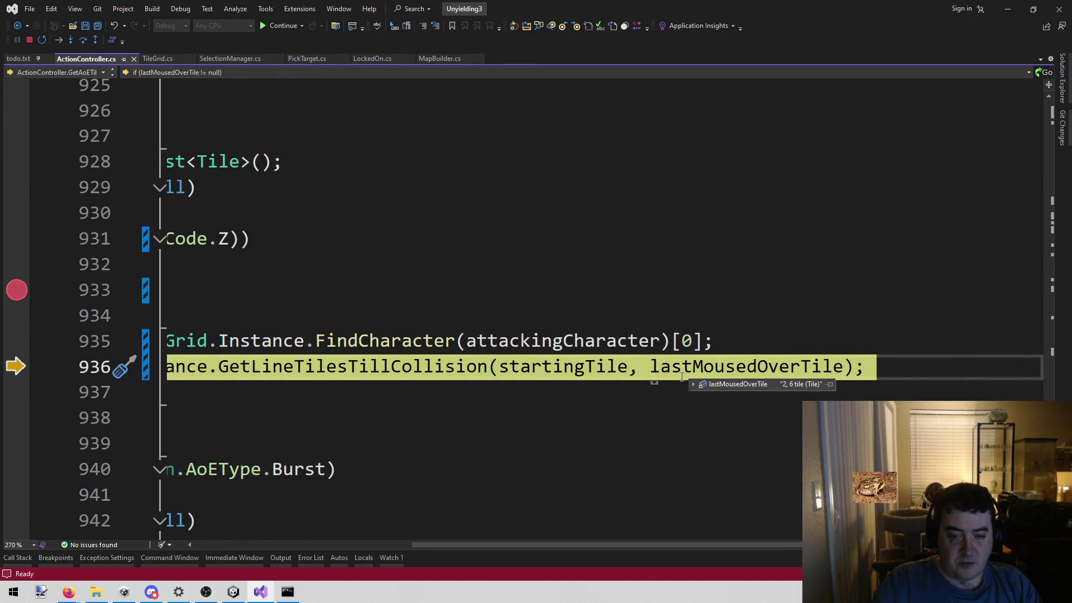
pyautogui.moveTo(565, 547); pyautogui.dragTo(243, 261)
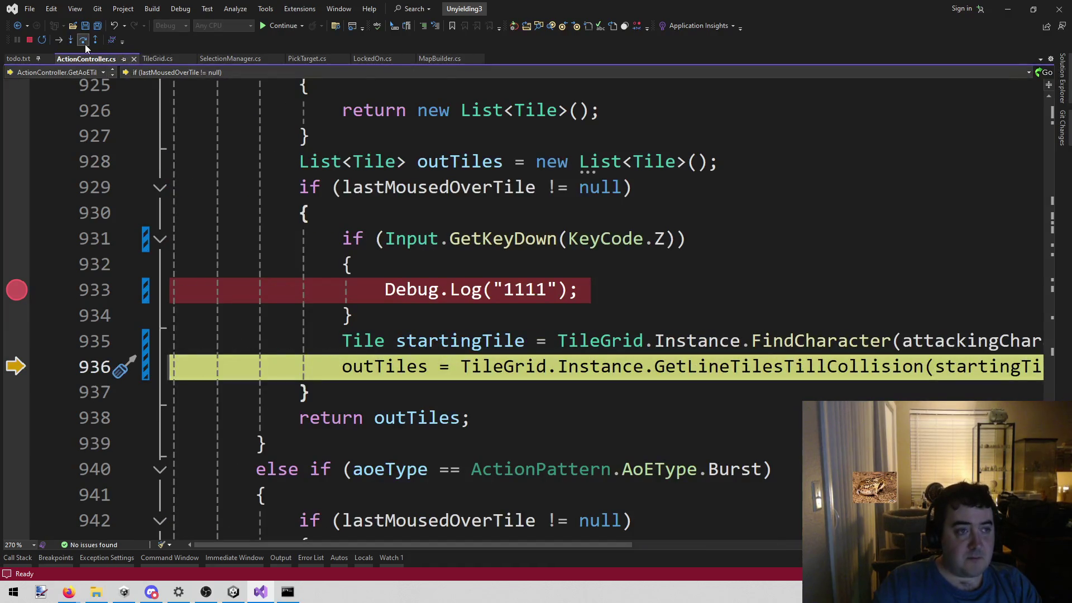
# Step into TileGrid's GetLineTilesTillCollision, inspect its five collision tiles, and stop debugging.
pyautogui.click(71, 39)
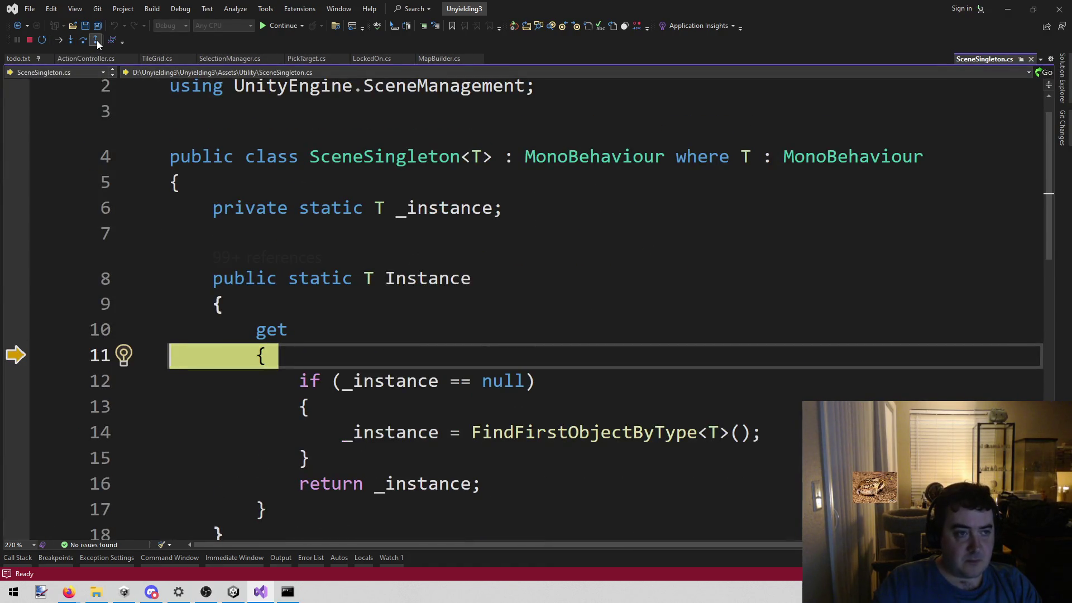
pyautogui.click(96, 39)
pyautogui.click(71, 39)
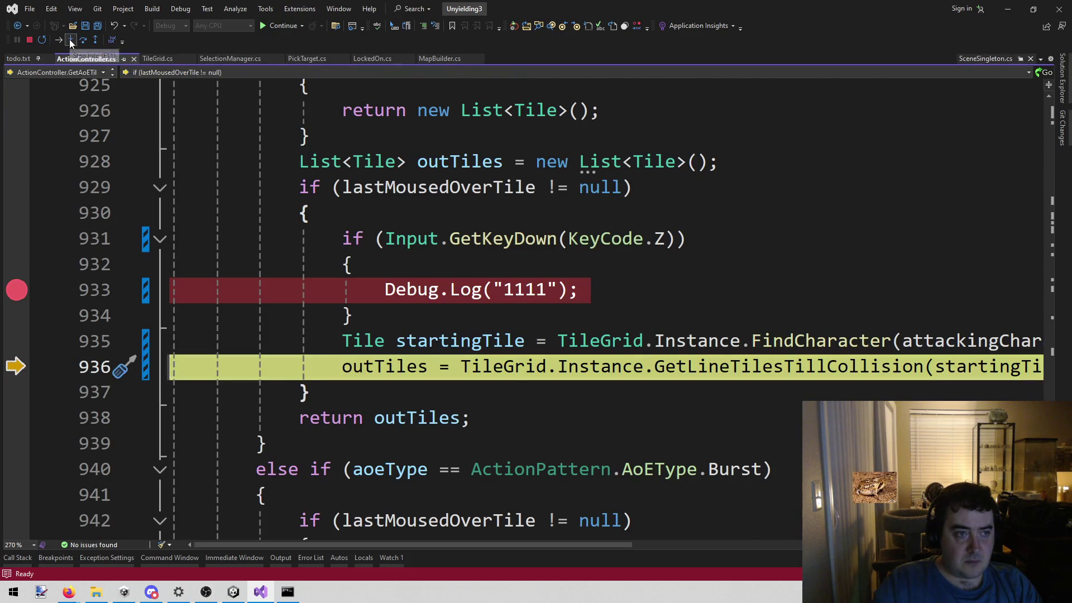
pyautogui.click(83, 40)
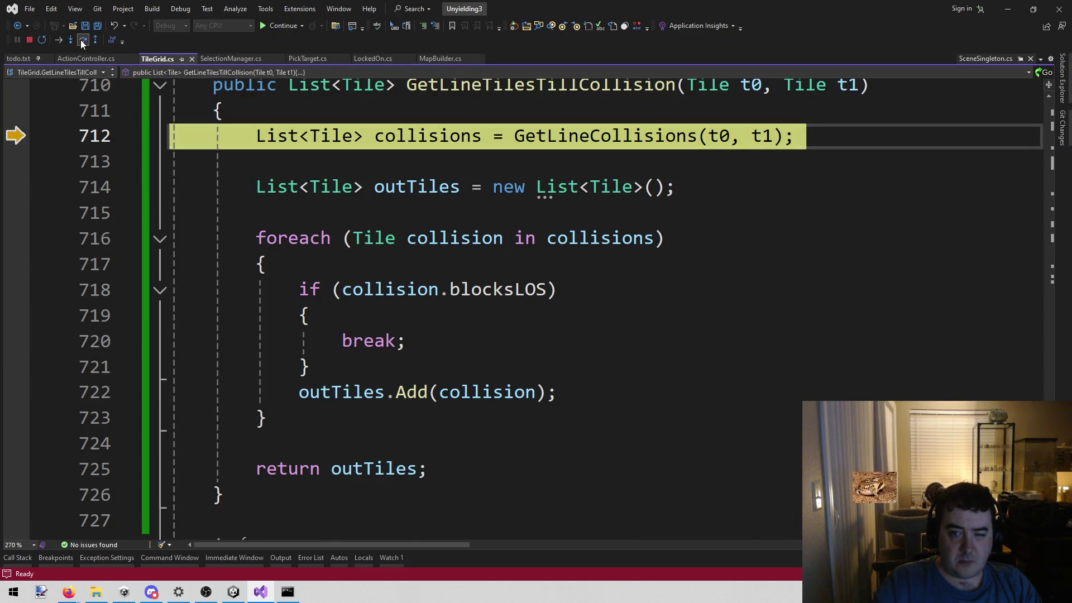
pyautogui.click(83, 41)
pyautogui.moveTo(450, 138)
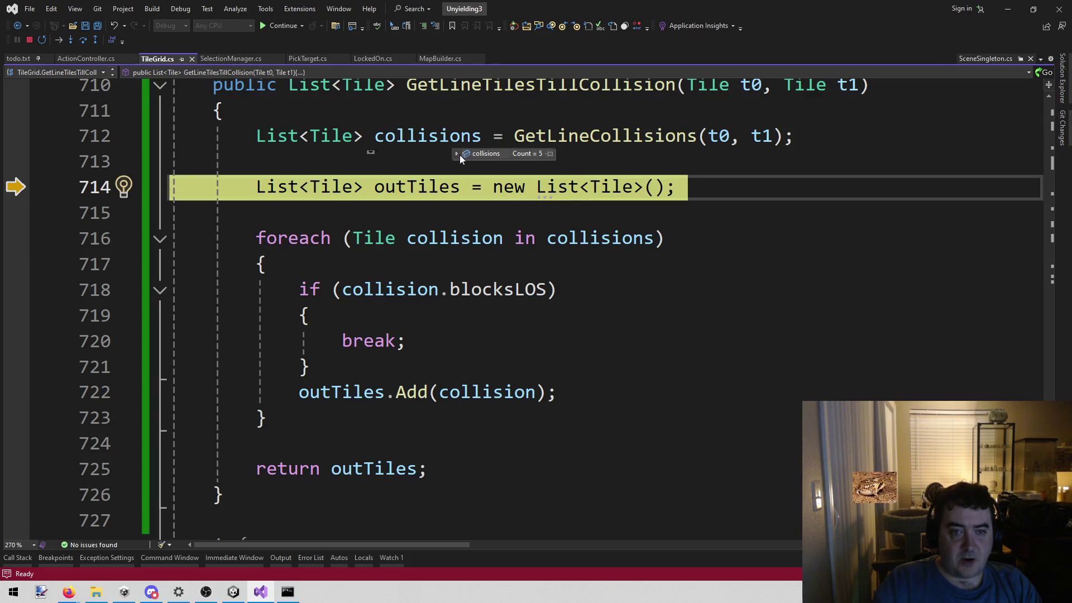
pyautogui.moveTo(461, 155)
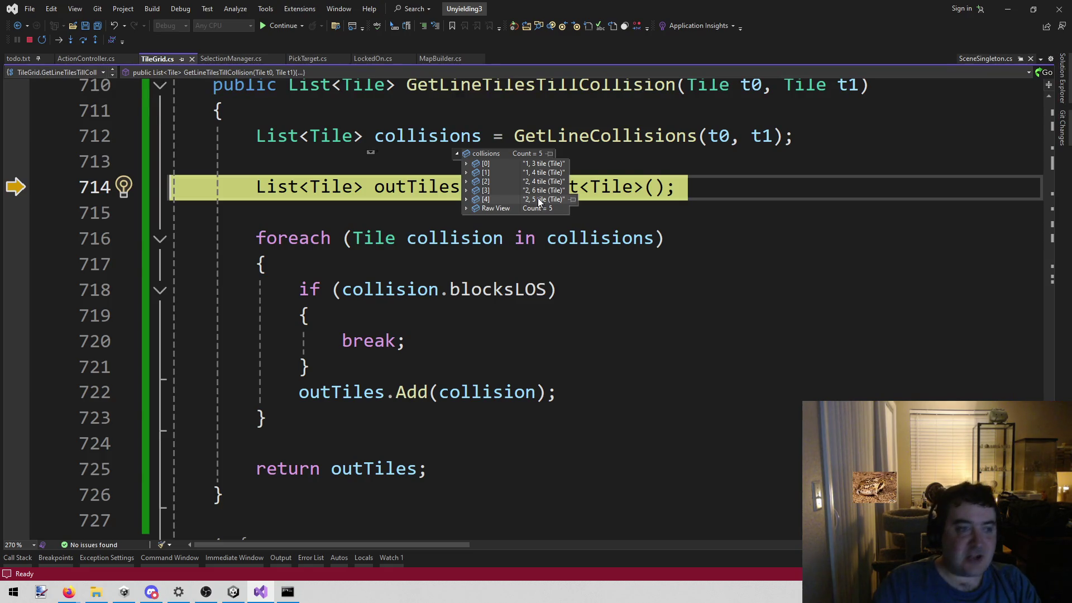
pyautogui.click(30, 39)
pyautogui.click(571, 209)
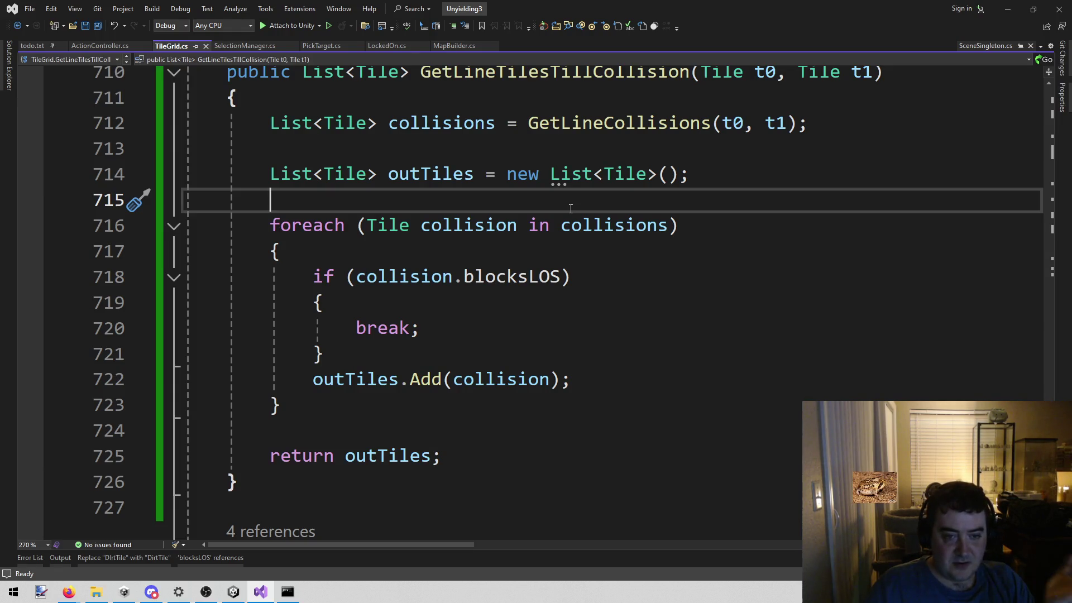
pyautogui.click(438, 355)
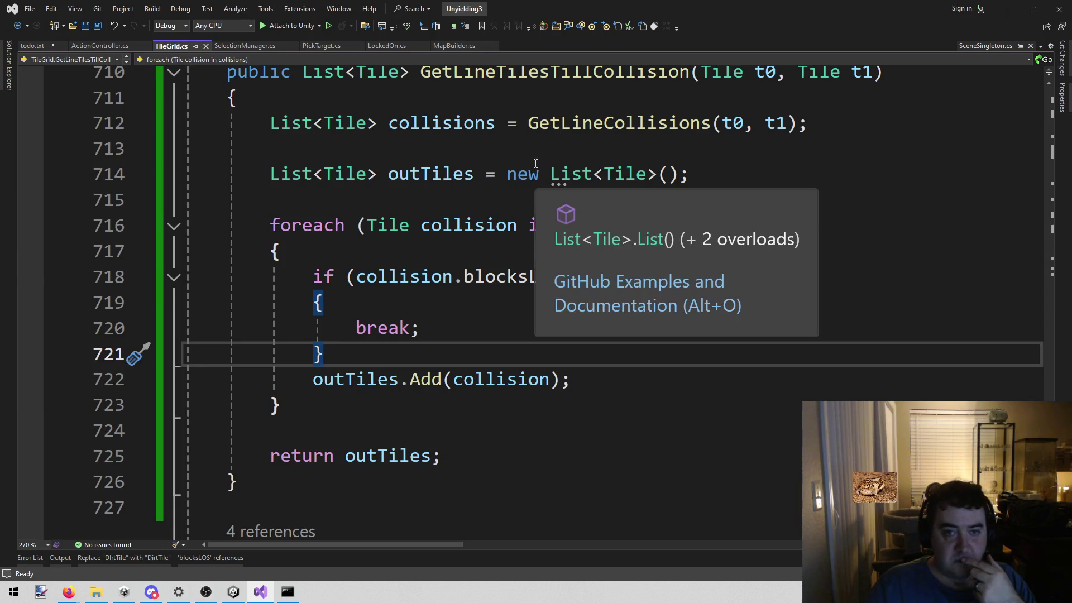
# Trace how GetLineTilesTillCollision uses its outTiles and collisions lists, then bring up the Claude Code terminal.
pyautogui.scroll(4, 491, 226)
pyautogui.scroll(-2, 491, 226)
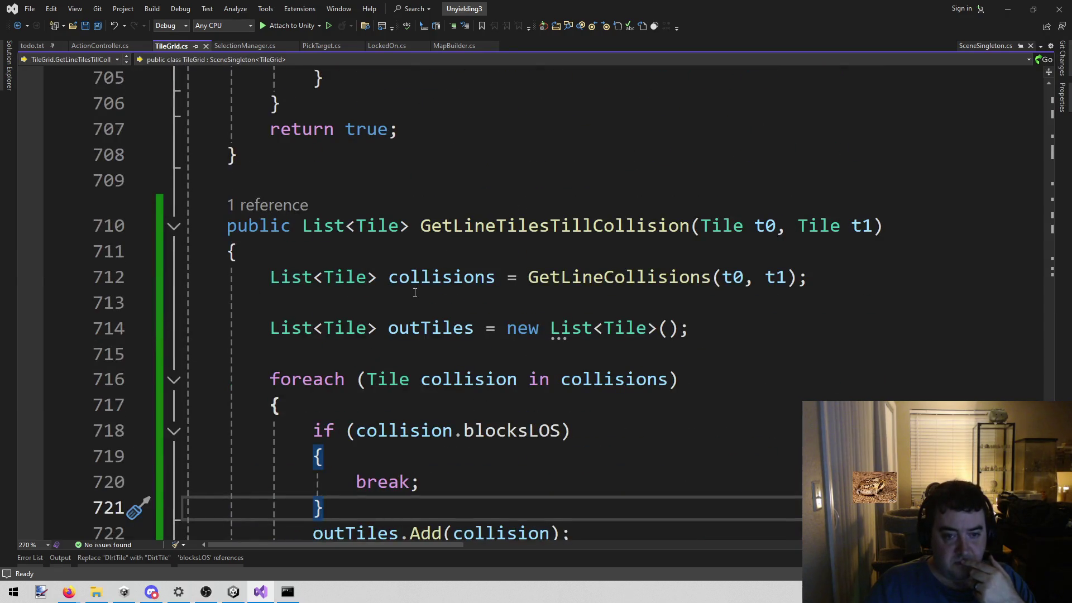
pyautogui.click(400, 327)
pyautogui.click(835, 273)
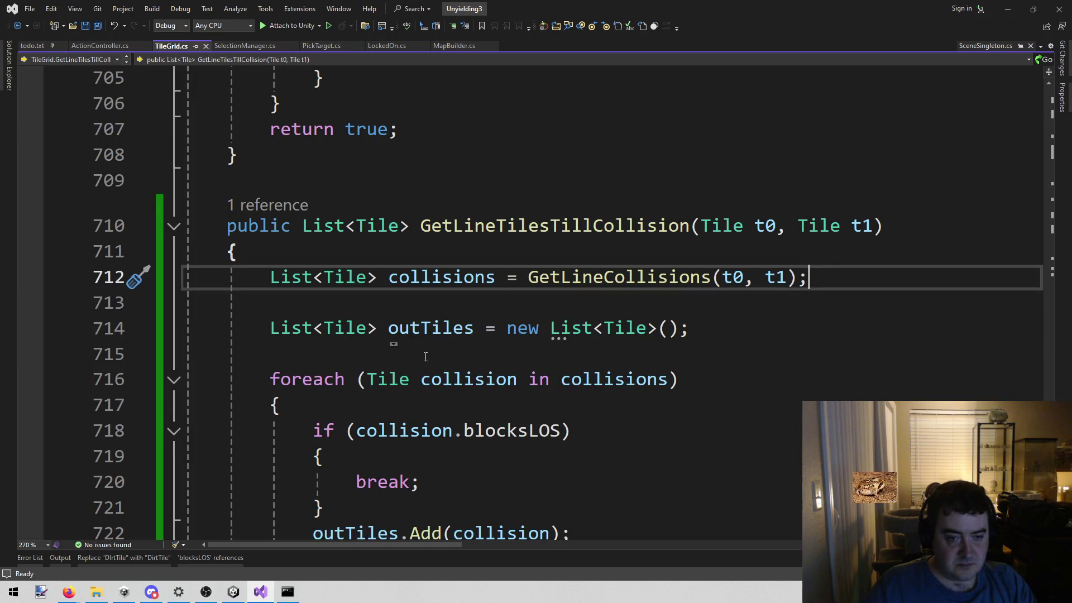
pyautogui.doubleClick(444, 224)
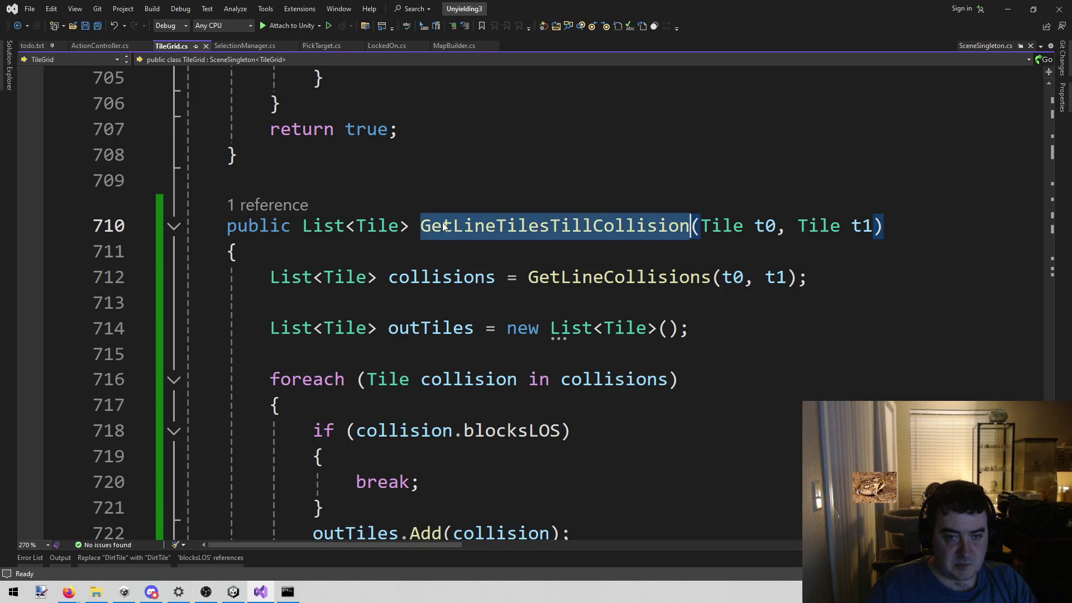
pyautogui.click(430, 272)
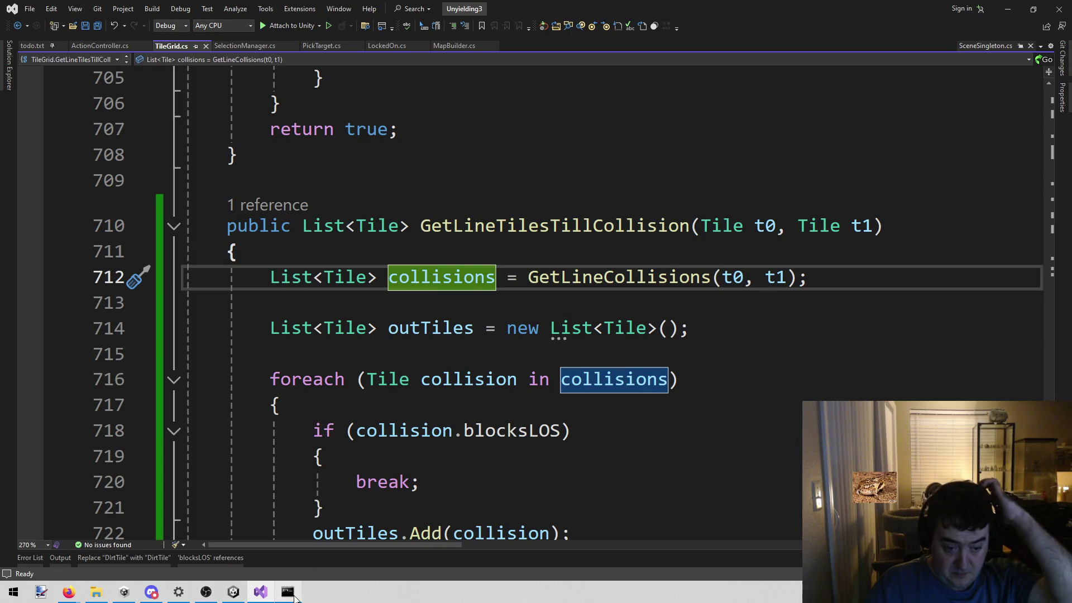
pyautogui.click(287, 593)
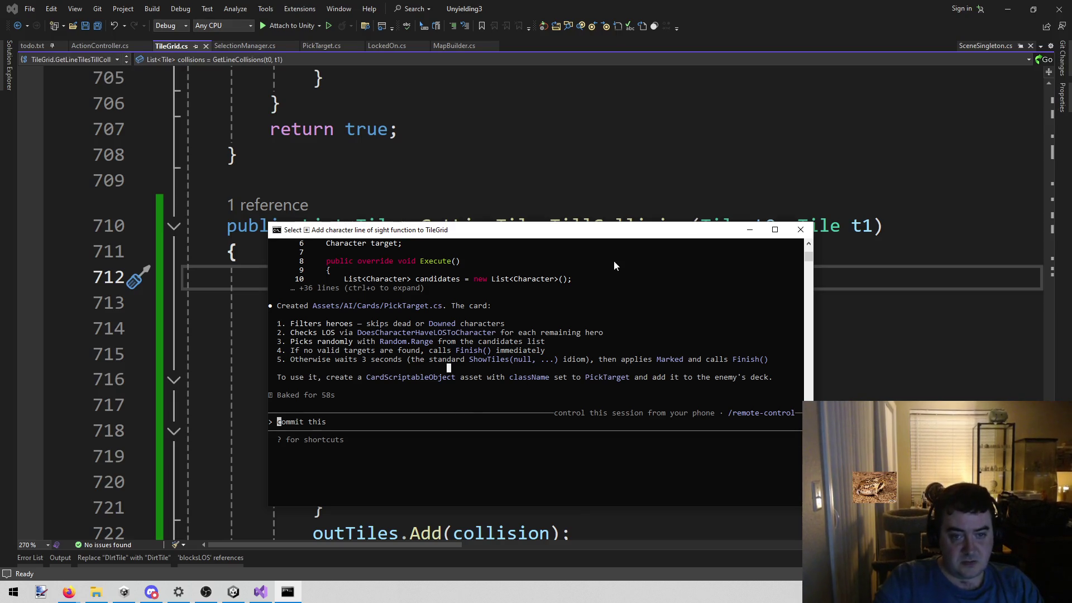
# Ask Claude Code to sort GetLineTilesTillCollision's collisions list by distance from t0.
pyautogui.moveTo(576, 232); pyautogui.dragTo(673, 255)
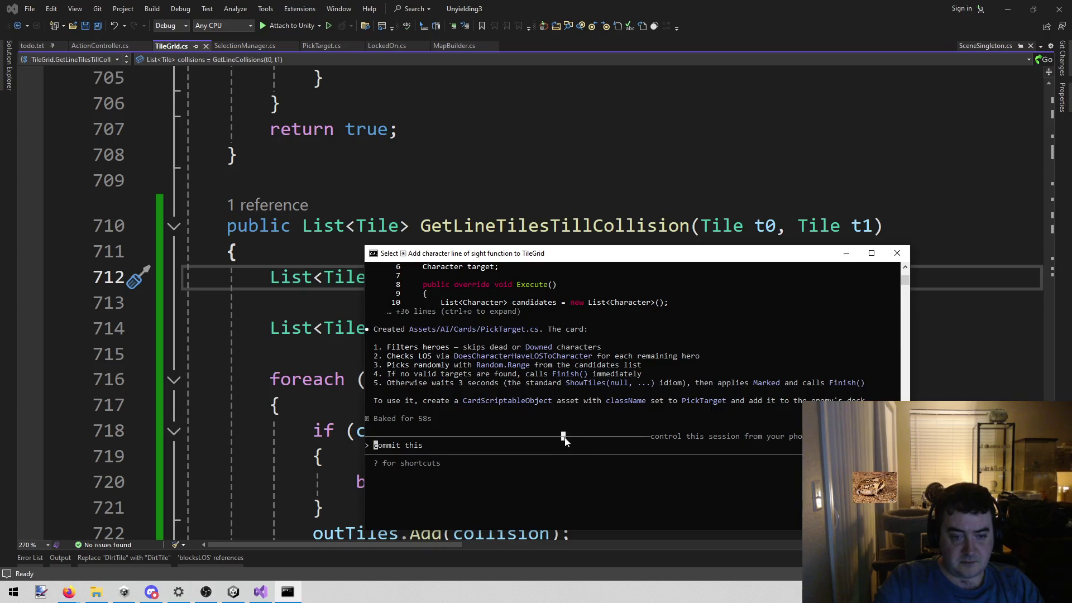
pyautogui.press('Escape')
pyautogui.write('ldG')
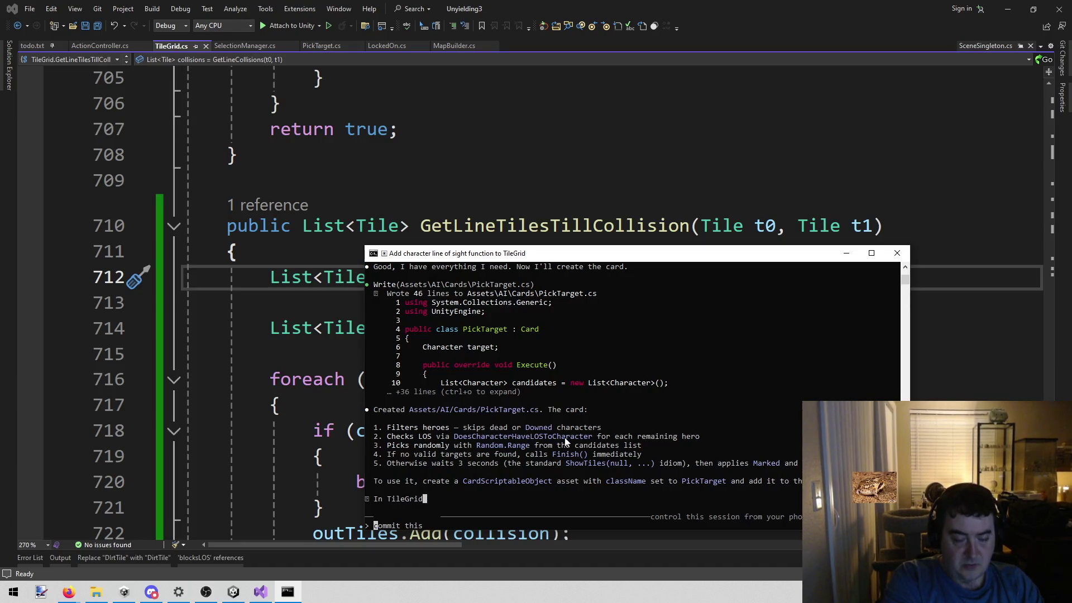
pyautogui.write(', GetLineTilesTil')
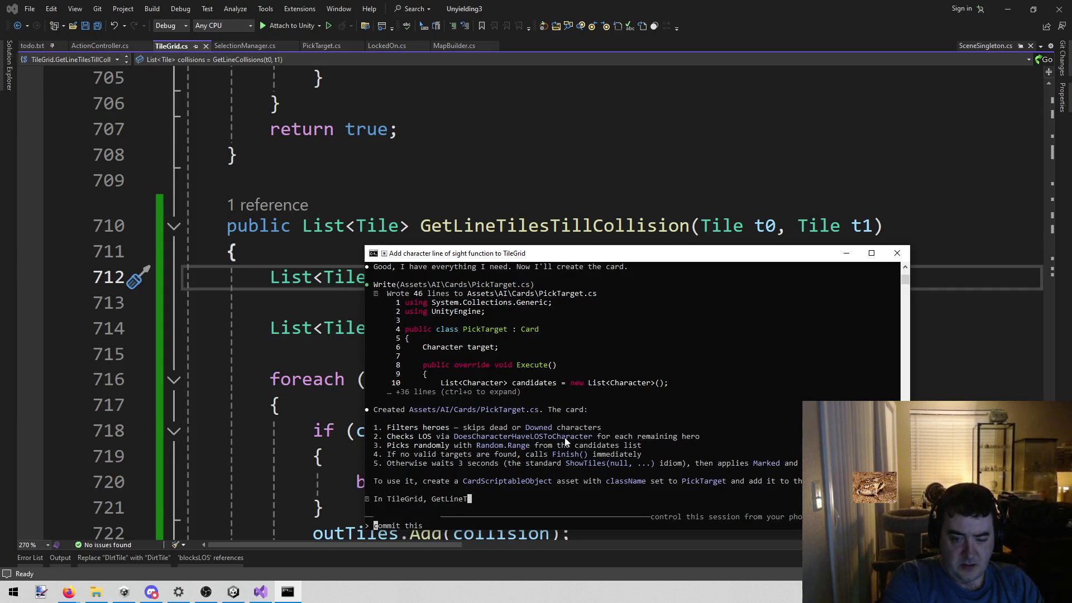
pyautogui.write('lCol')
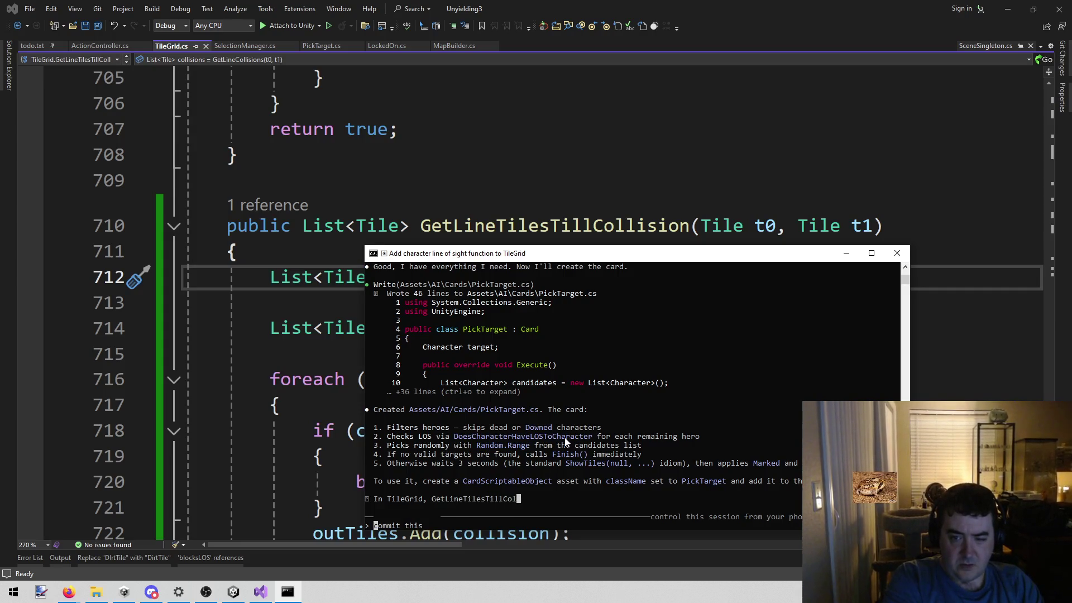
pyautogui.write('lision, sort the')
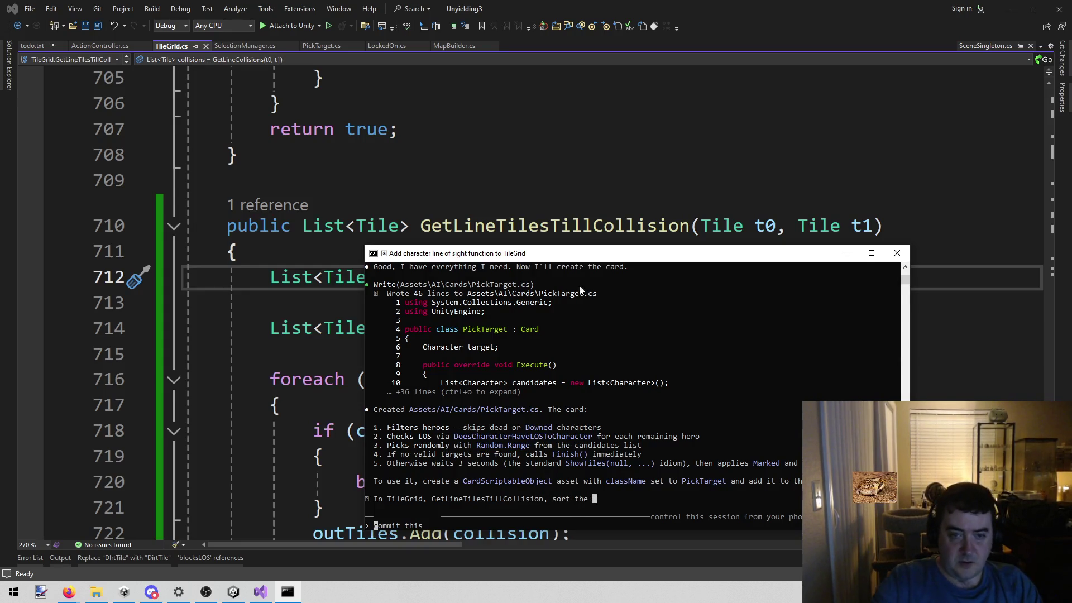
pyautogui.moveTo(568, 256)
pyautogui.mouseDown()
pyautogui.moveTo(568, 343)
pyautogui.moveTo(720, 210)
pyautogui.moveTo(695, 190)
pyautogui.mouseUp()
pyautogui.write('colli')
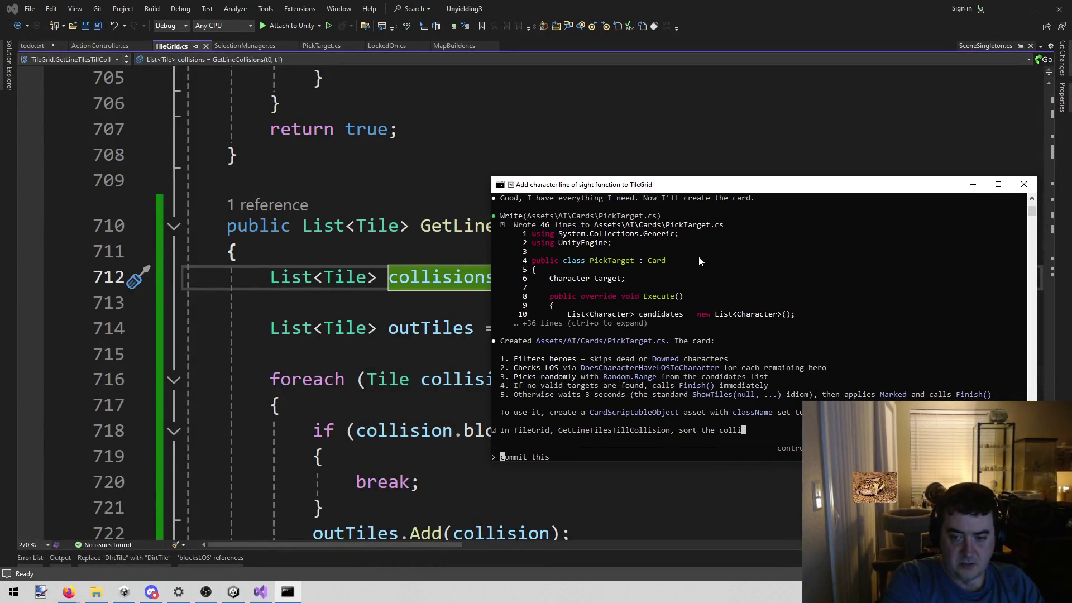
pyautogui.write('sions list ')
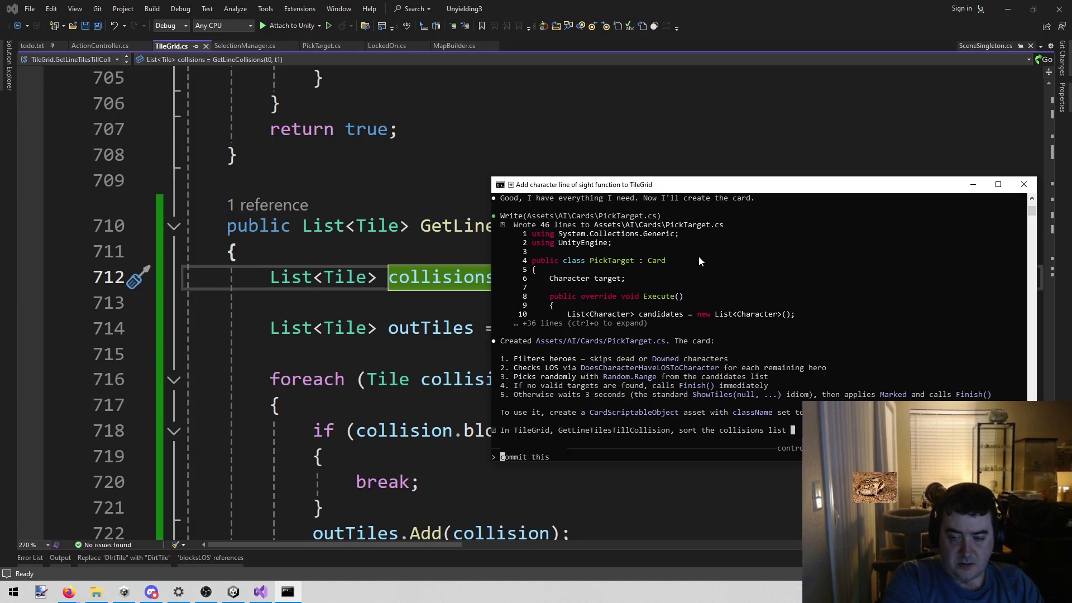
pyautogui.write('by')
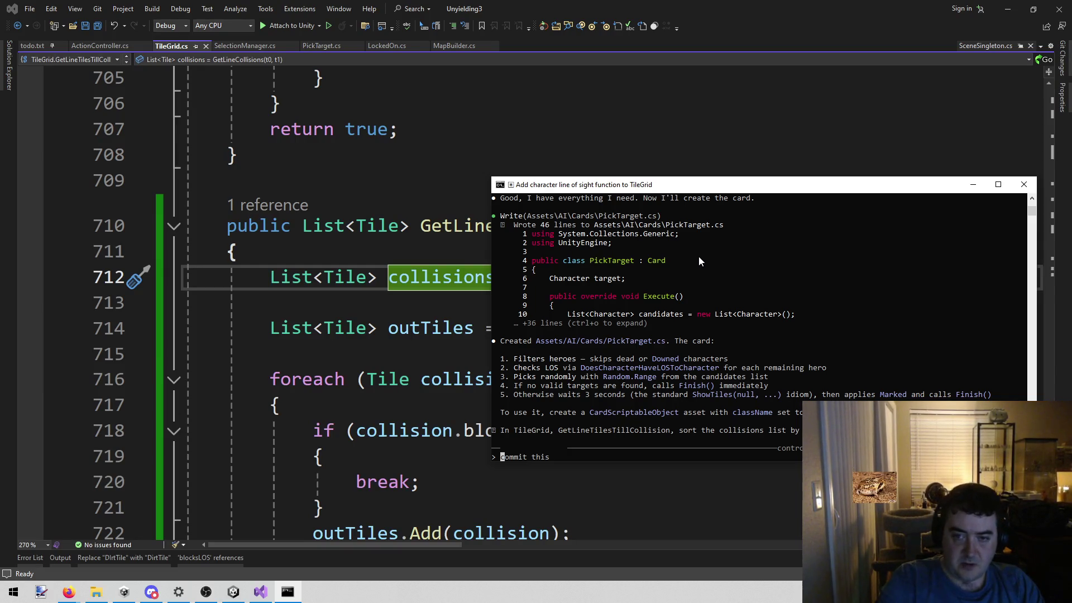
pyautogui.moveTo(751, 187); pyautogui.dragTo(720, 188)
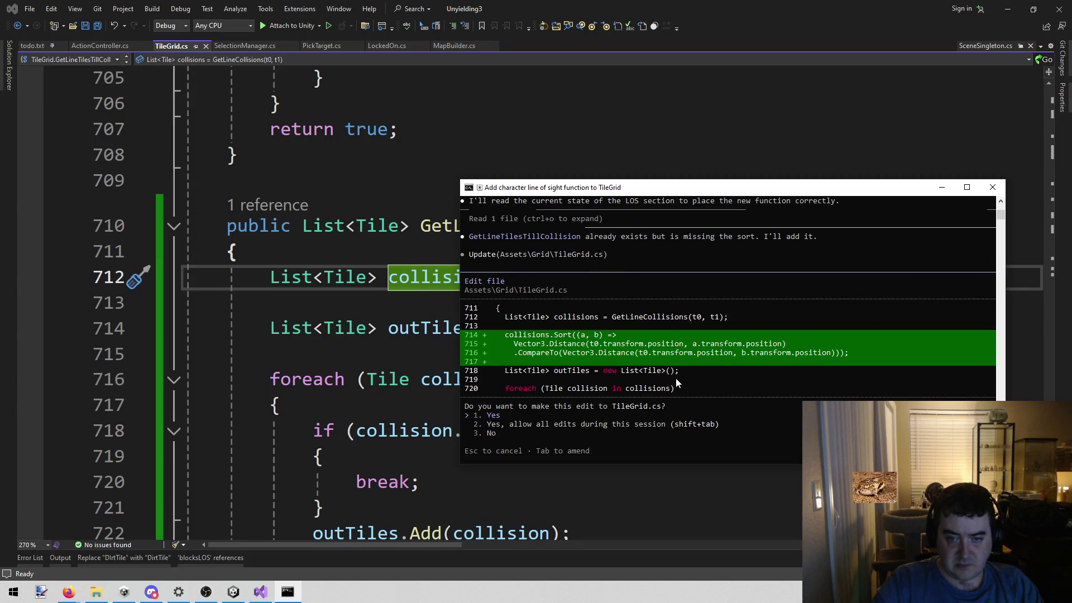
# Approve the TileGrid.cs edit and review the new distance sort in Visual Studio.
pyautogui.scroll(3, 672, 381)
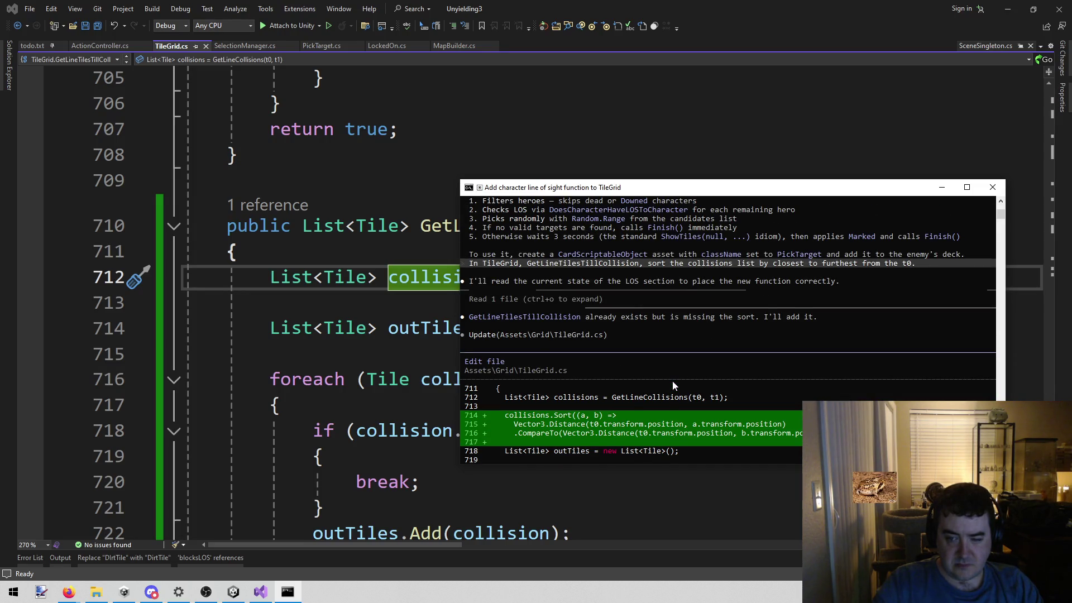
pyautogui.scroll(-2, 672, 381)
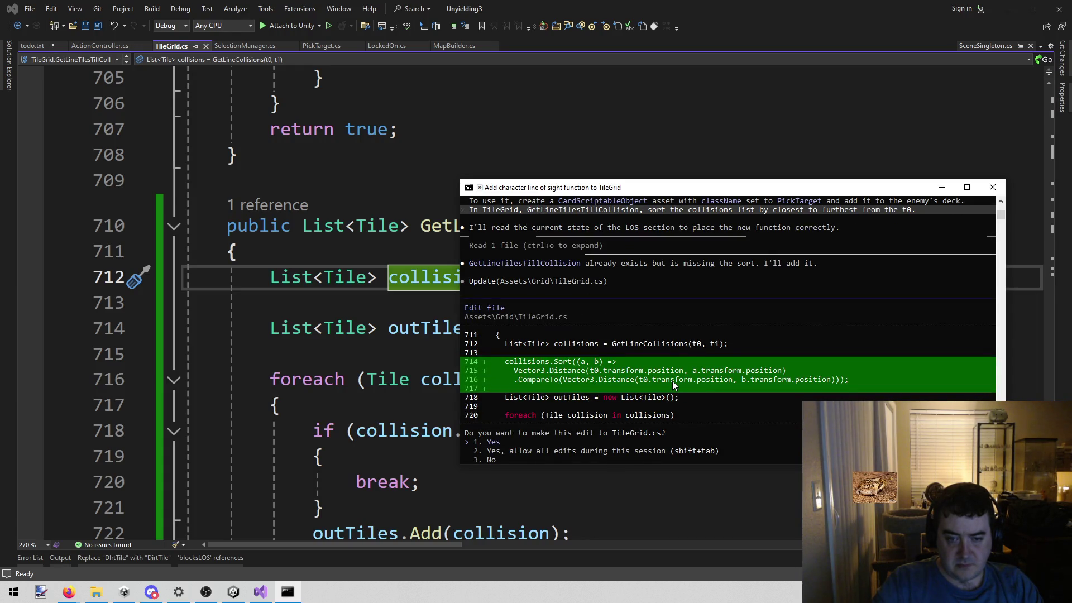
pyautogui.scroll(-1, 672, 380)
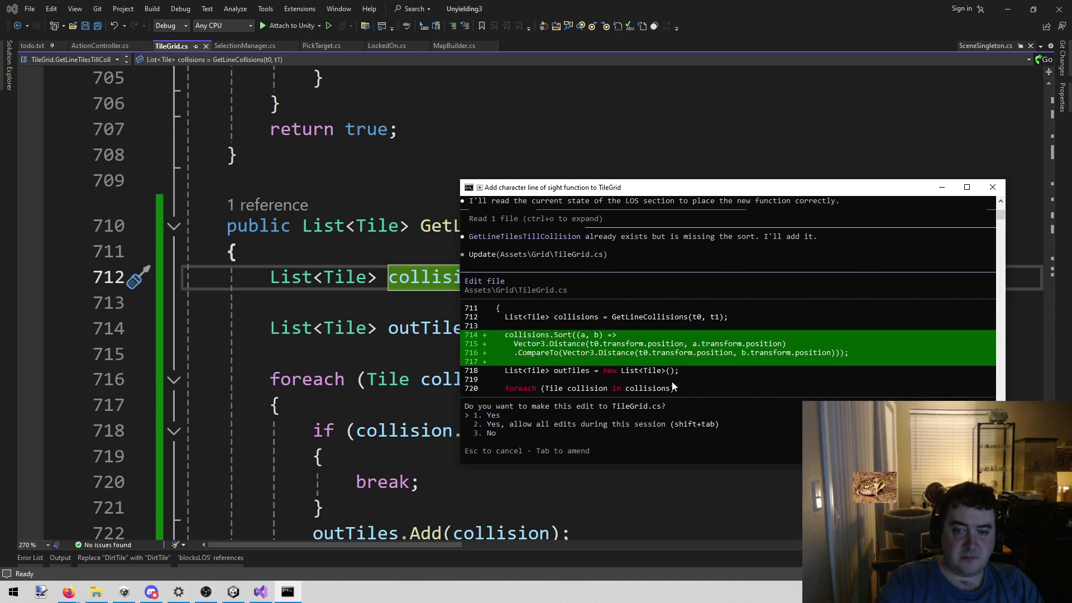
pyautogui.press('Return')
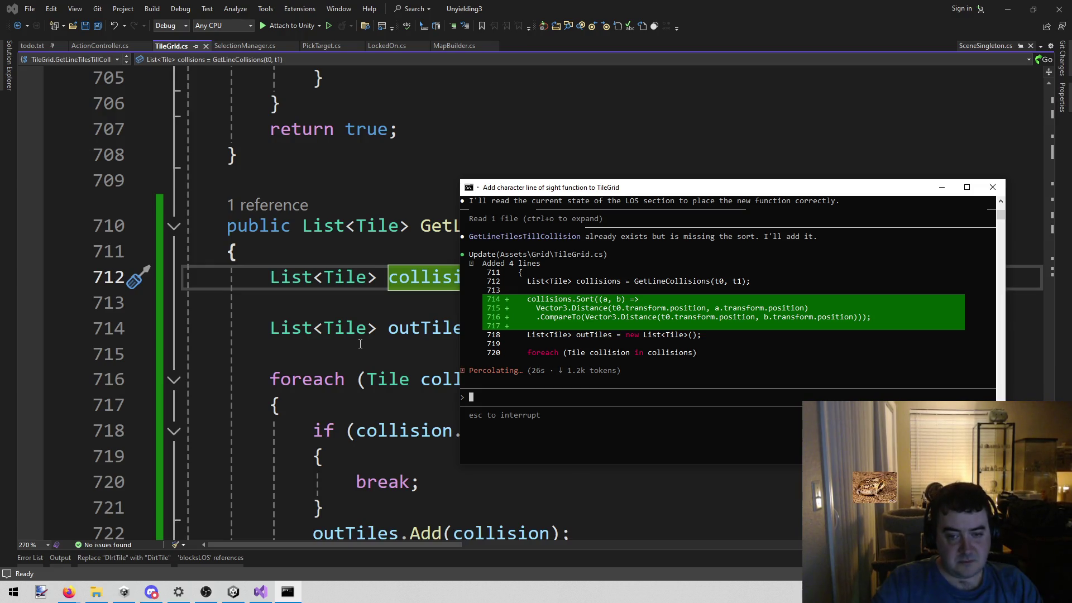
pyautogui.click(386, 291)
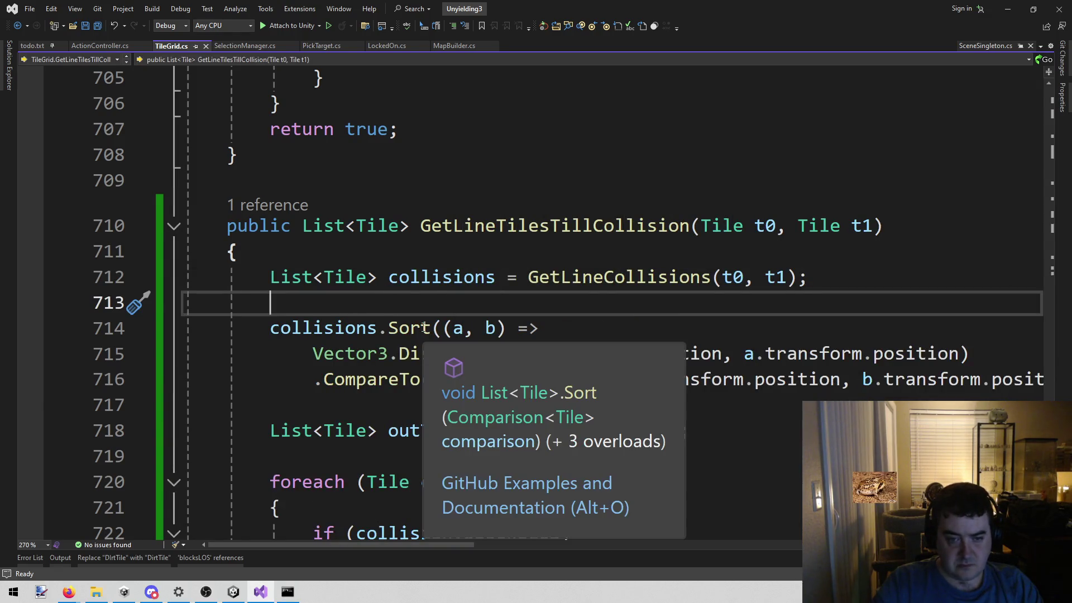
pyautogui.scroll(-1, 939, 168)
# Restart the combat scene to test the recompiled line-of-sight code, then reopen todo.txt.
pyautogui.click(233, 592)
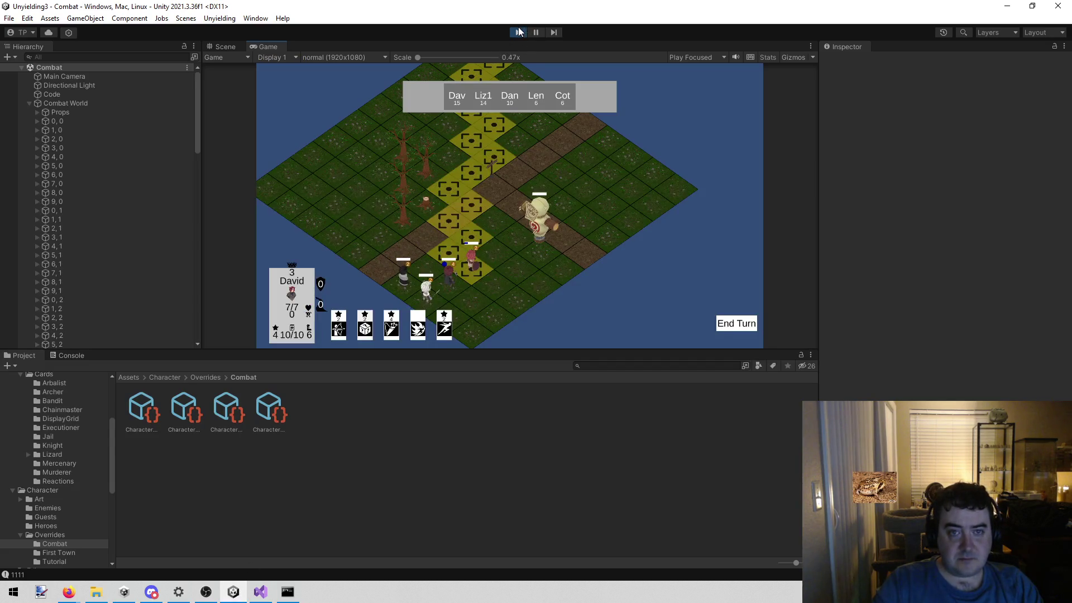
pyautogui.click(518, 32)
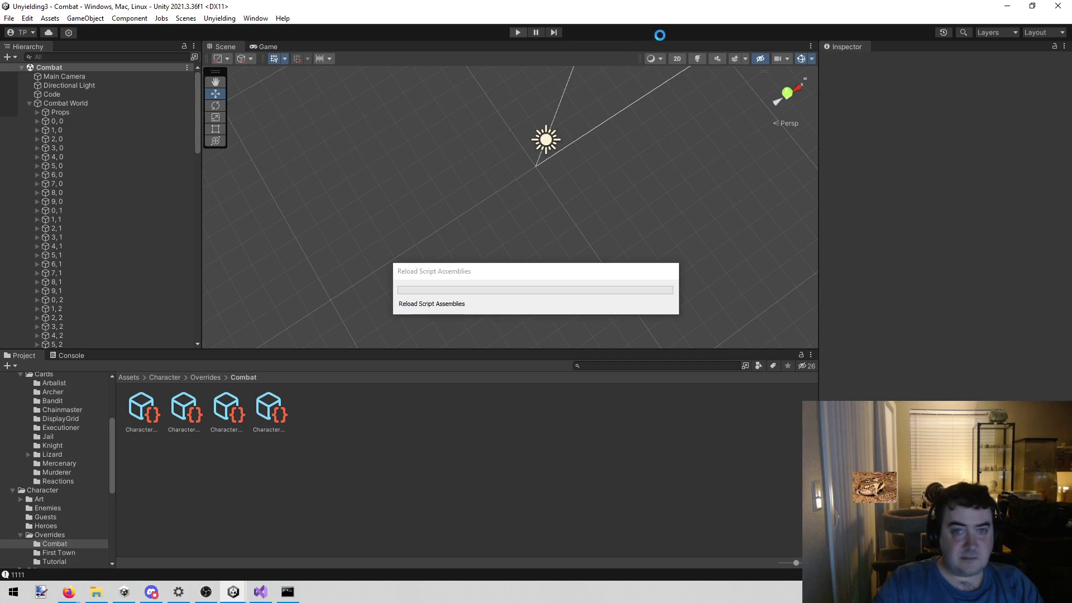
pyautogui.click(517, 32)
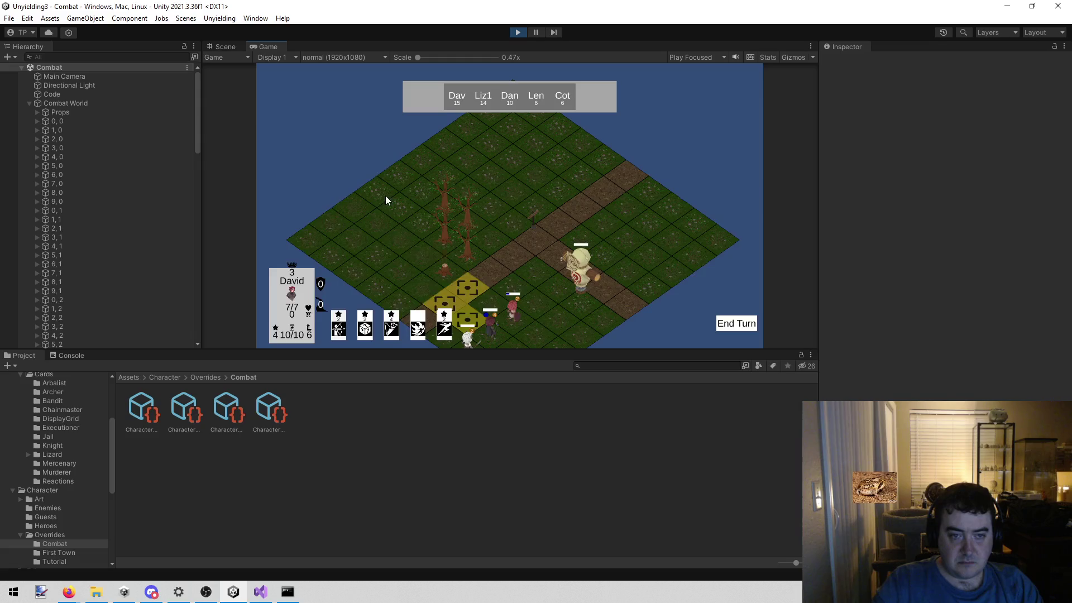
pyautogui.press('a')
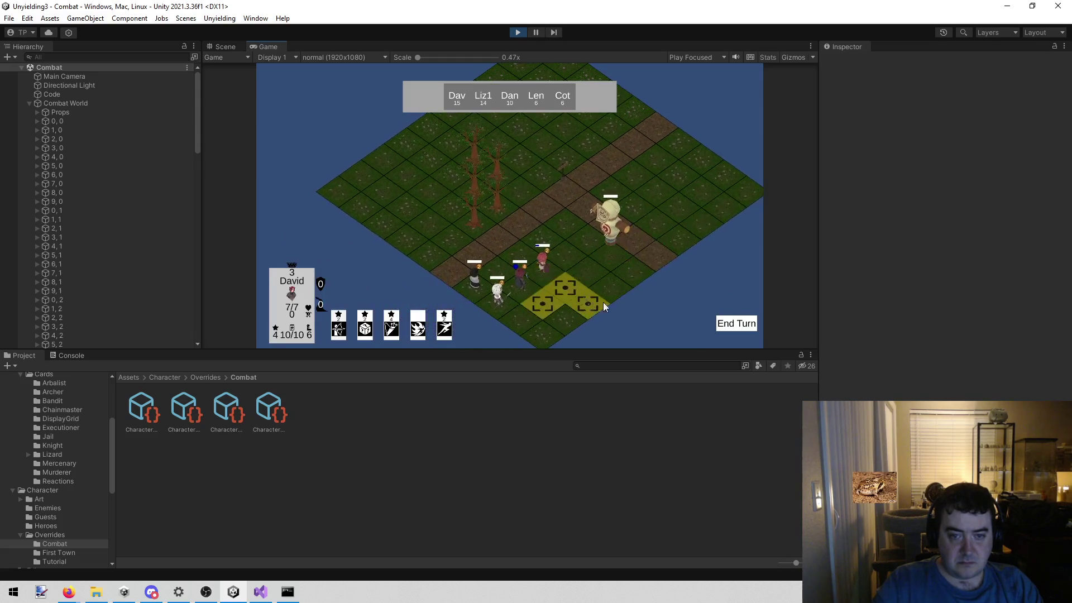
pyautogui.click(520, 32)
pyautogui.click(261, 592)
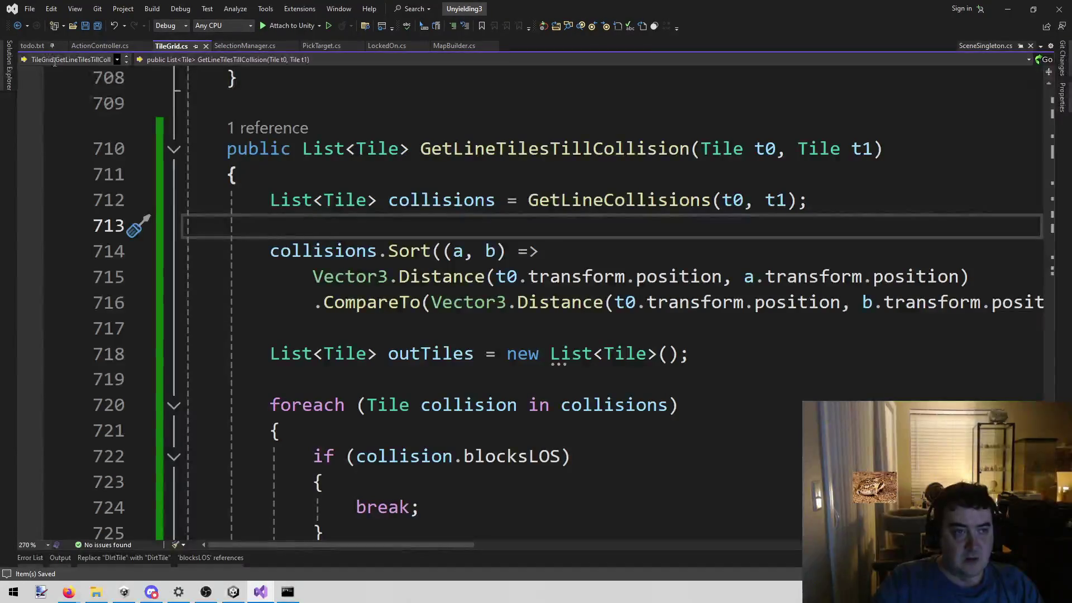
pyautogui.click(32, 48)
# Delete the finished line-attack and LOS!! notes from todo.txt and save it.
pyautogui.scroll(3, 559, 251)
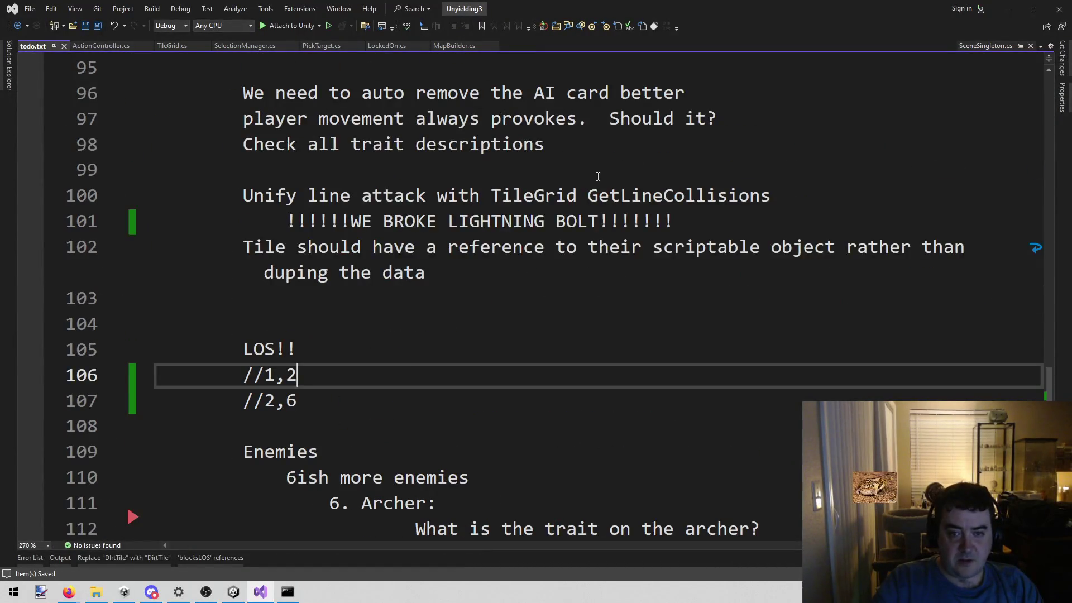
pyautogui.moveTo(684, 224); pyautogui.dragTo(157, 195)
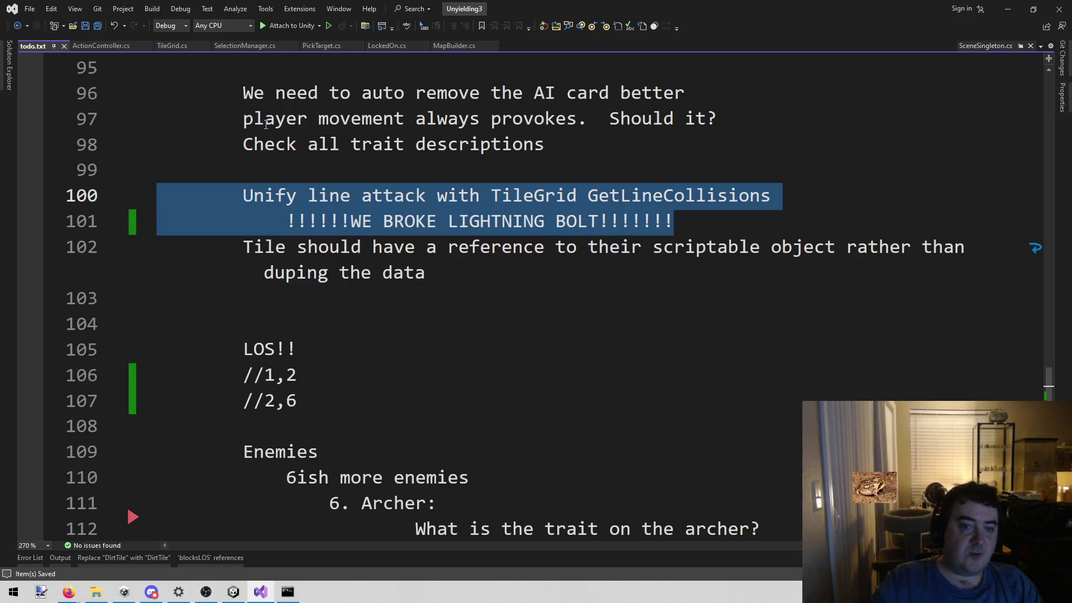
pyautogui.press('BackSpace')
pyautogui.press('BackSpace')
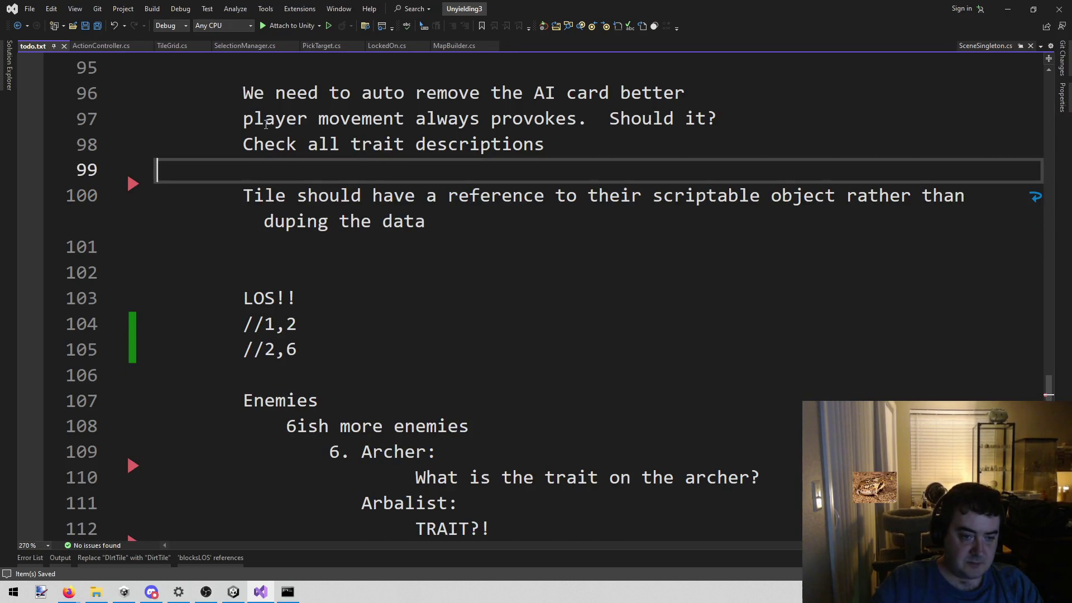
pyautogui.moveTo(296, 350)
pyautogui.mouseDown()
pyautogui.moveTo(251, 350)
pyautogui.moveTo(157, 298)
pyautogui.mouseUp()
pyautogui.press('BackSpace')
pyautogui.press('BackSpace')
pyautogui.press('BackSpace')
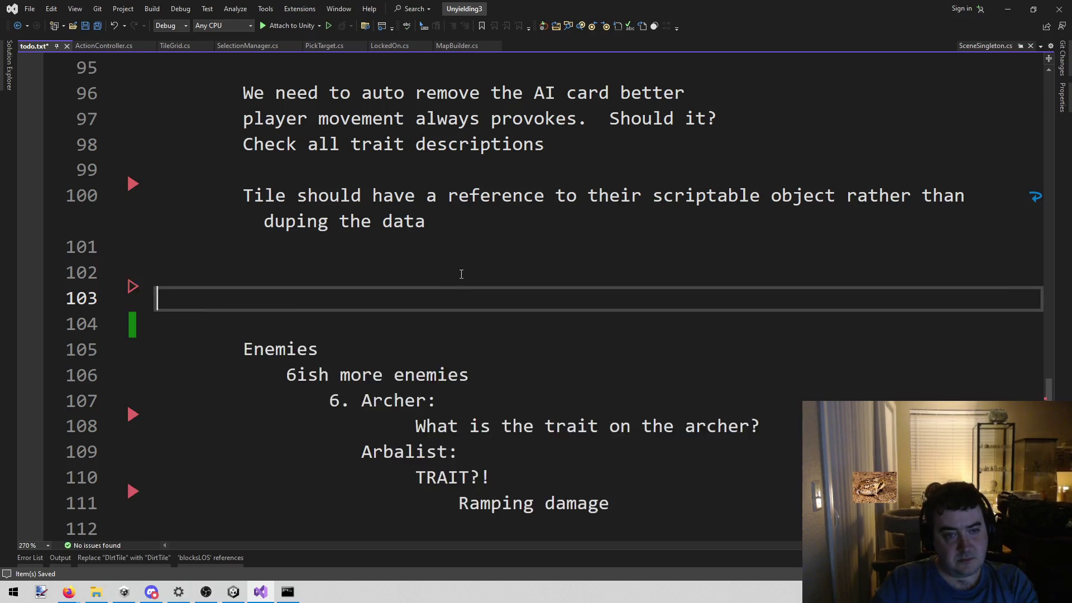
pyautogui.hotkey('ctrl', 's')
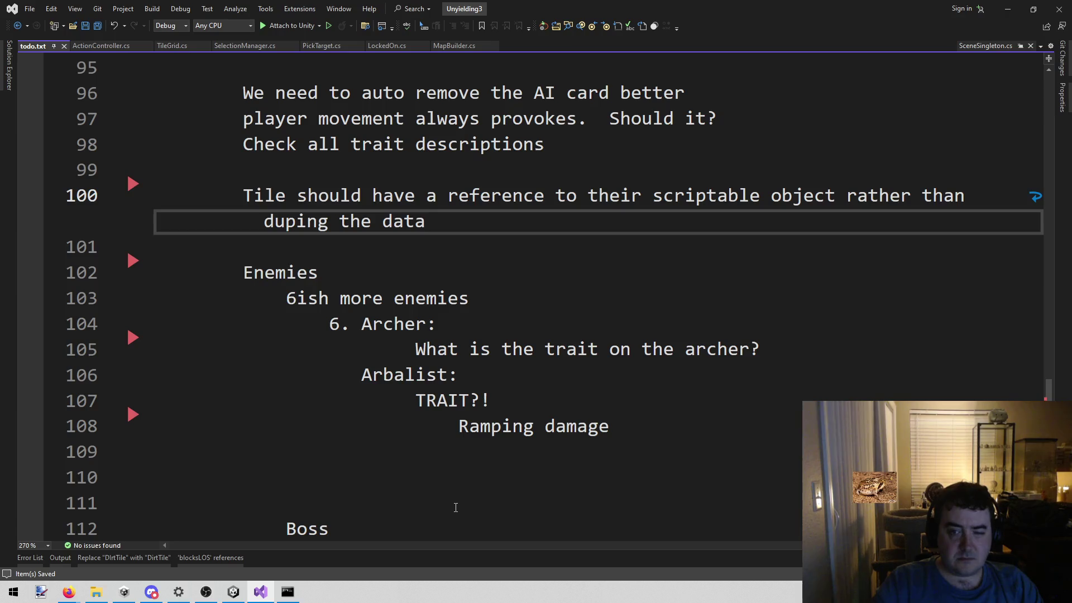
# Start the combat scene in Unity's Play mode again.
pyautogui.scroll(-2, 455, 507)
pyautogui.scroll(1, 745, 263)
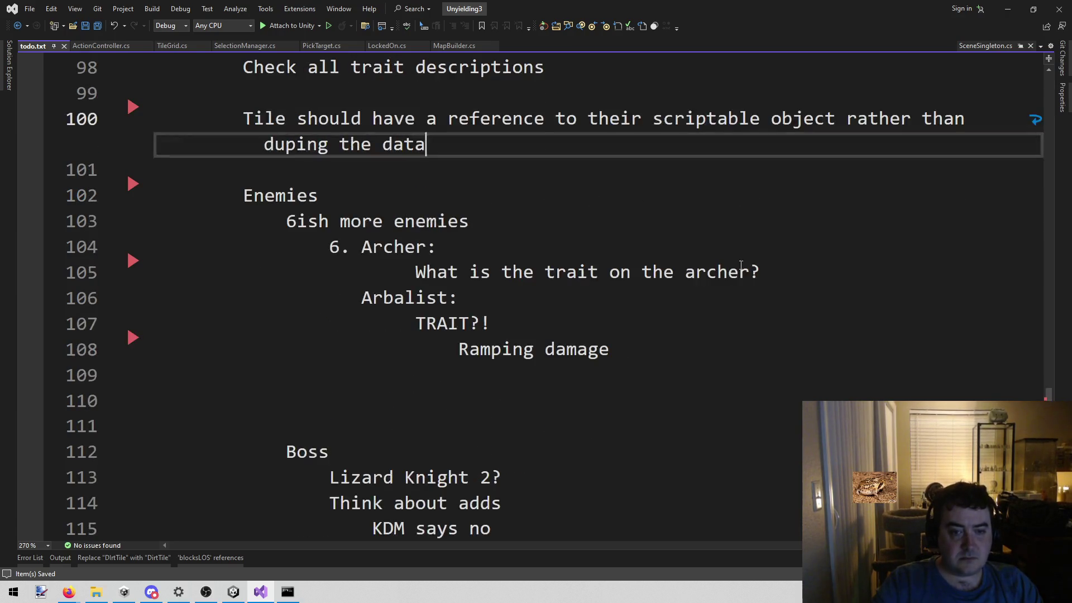
pyautogui.scroll(2, 653, 321)
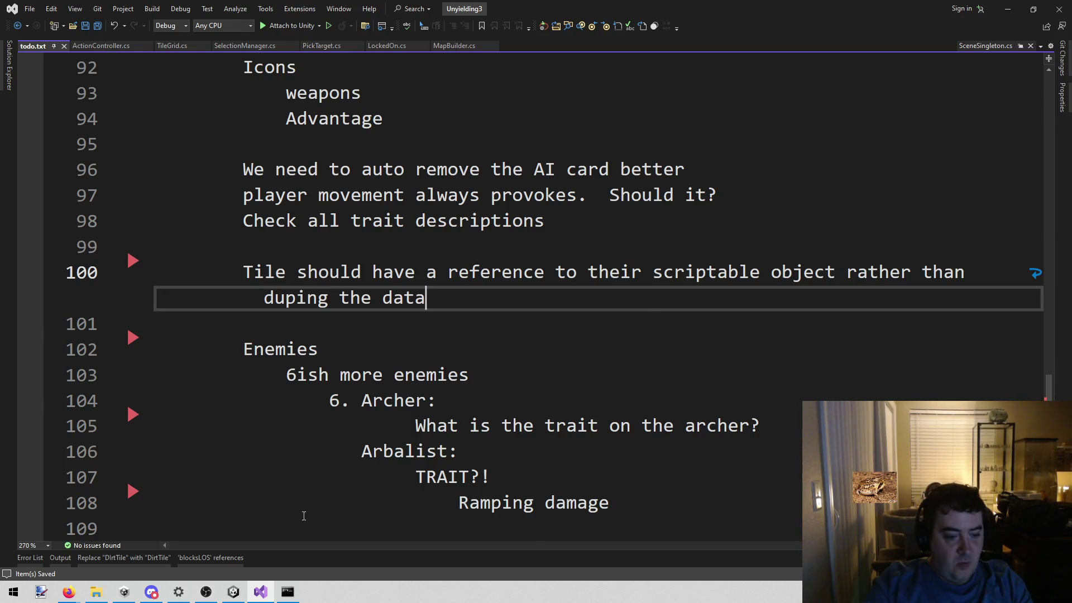
pyautogui.click(233, 592)
pyautogui.click(518, 32)
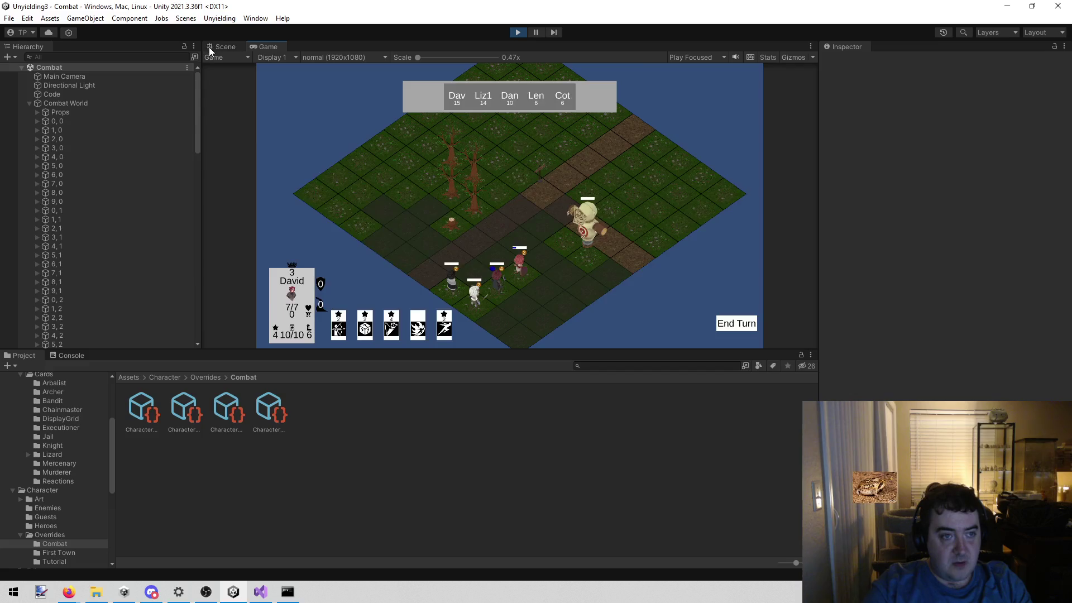
# Select the 1, 8 grass tile in the Scene view and open Grass Tile Mat's GeoShader graph.
pyautogui.click(223, 47)
pyautogui.scroll(5, 426, 223)
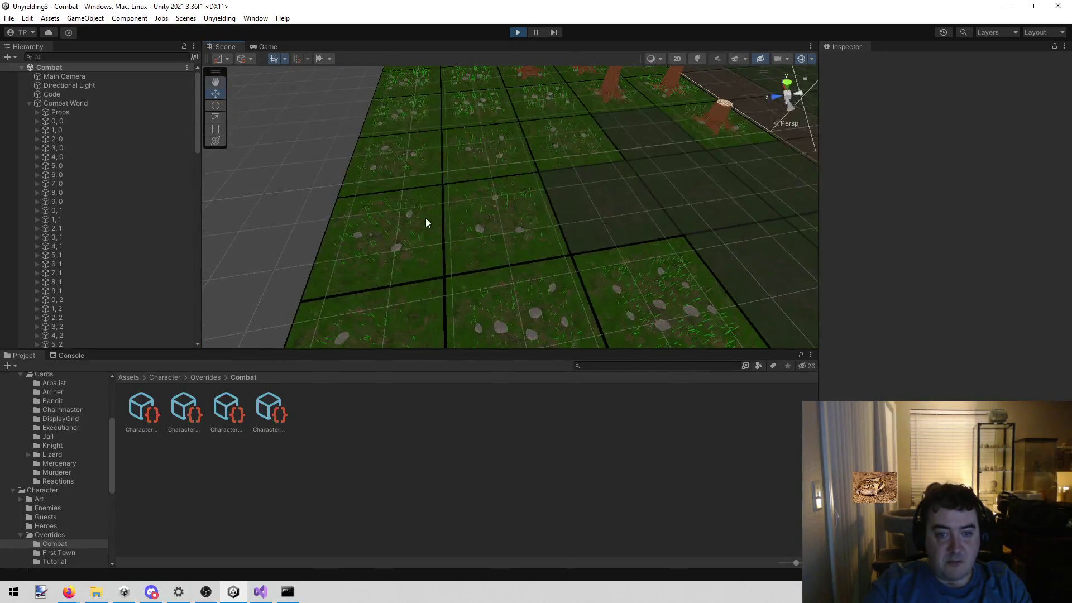
pyautogui.click(466, 236)
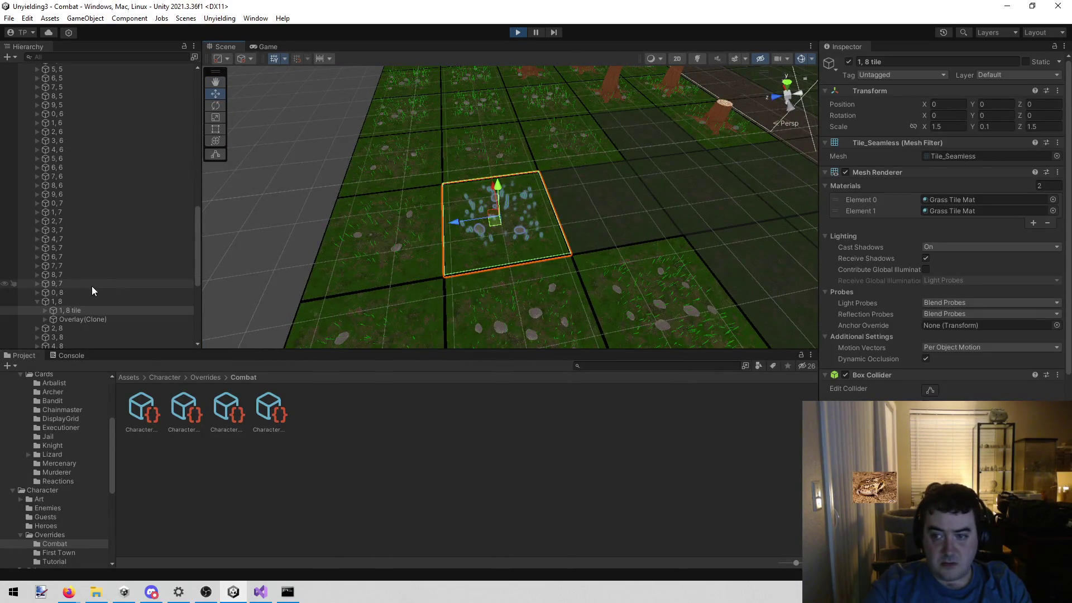
pyautogui.scroll(-3, 92, 286)
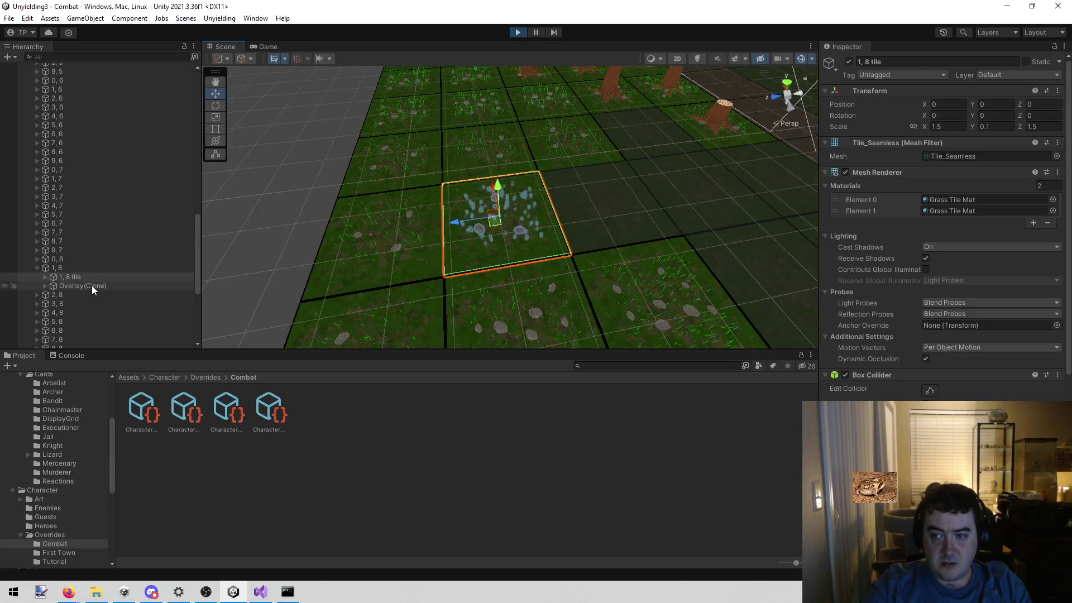
pyautogui.click(953, 199)
pyautogui.click(144, 405)
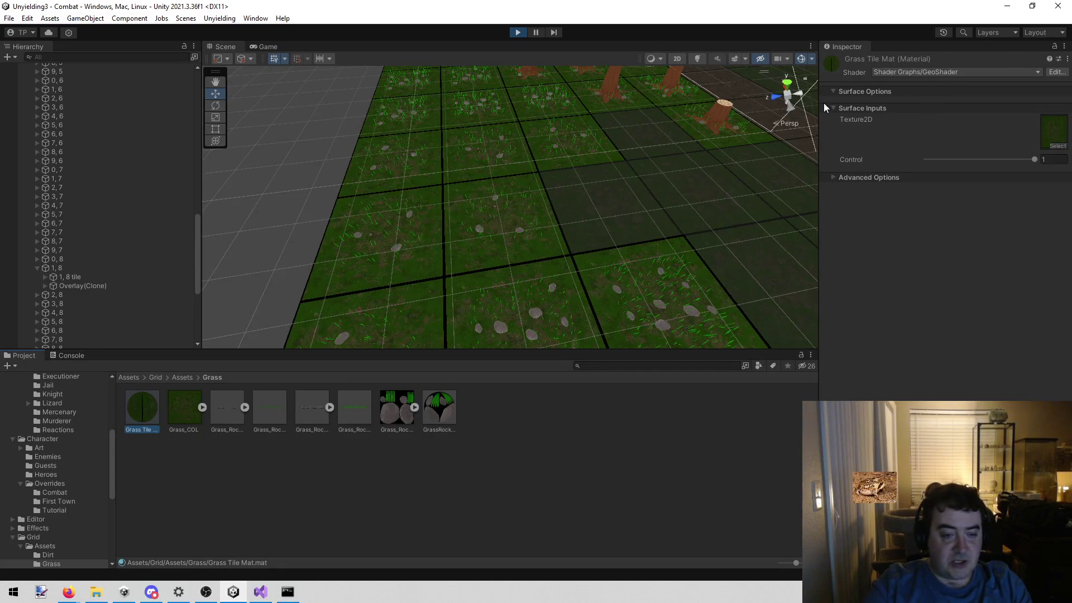
pyautogui.click(1063, 72)
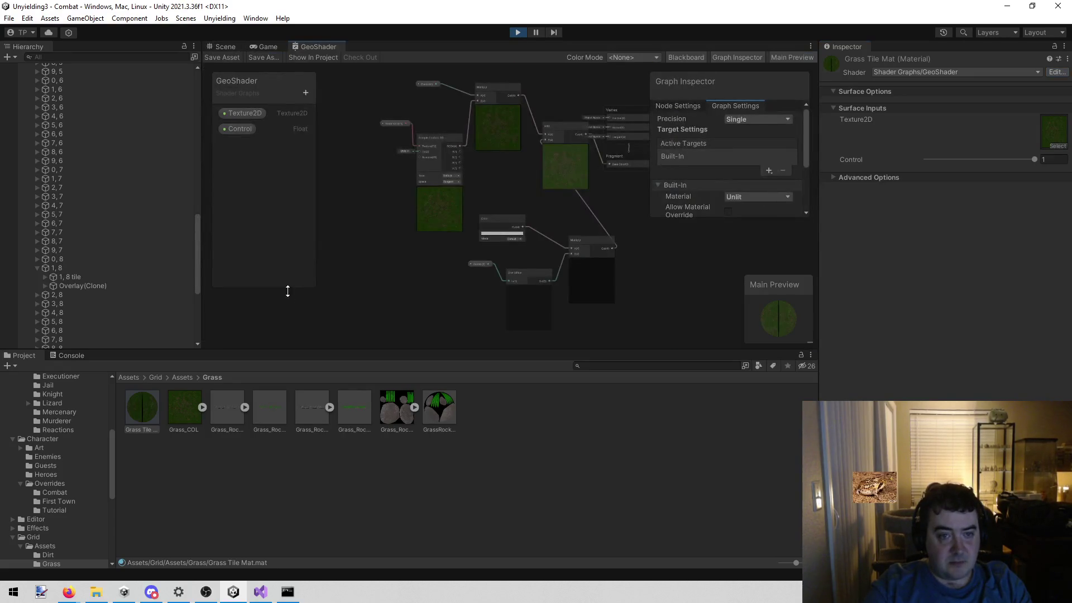
# Scrub Grass Tile Mat's Control slider to test values, then return to the Game view.
pyautogui.scroll(5, 632, 280)
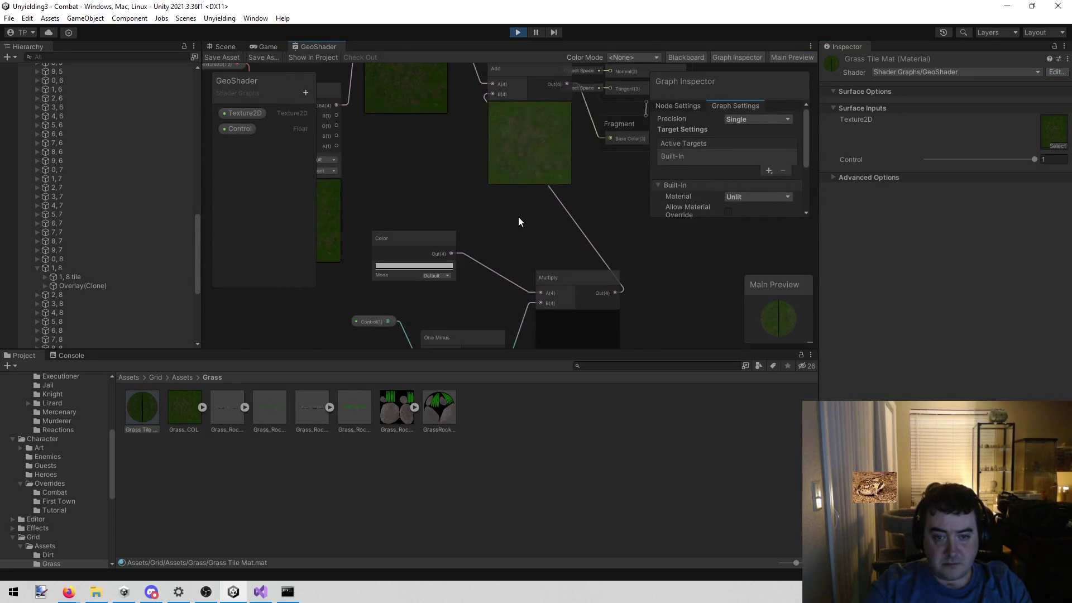
pyautogui.moveTo(494, 232)
pyautogui.mouseDown()
pyautogui.moveTo(487, 162)
pyautogui.moveTo(461, 310)
pyautogui.moveTo(530, 199)
pyautogui.moveTo(509, 266)
pyautogui.moveTo(519, 237)
pyautogui.mouseUp()
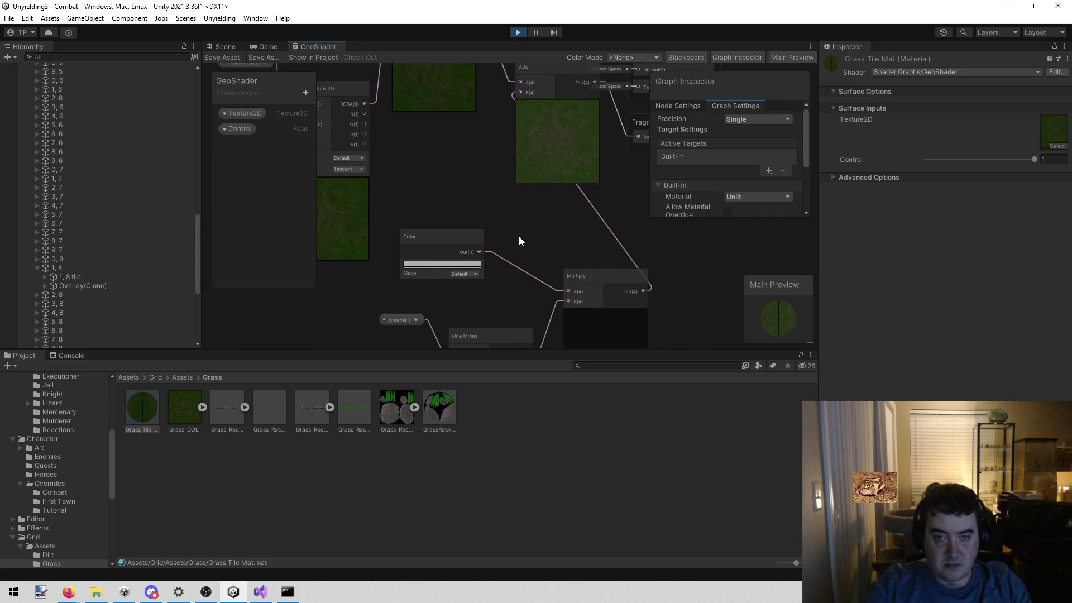
pyautogui.moveTo(1033, 160)
pyautogui.mouseDown()
pyautogui.moveTo(903, 158)
pyautogui.moveTo(1035, 158)
pyautogui.mouseUp()
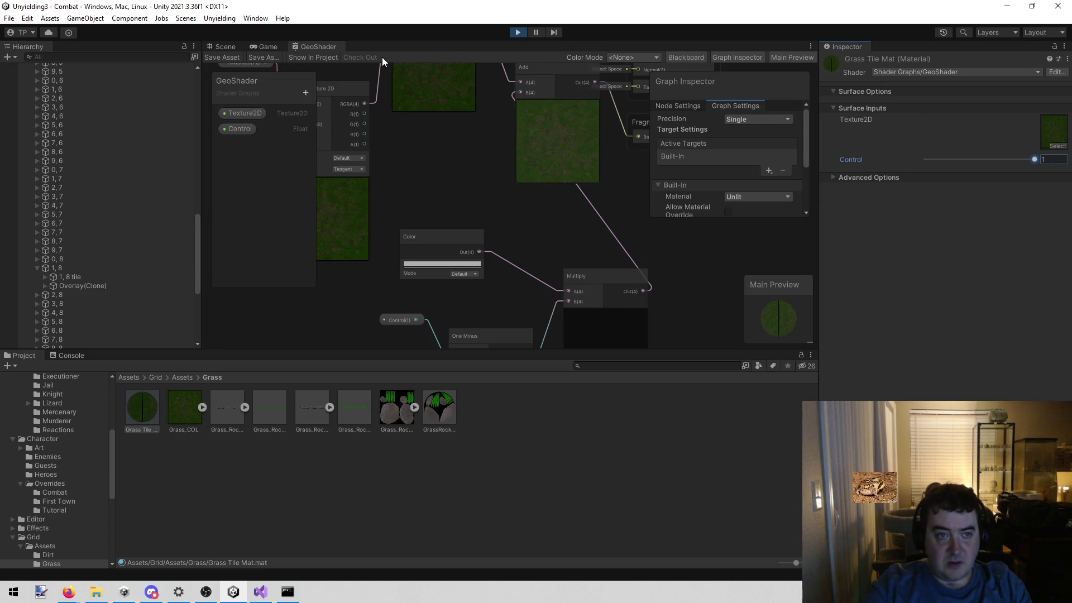
pyautogui.click(266, 47)
pyautogui.scroll(2, 415, 216)
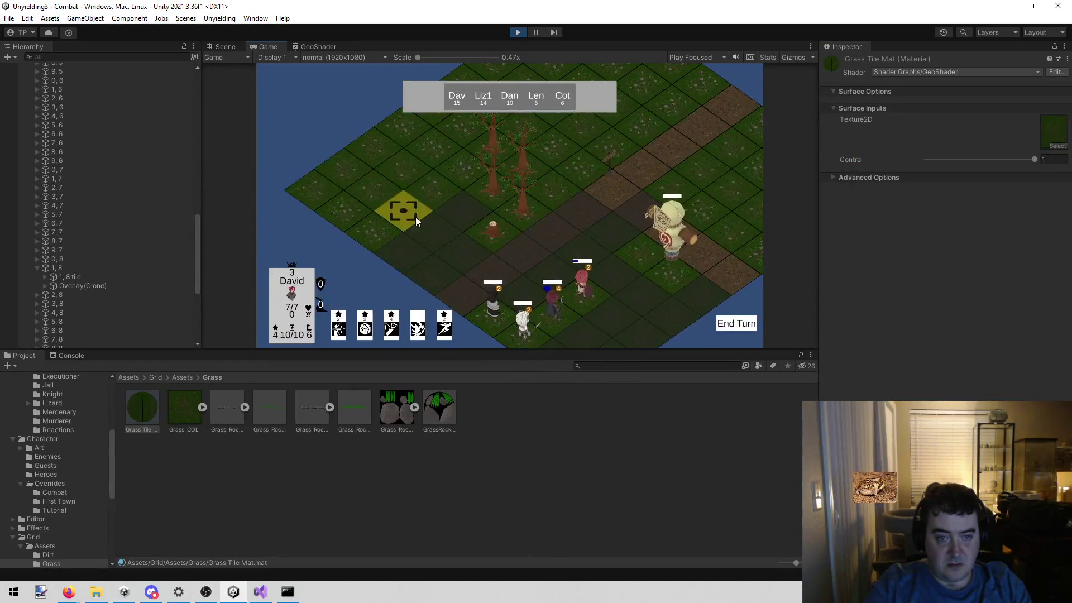
# Exit Play mode, check the Grass_COL texture, and reselect Grass Tile Mat.
pyautogui.scroll(1, 415, 217)
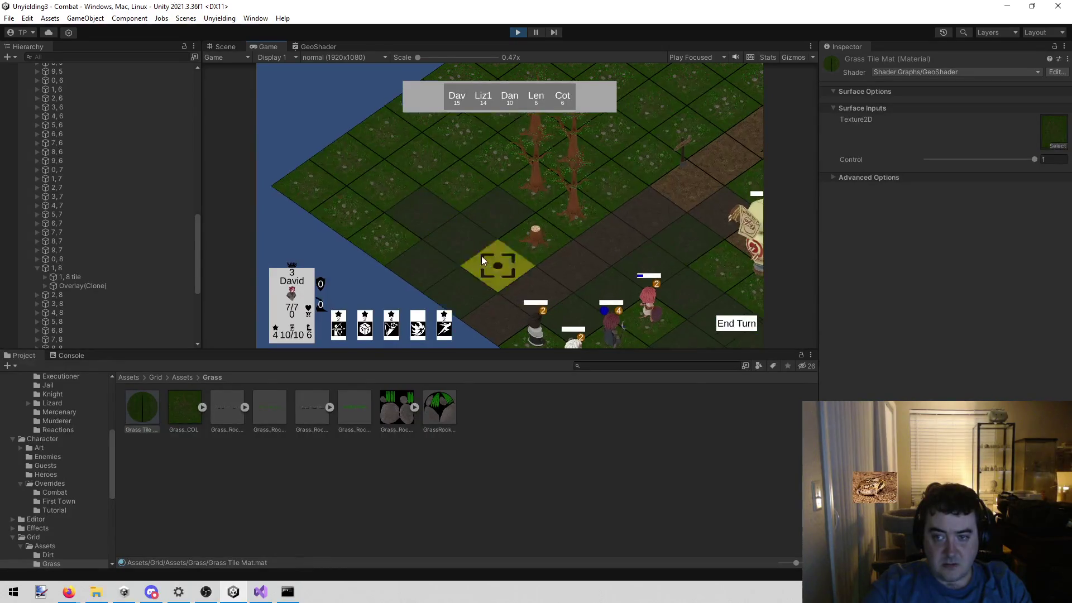
pyautogui.click(519, 33)
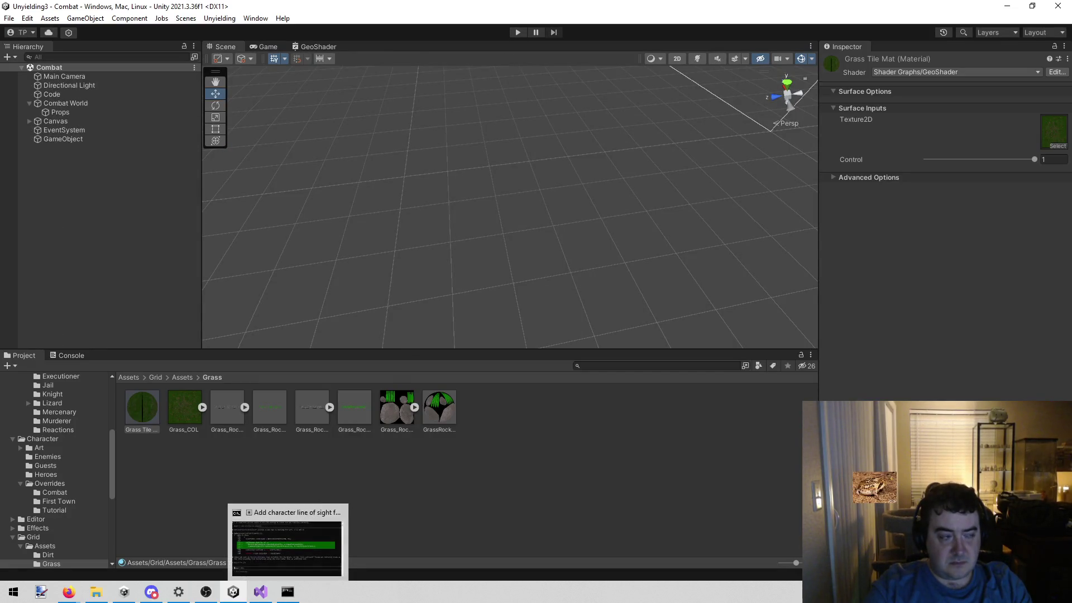
pyautogui.hotkey('alt', 'Tab')
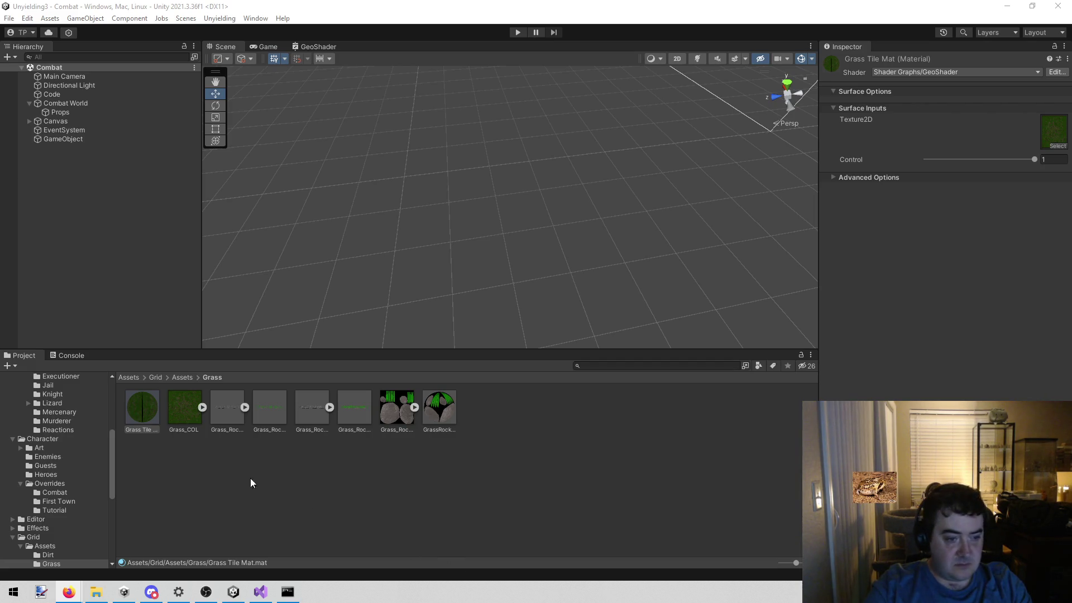
pyautogui.click(220, 495)
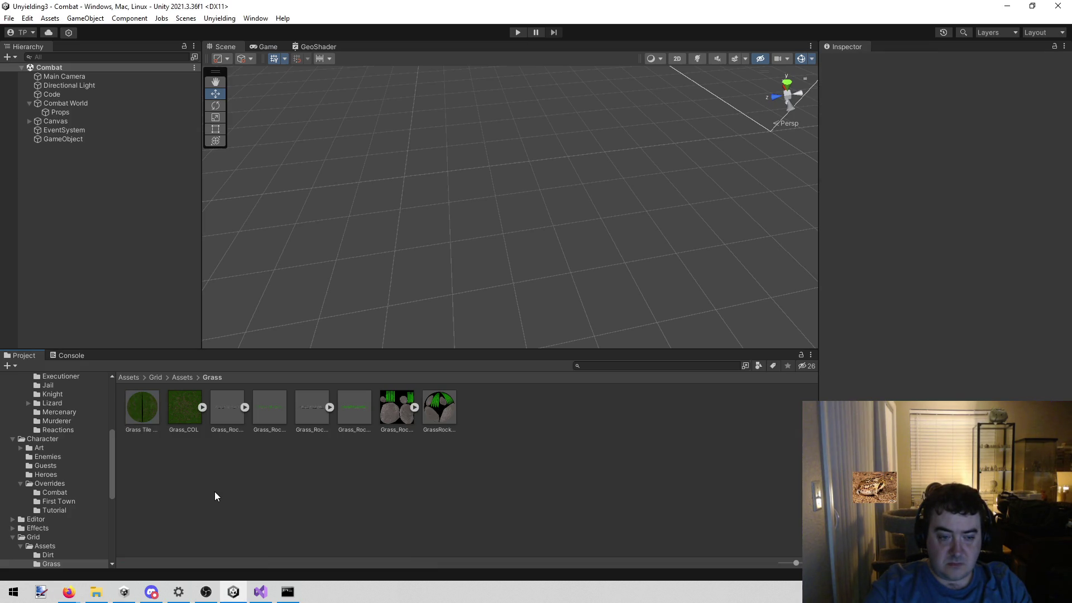
pyautogui.click(181, 414)
pyautogui.click(129, 412)
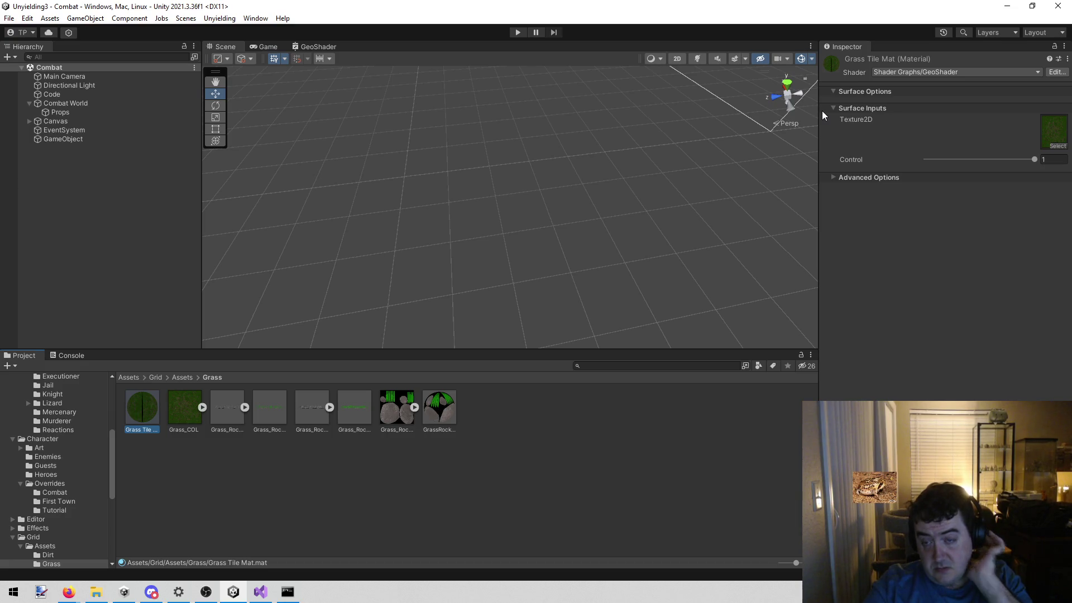
pyautogui.moveTo(270, 594)
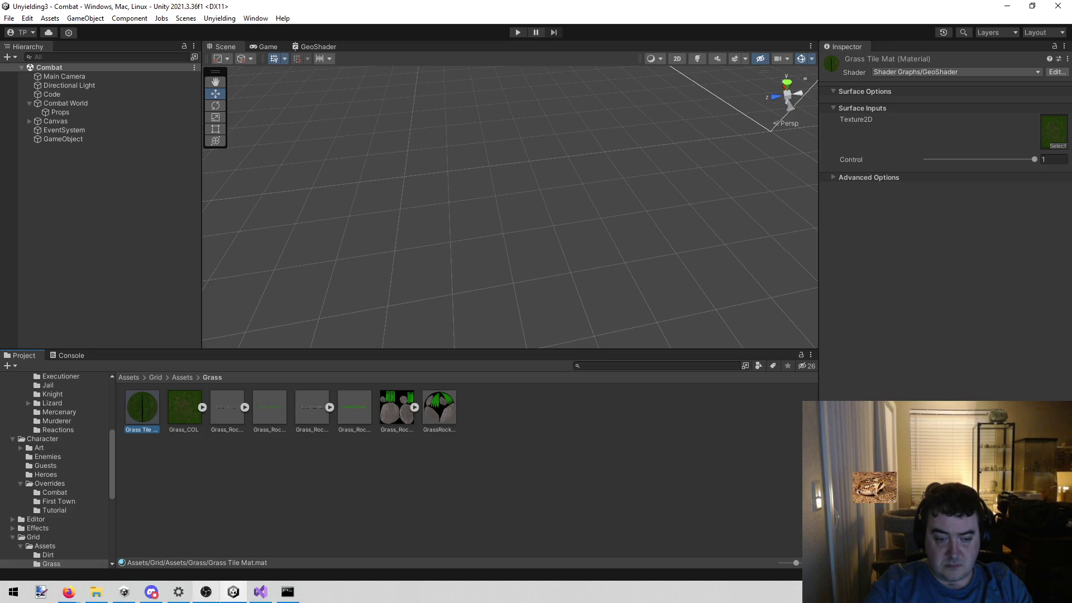
# Search the to-do notes for 'control' with Match case turned off.
pyautogui.click(261, 595)
pyautogui.click(545, 212)
pyautogui.hotkey('ctrl', 'shift', 'f')
pyautogui.write('control')
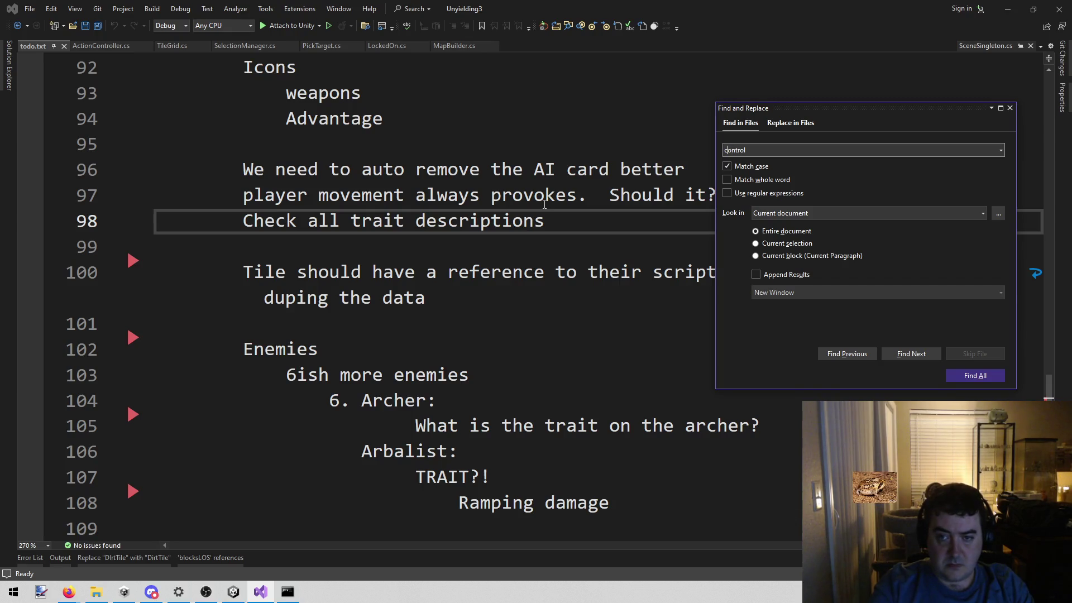
pyautogui.click(727, 168)
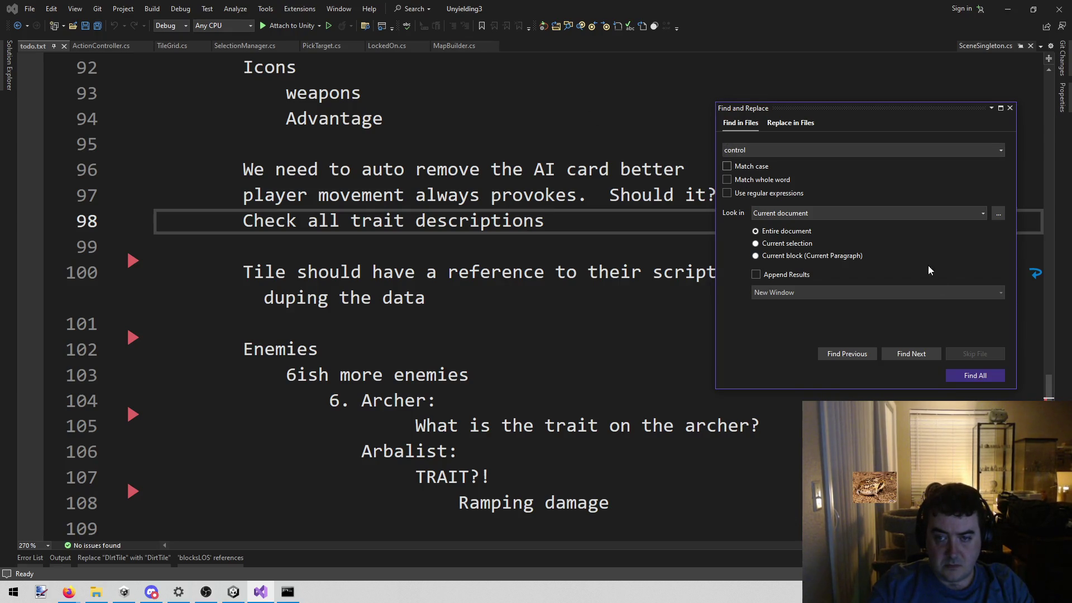
pyautogui.click(970, 375)
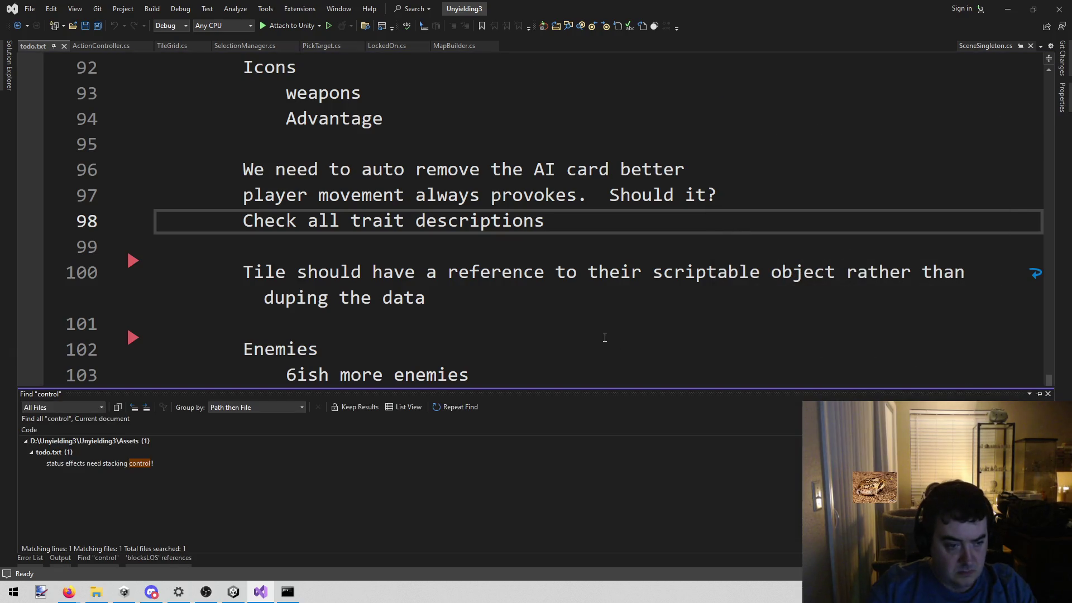
pyautogui.click(612, 277)
# Rerun the 'control' search across the entire solution, yielding 400 matches in 87 files.
pyautogui.hotkey('ctrl', 'shift', 'f')
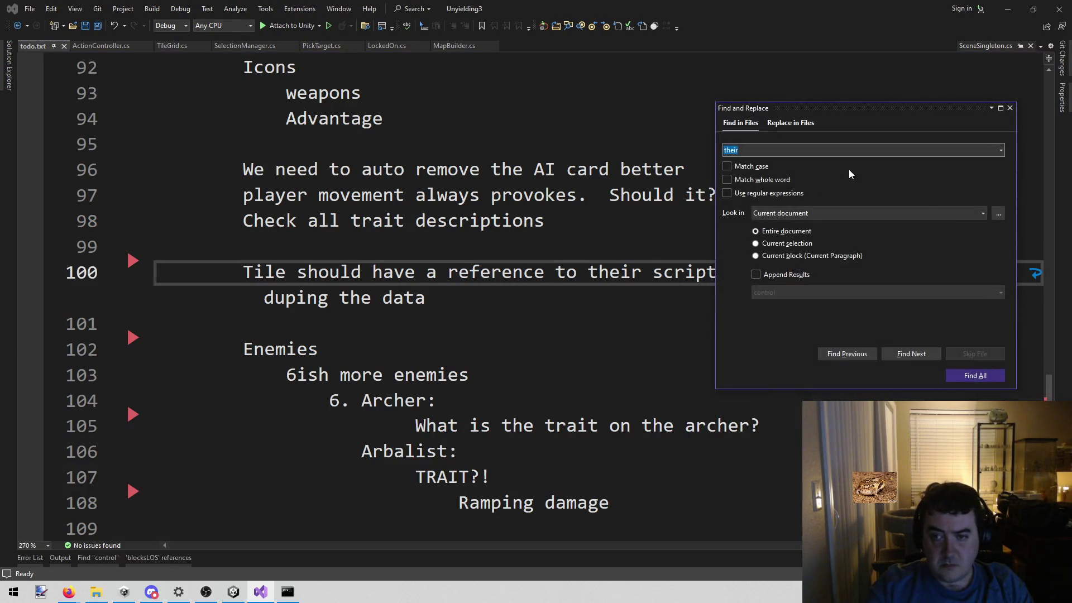
pyautogui.click(977, 211)
pyautogui.click(883, 222)
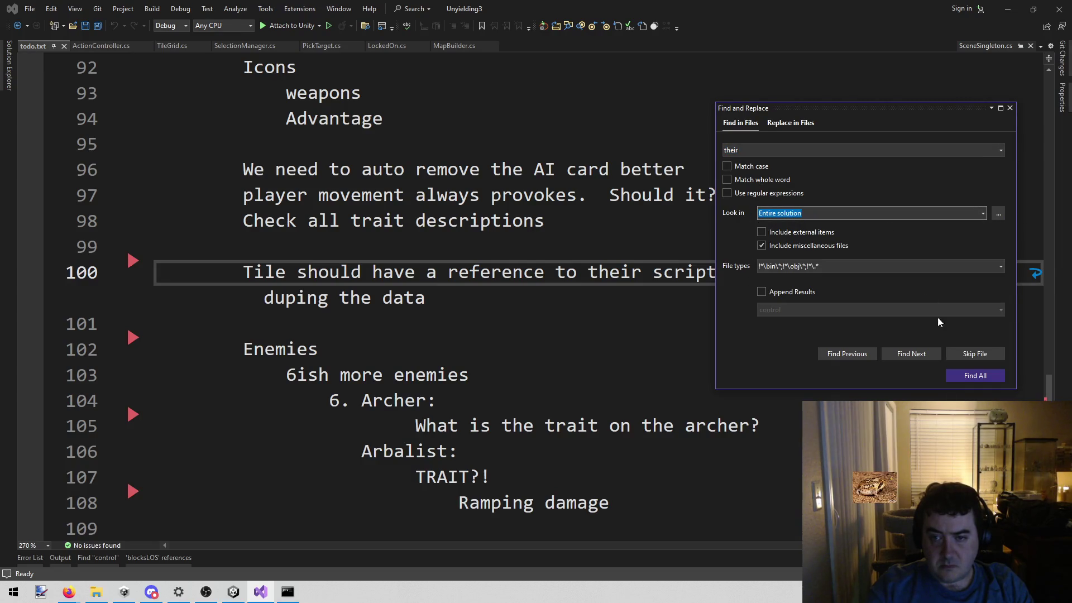
pyautogui.click(1000, 150)
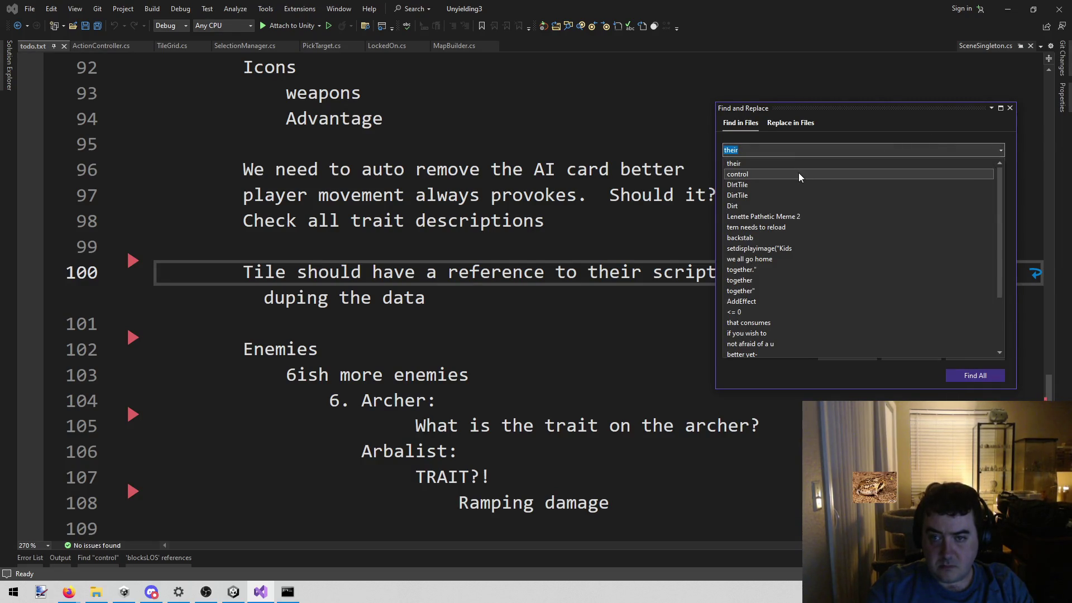
pyautogui.click(799, 173)
pyautogui.click(973, 375)
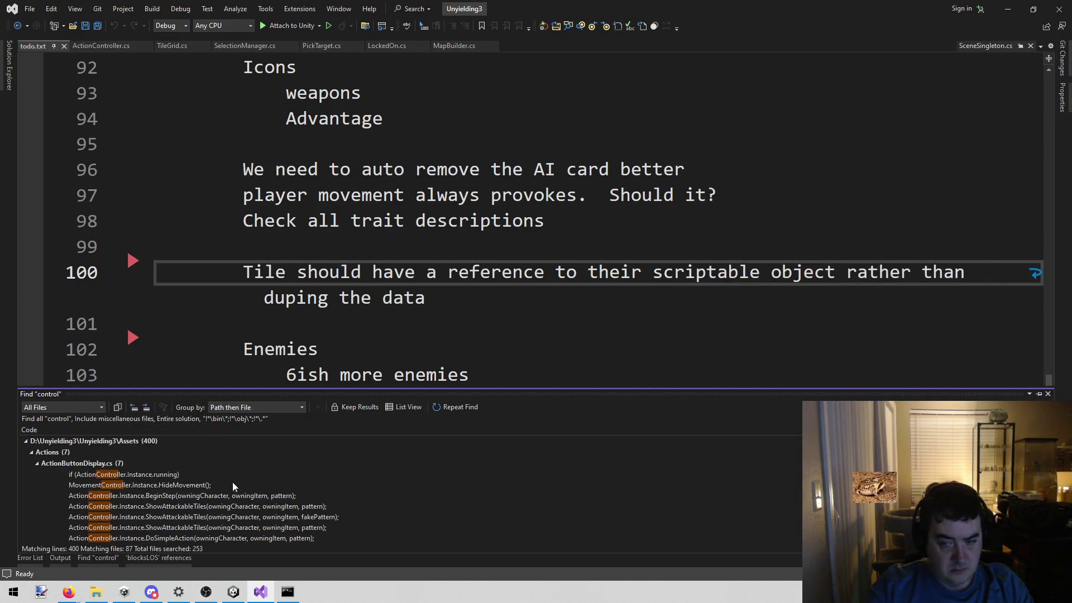
pyautogui.scroll(-10, 273, 468)
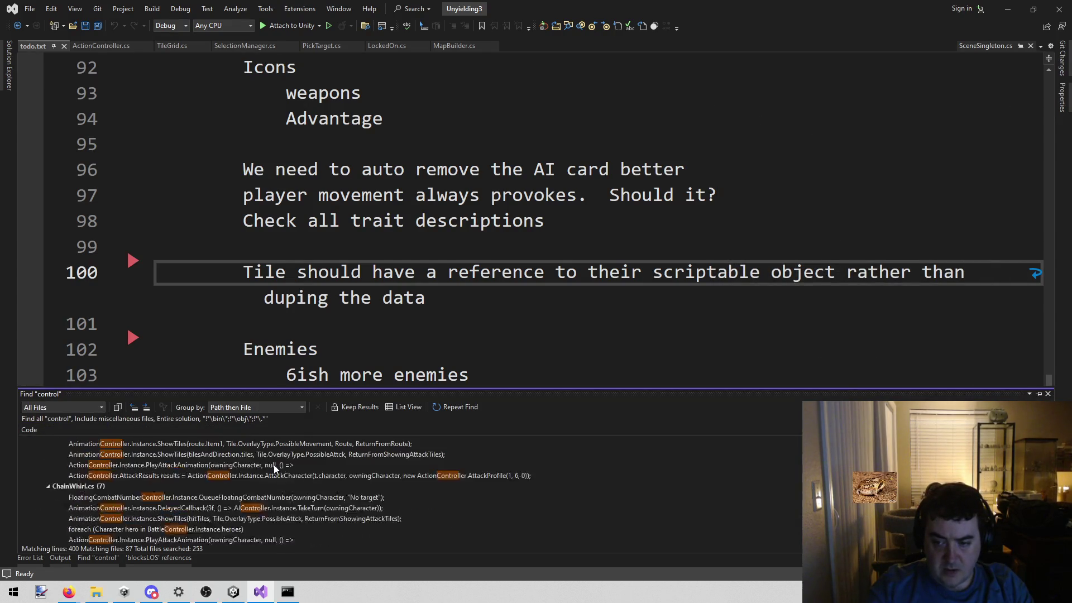
pyautogui.scroll(-10, 273, 469)
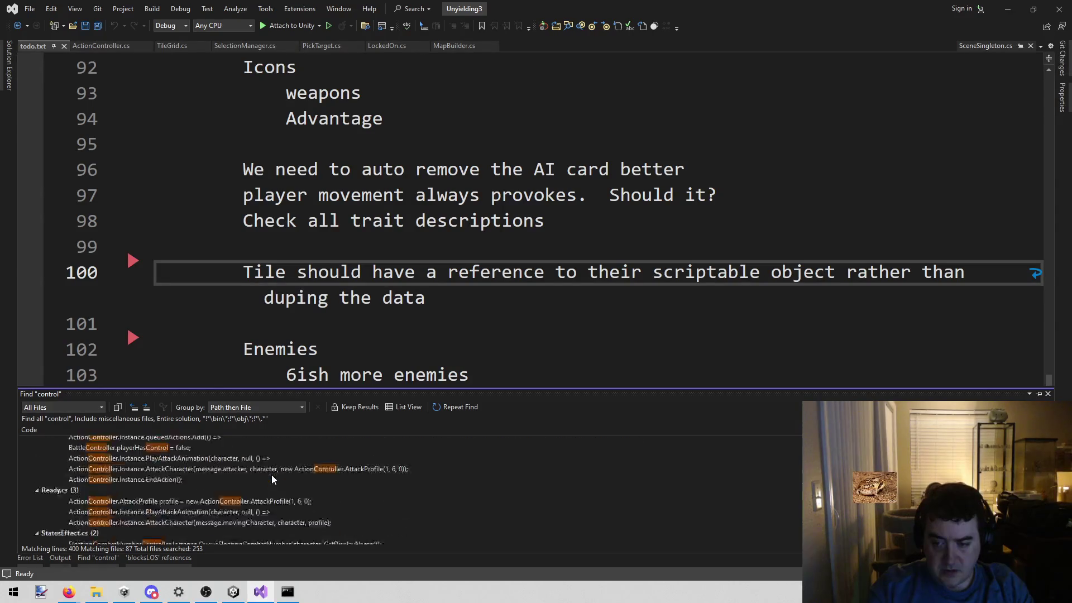
pyautogui.scroll(-10, 272, 476)
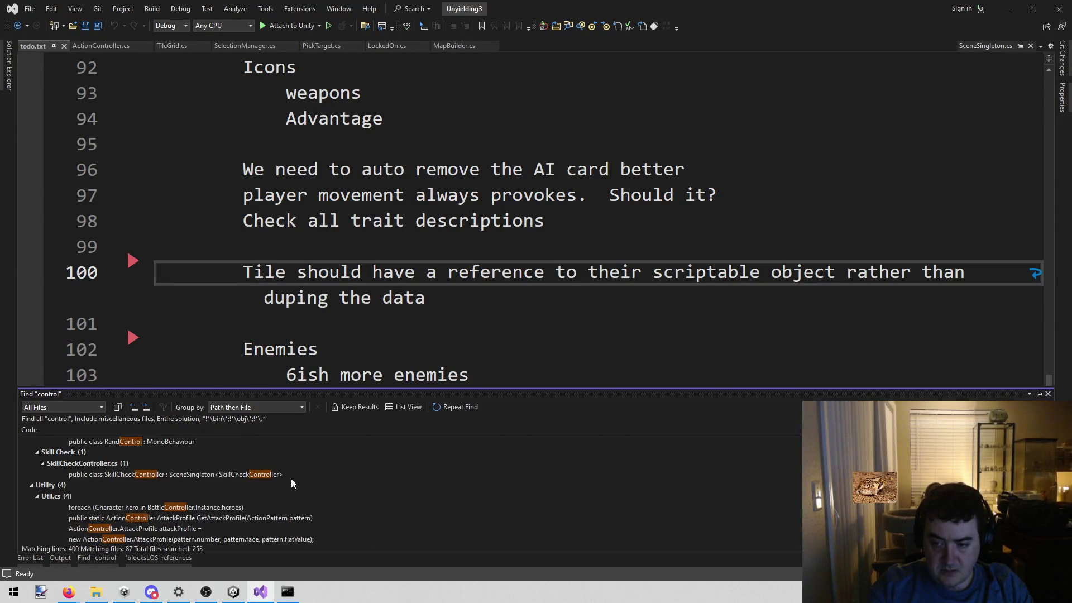
pyautogui.scroll(-5, 310, 508)
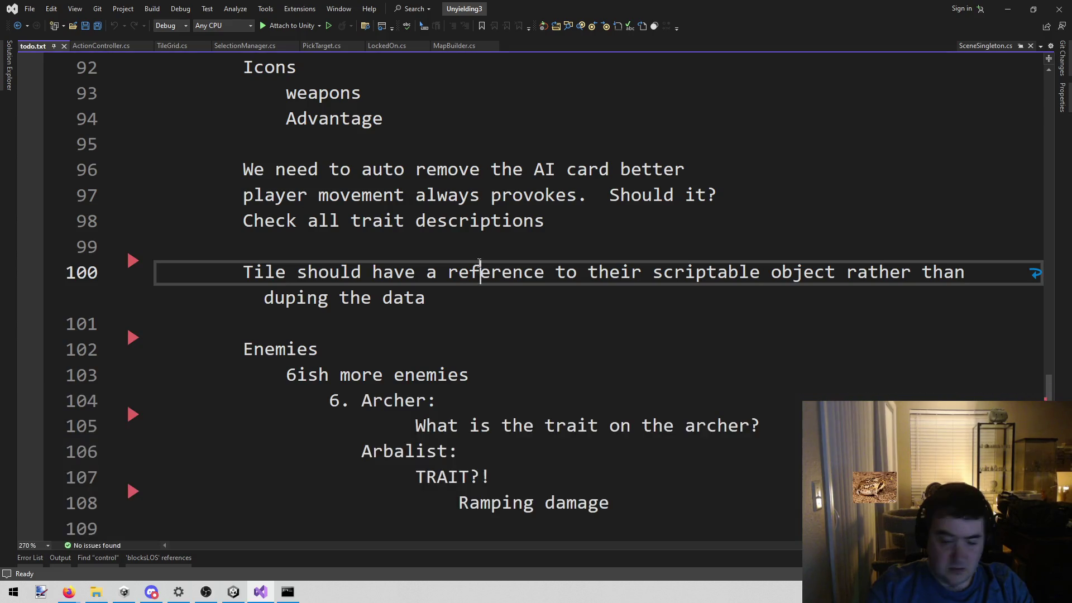
pyautogui.hotkey('alt', 'shift', 'o')
# Open Tile.cs, find 'control' in it, and undo the stray line break.
pyautogui.write('tile.cs')
pyautogui.press('Return')
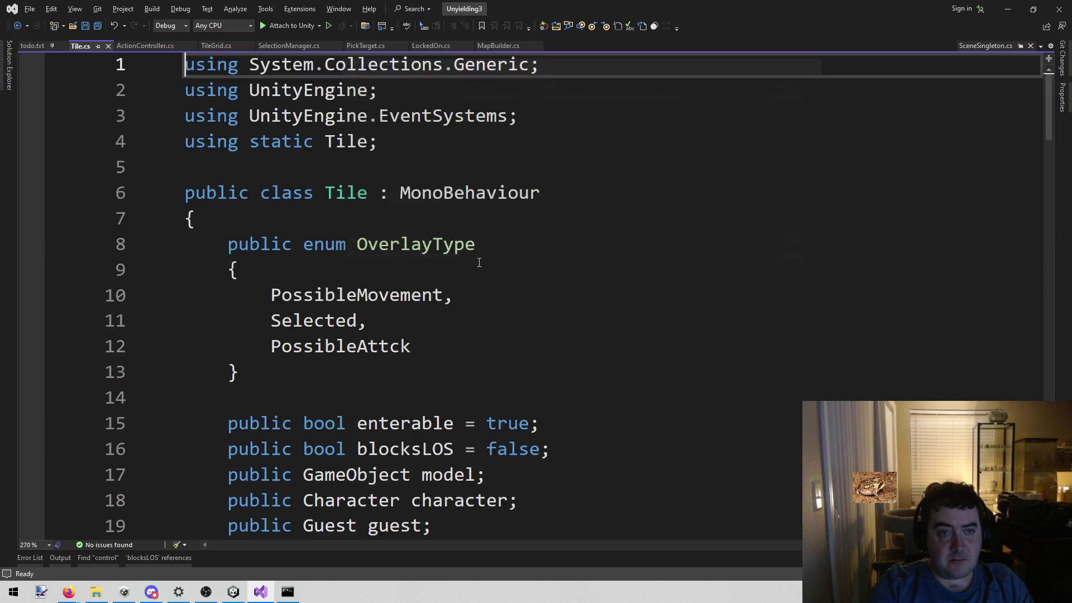
pyautogui.hotkey('ctrl', 'f')
pyautogui.write('control')
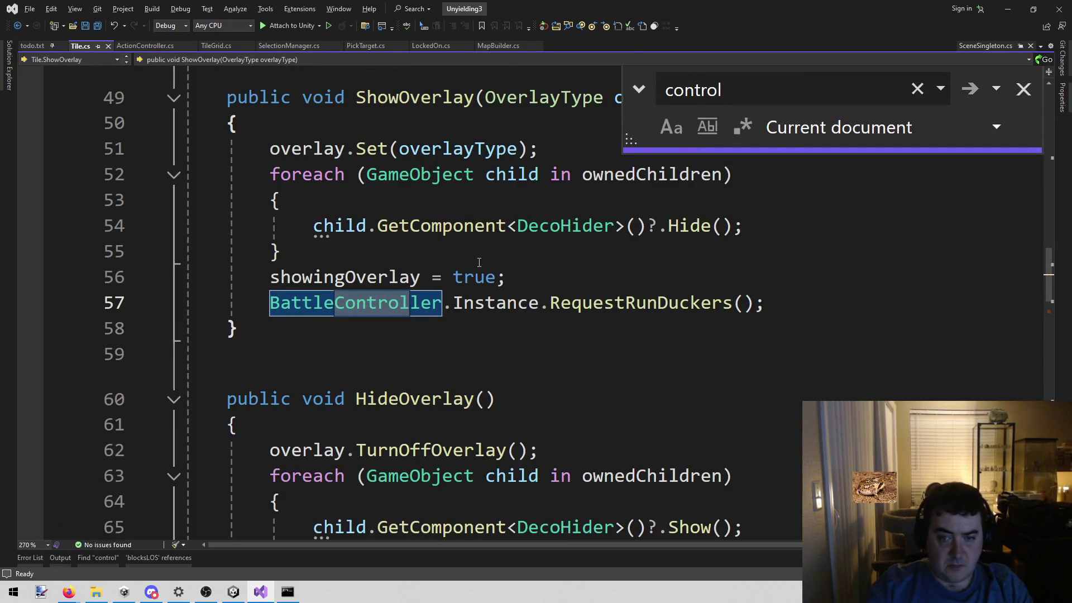
pyautogui.press('Return')
pyautogui.press('Return')
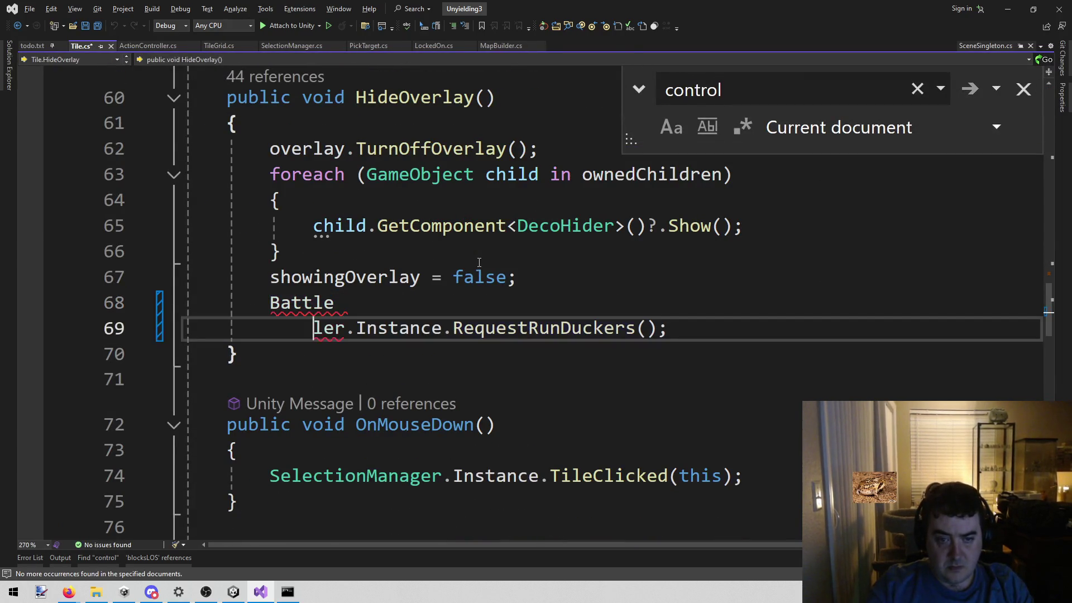
pyautogui.hotkey('ctrl', 'z')
# Look through the OnMouseDown and HideOverlay code in Tile.cs for control references.
pyautogui.click(431, 403)
pyautogui.scroll(-4, 659, 343)
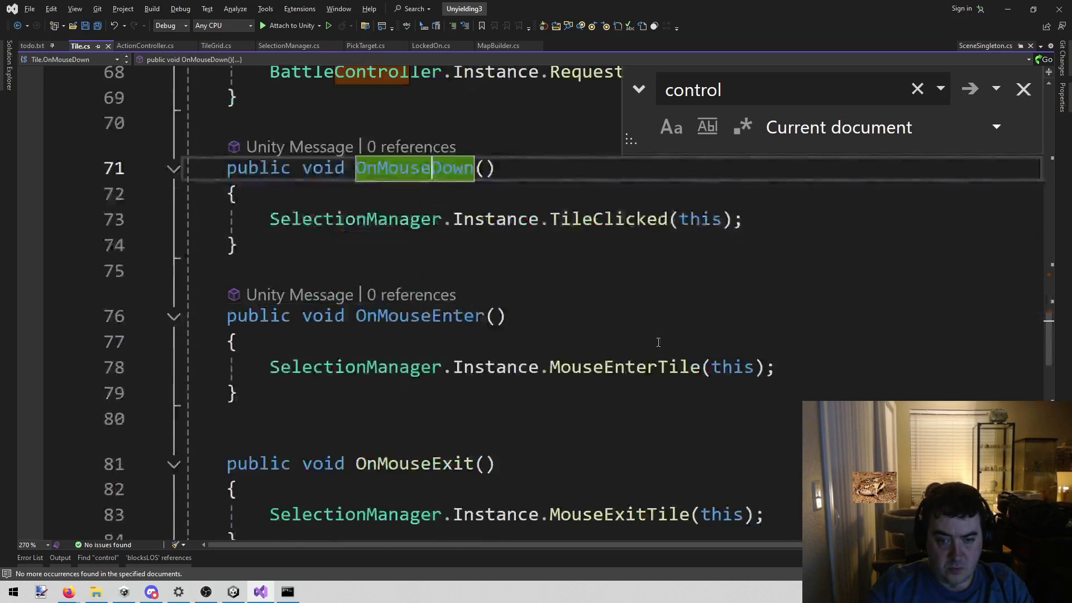
pyautogui.scroll(-1, 658, 342)
pyautogui.scroll(-9, 786, 254)
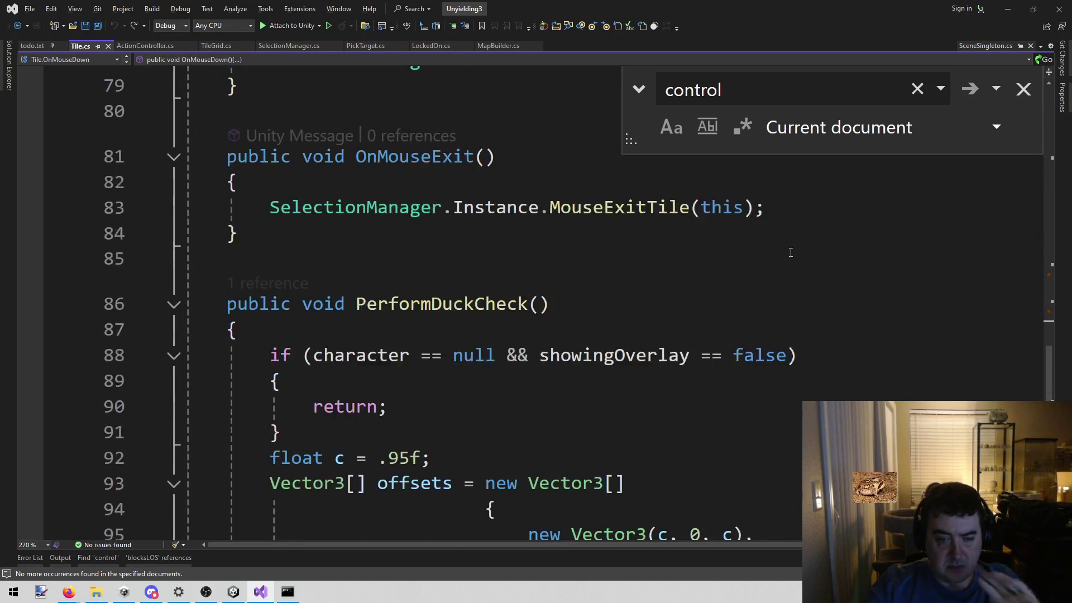
pyautogui.scroll(16, 788, 255)
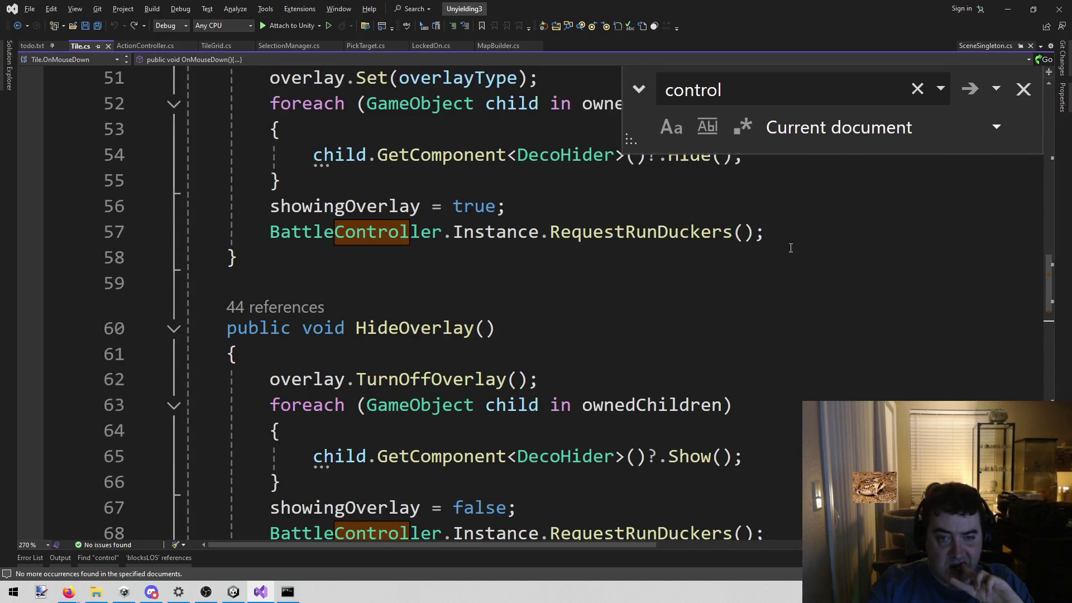
pyautogui.scroll(1, 827, 267)
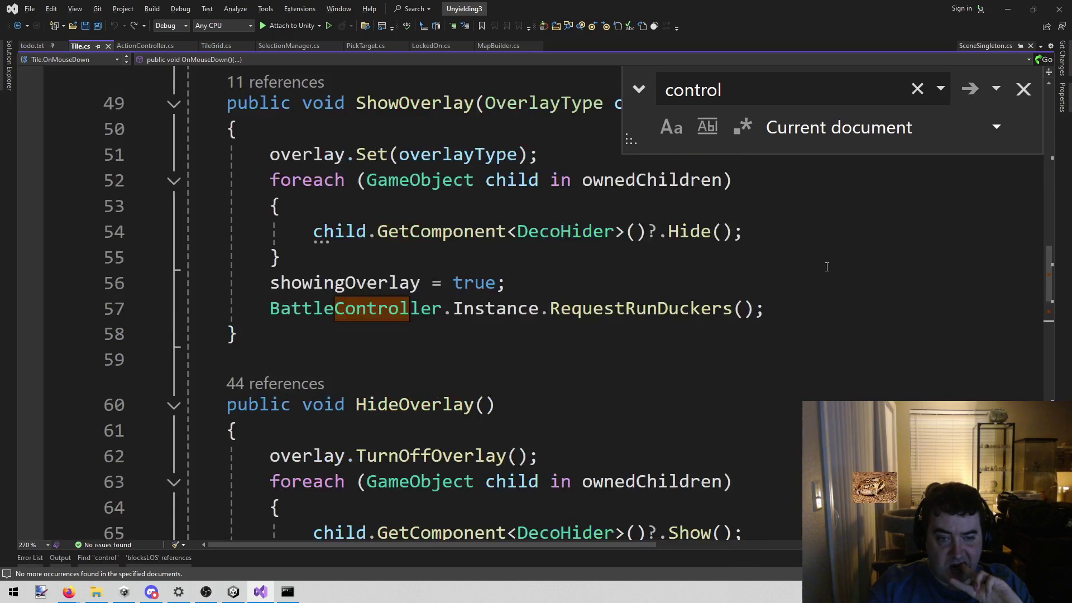
pyautogui.scroll(-2, 680, 283)
pyautogui.scroll(-1, 492, 315)
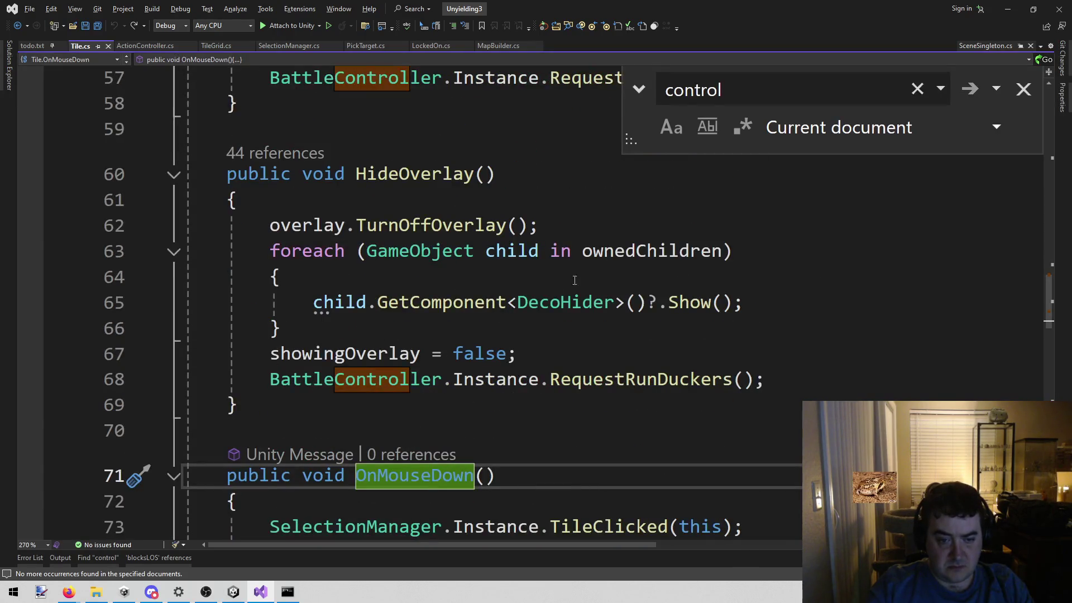
pyautogui.click(673, 350)
pyautogui.scroll(8, 671, 350)
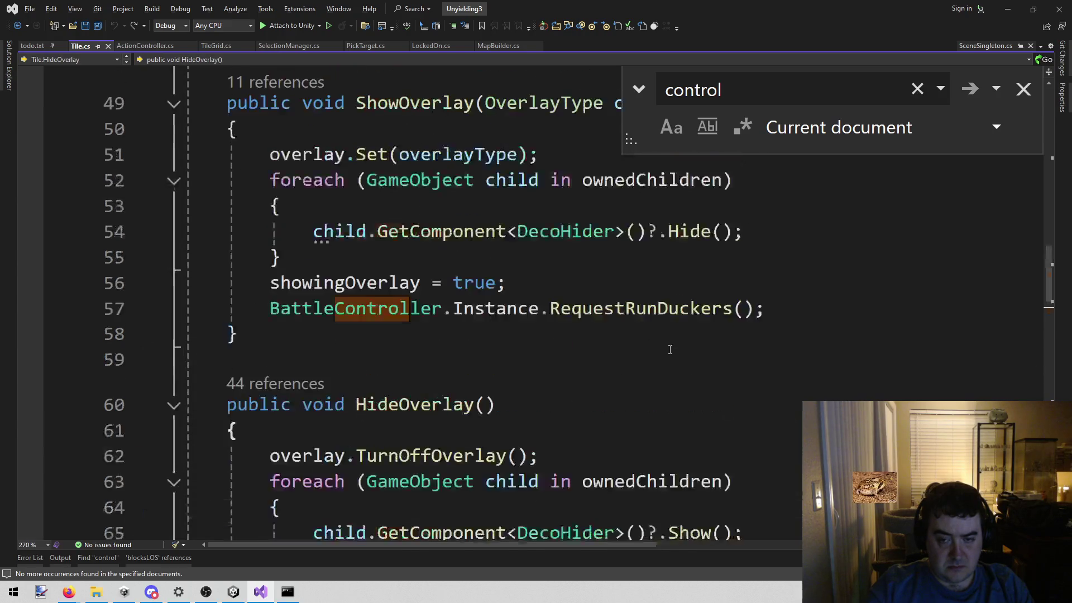
pyautogui.scroll(10, 669, 348)
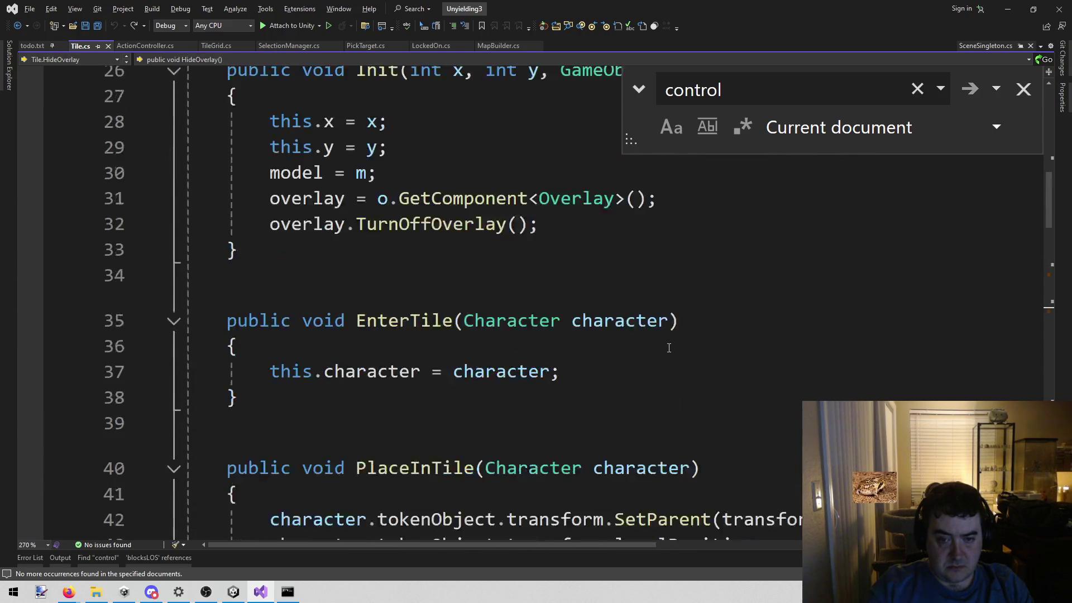
pyautogui.scroll(-4, 667, 347)
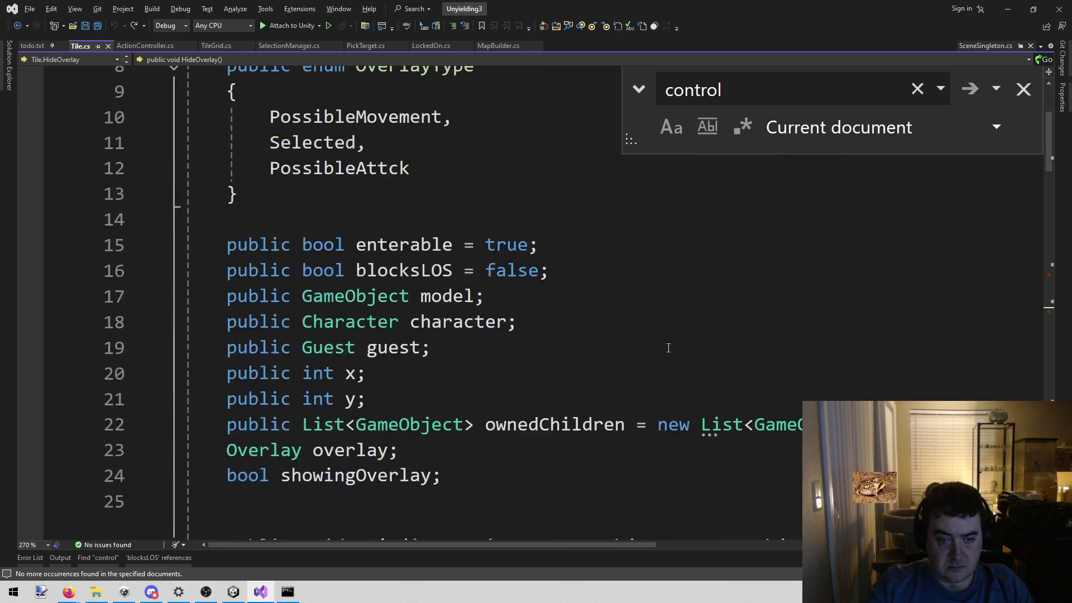
pyautogui.scroll(4, 666, 345)
pyautogui.scroll(-11, 667, 344)
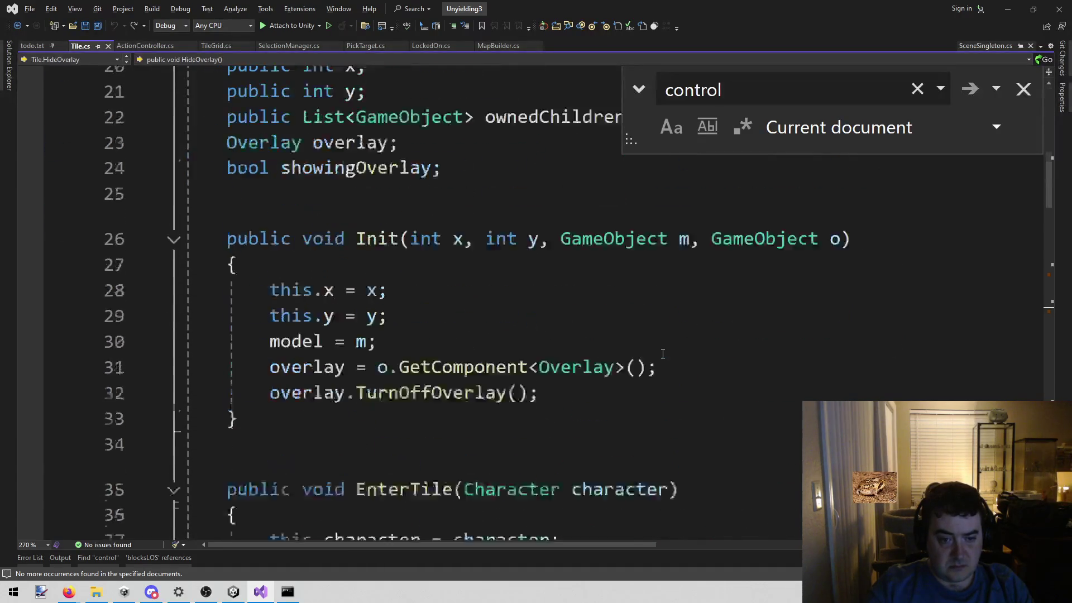
pyautogui.scroll(-2, 663, 355)
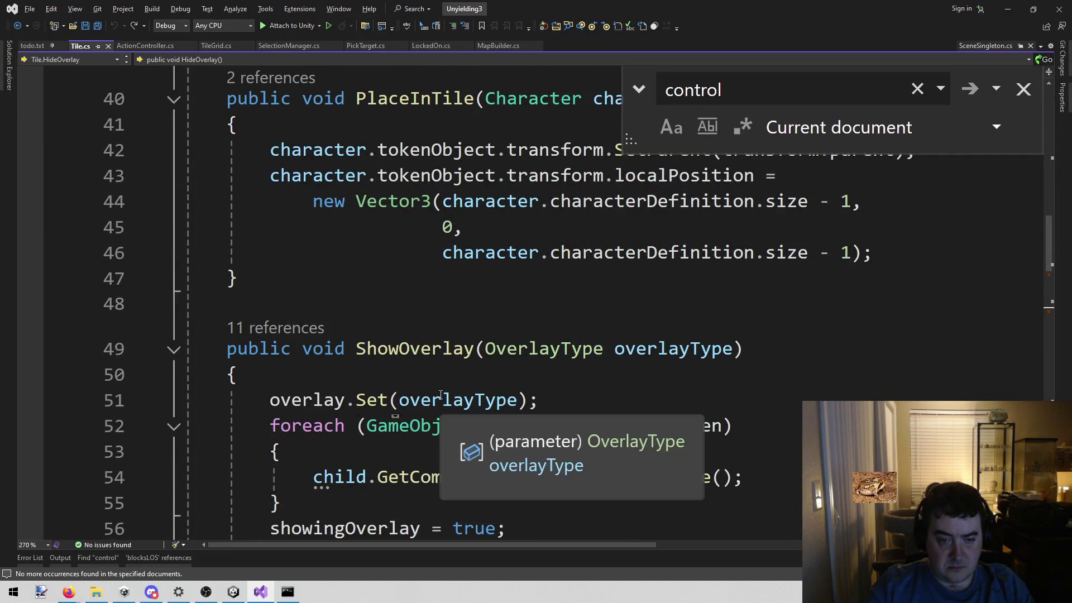
# Go to the definition of Overlay's Set method in Overlay.cs.
pyautogui.rightClick(369, 397)
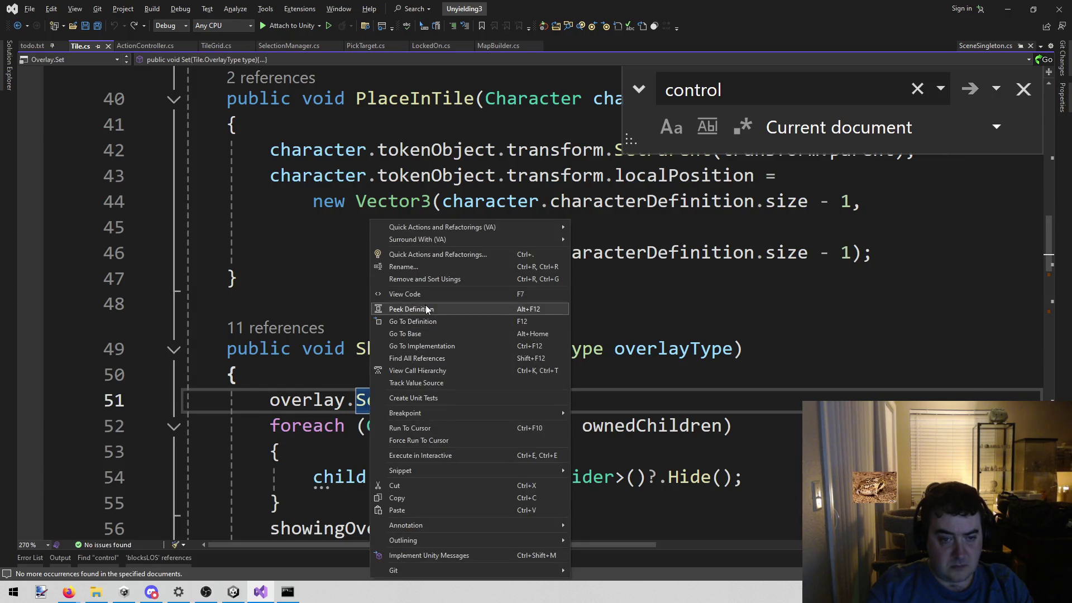
pyautogui.click(418, 321)
pyautogui.scroll(-7, 678, 284)
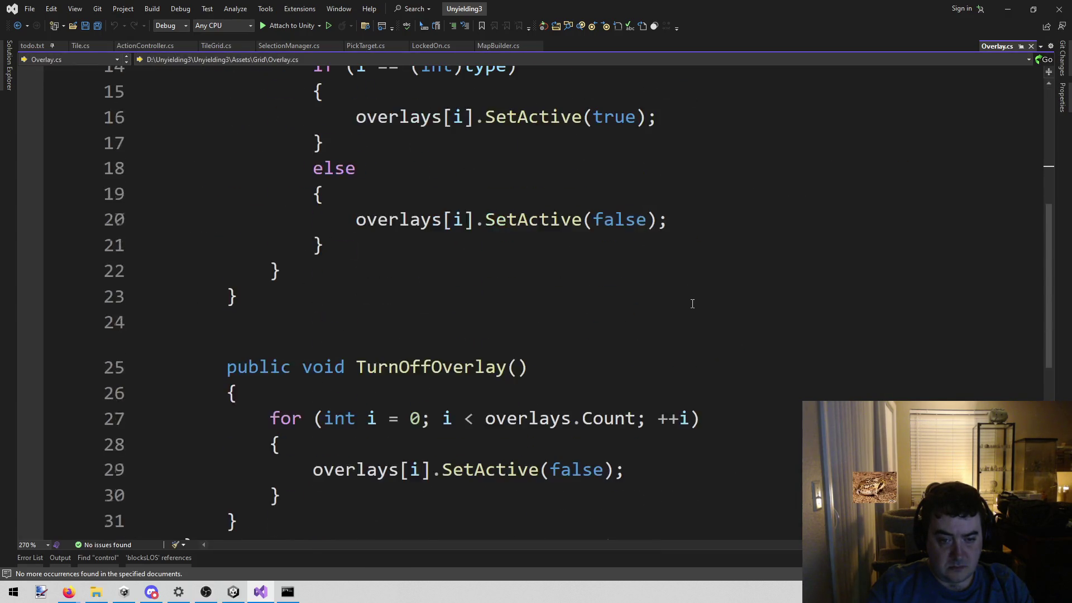
pyautogui.scroll(8, 677, 315)
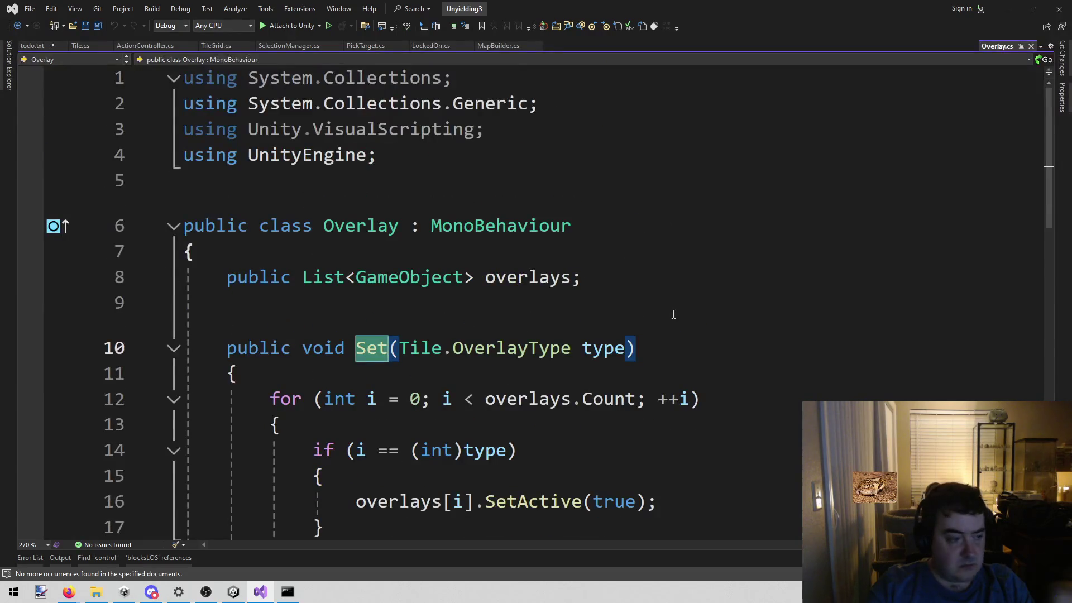
# Reopen the GeoShader graph and view the Control property's reference name, _Control.
pyautogui.moveTo(228, 595)
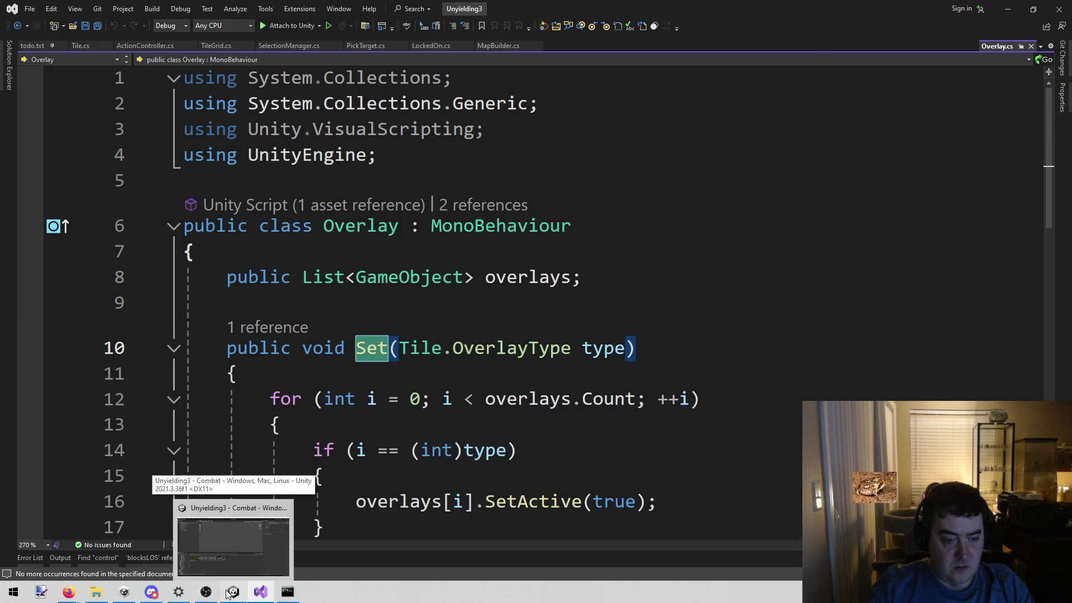
pyautogui.click(228, 594)
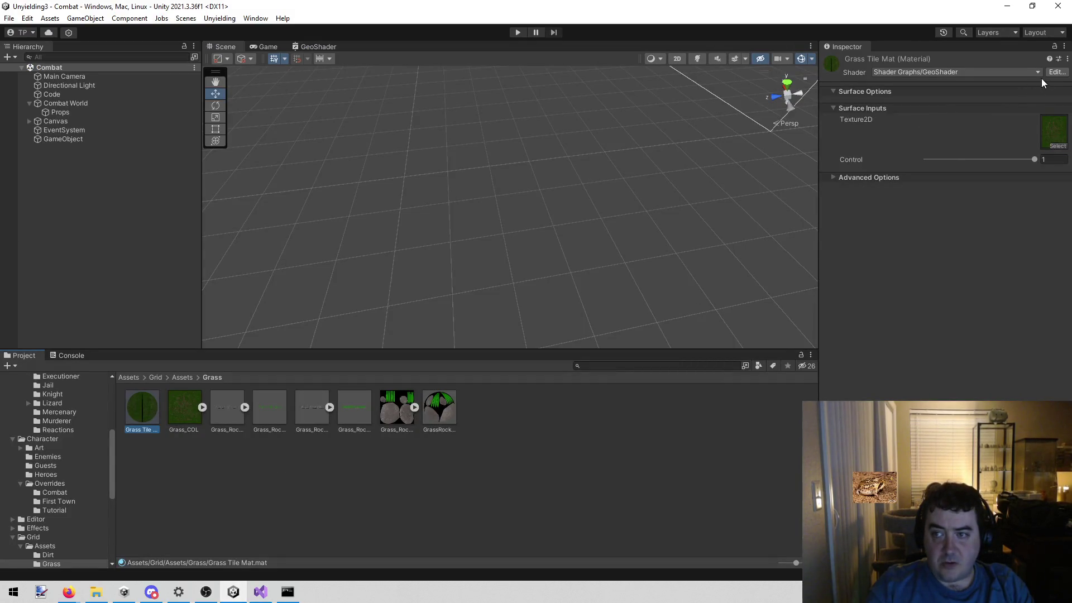
pyautogui.click(1058, 71)
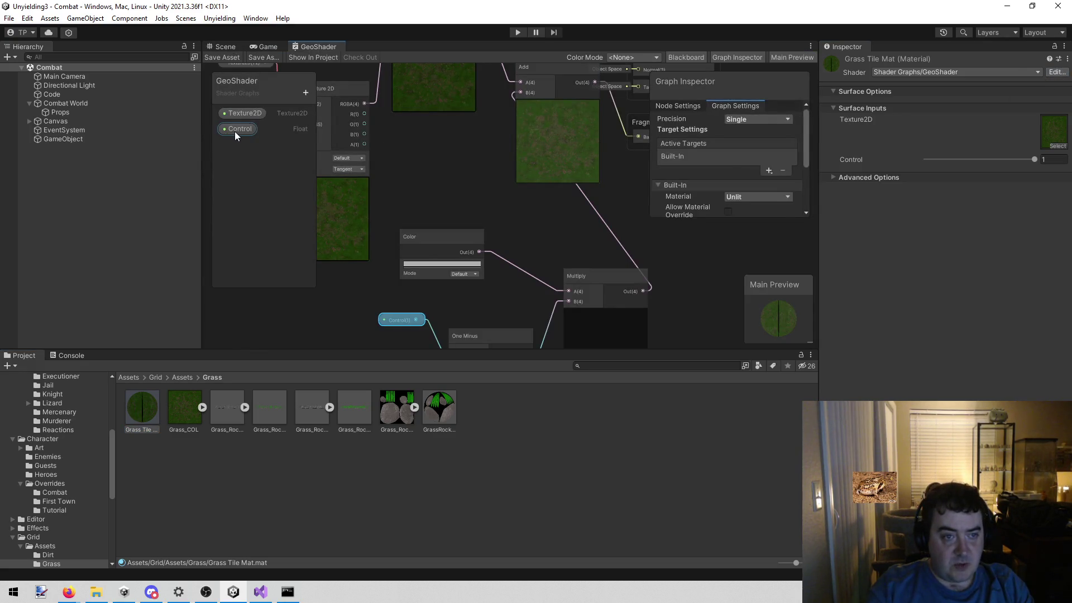
pyautogui.click(236, 133)
pyautogui.click(782, 154)
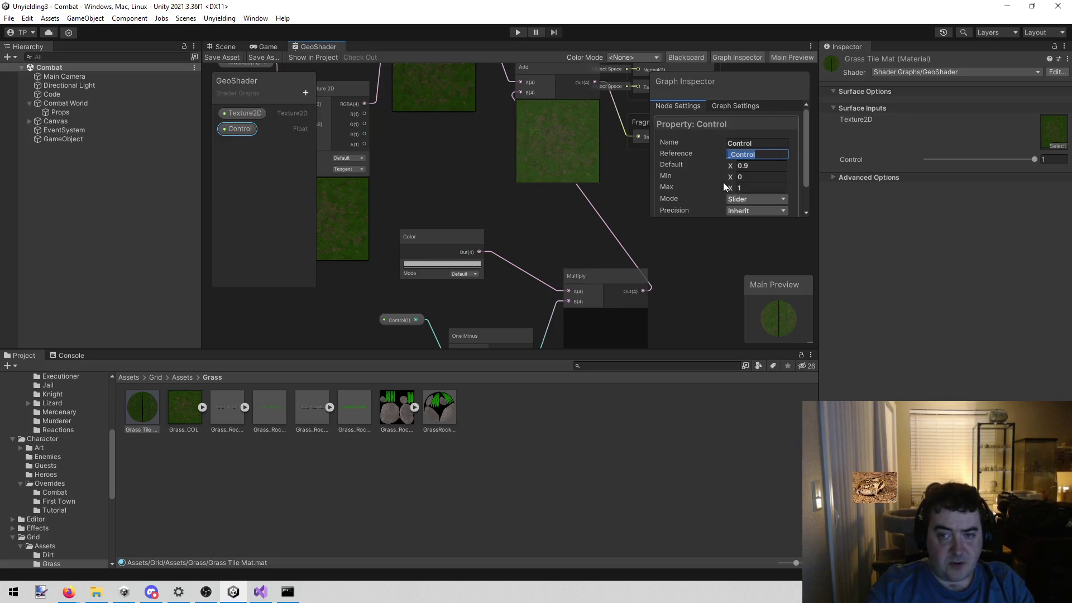
# Search the entire Visual Studio solution for _Control (no matches in 253 files), then return to Unity.
pyautogui.click(260, 592)
pyautogui.click(593, 302)
pyautogui.hotkey('ctrl', 'shift', 'f')
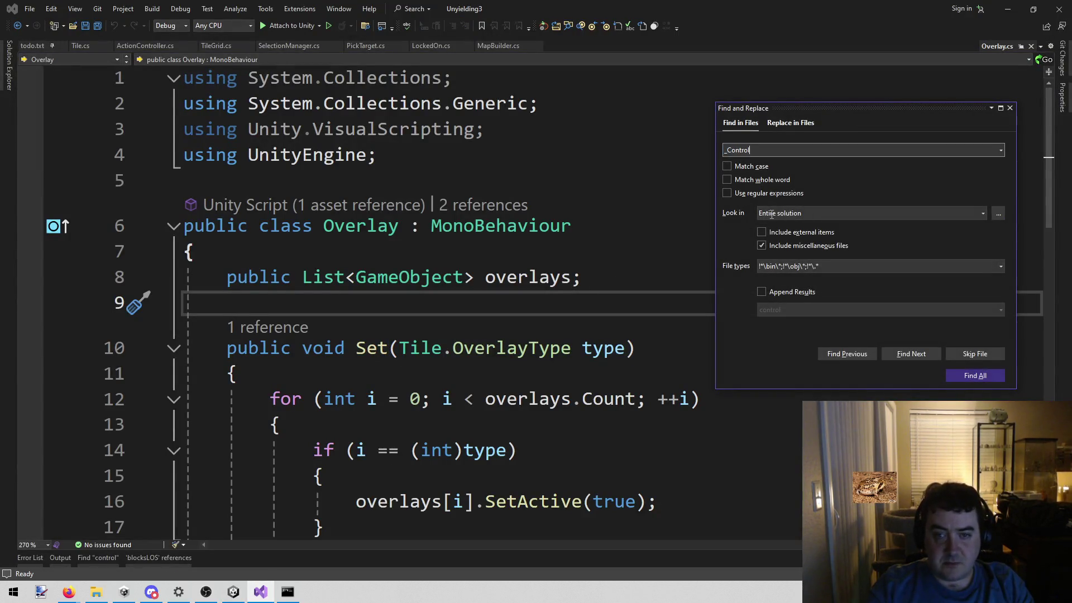
pyautogui.press('Return')
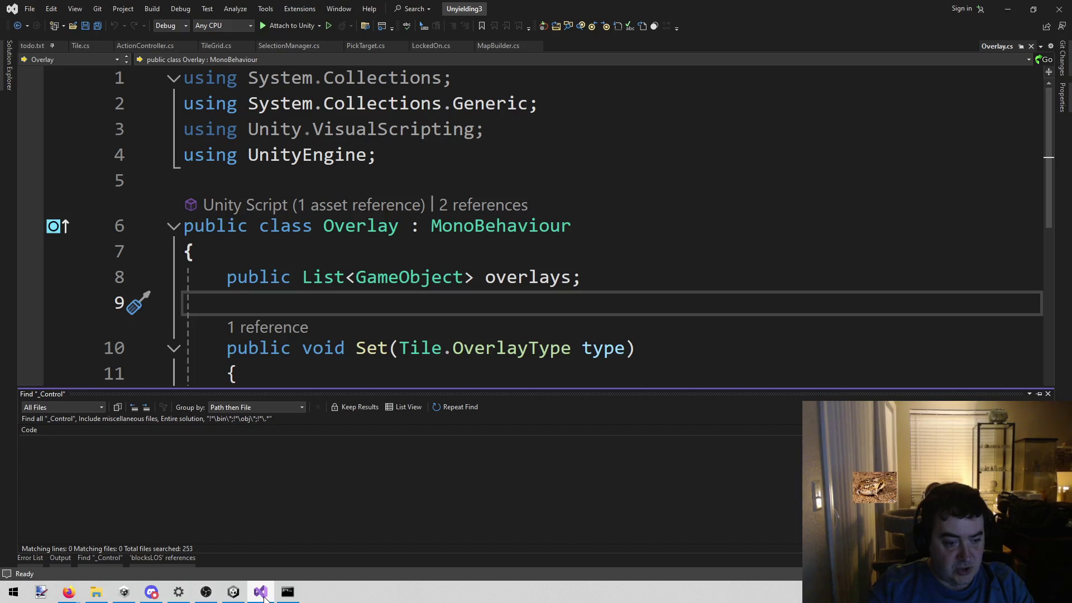
pyautogui.click(234, 592)
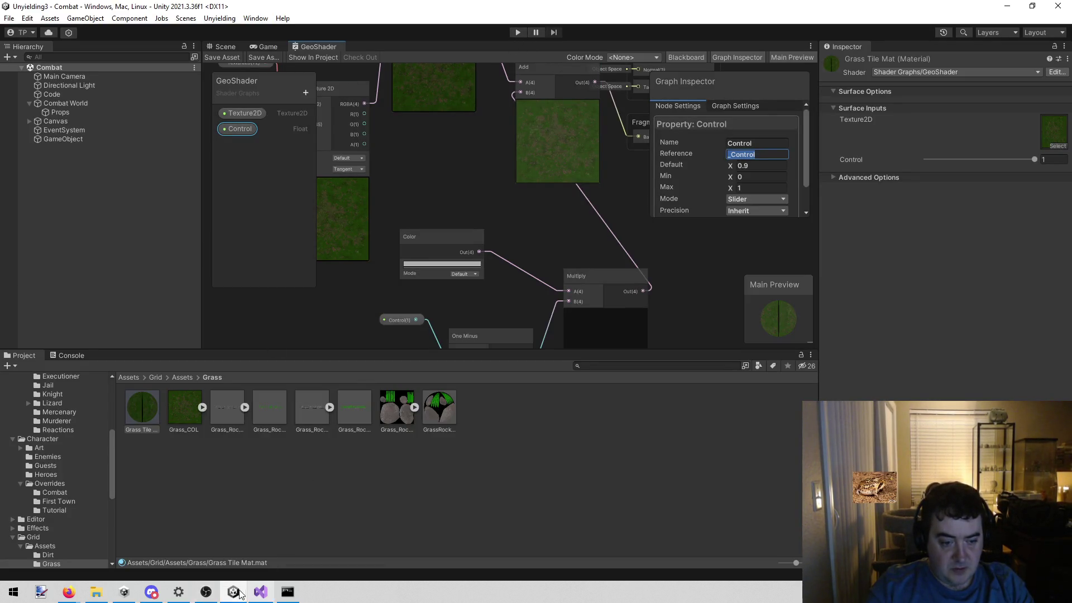
# Open the unyielding2 project from Unity Hub's Projects list and switch to its editor.
pyautogui.click(123, 591)
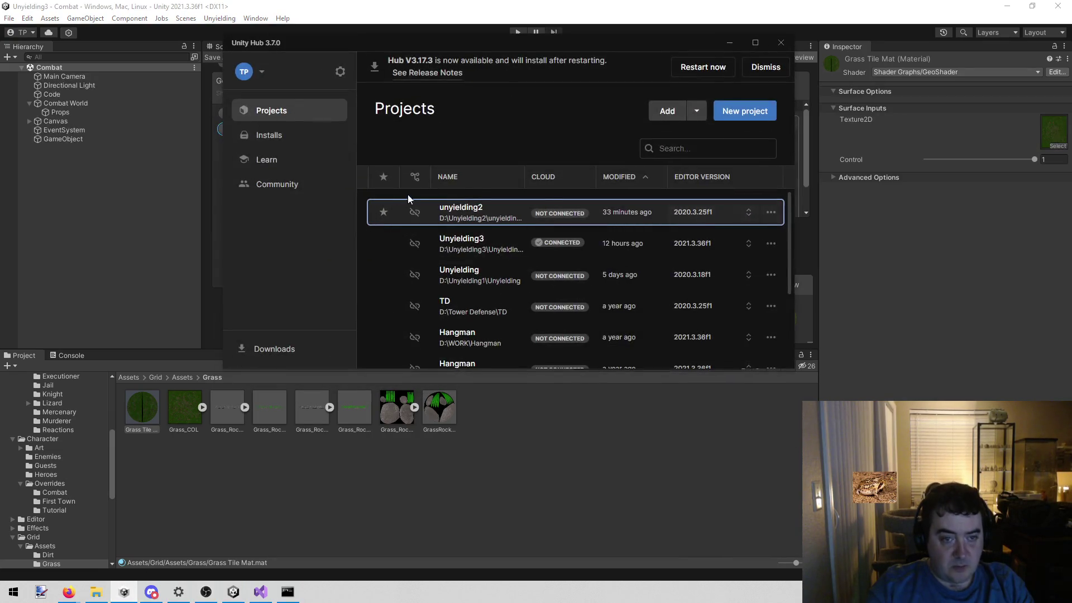
pyautogui.click(495, 217)
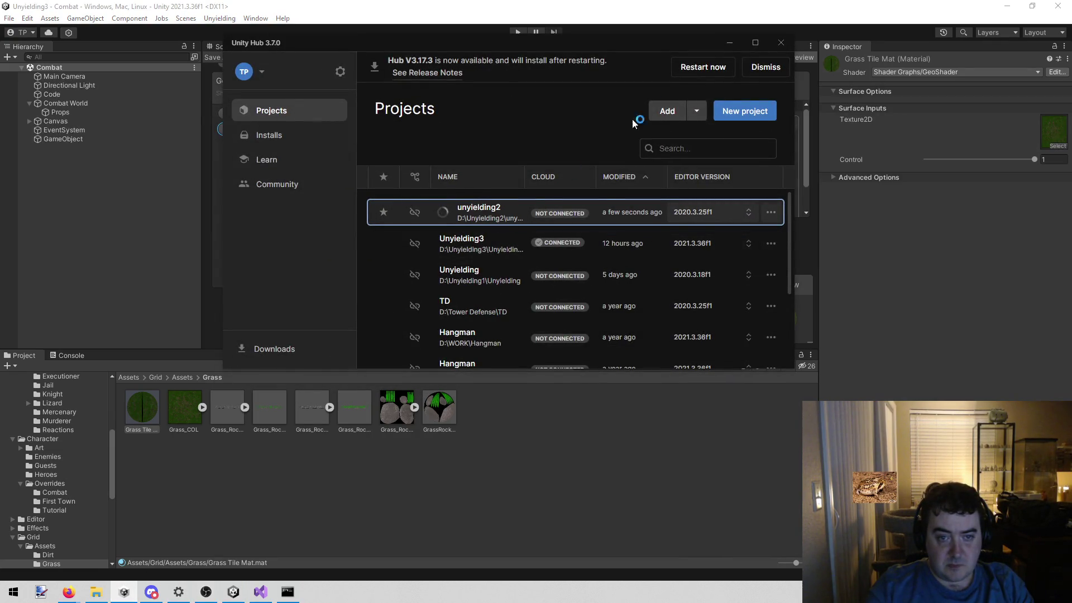
pyautogui.click(731, 44)
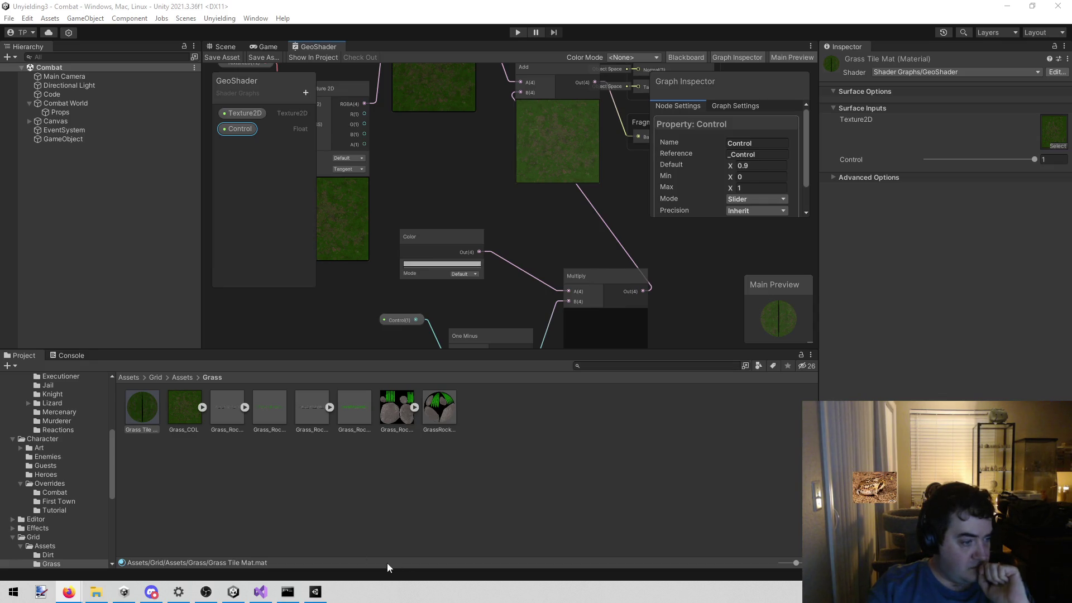
pyautogui.click(315, 592)
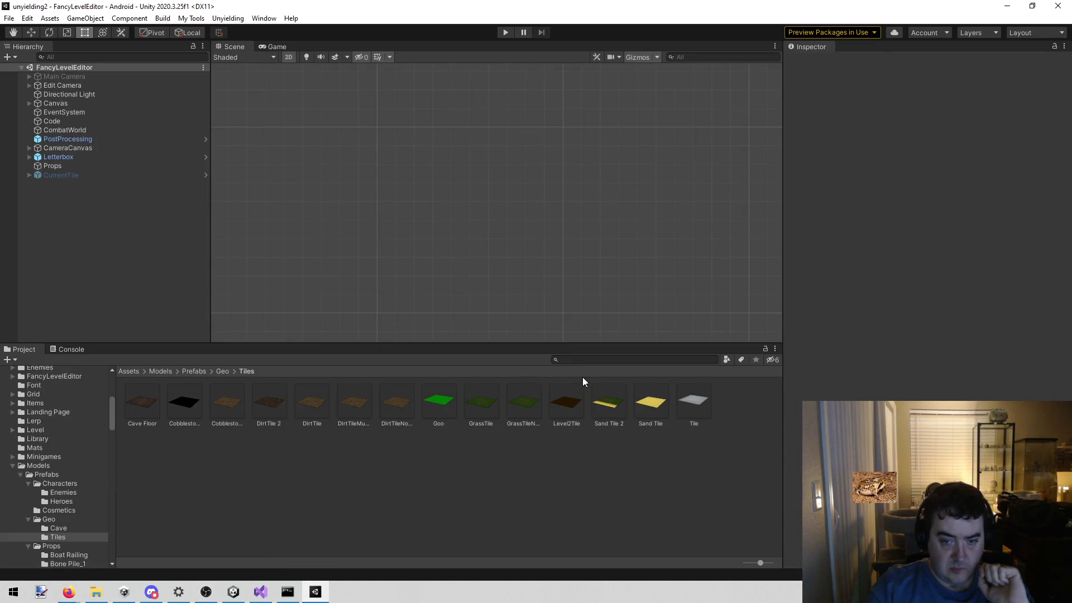
# Open the CobblestoneTile prefab and inspect the Dirt Mat material used by Tile_Grass_Dirt.
pyautogui.click(227, 403)
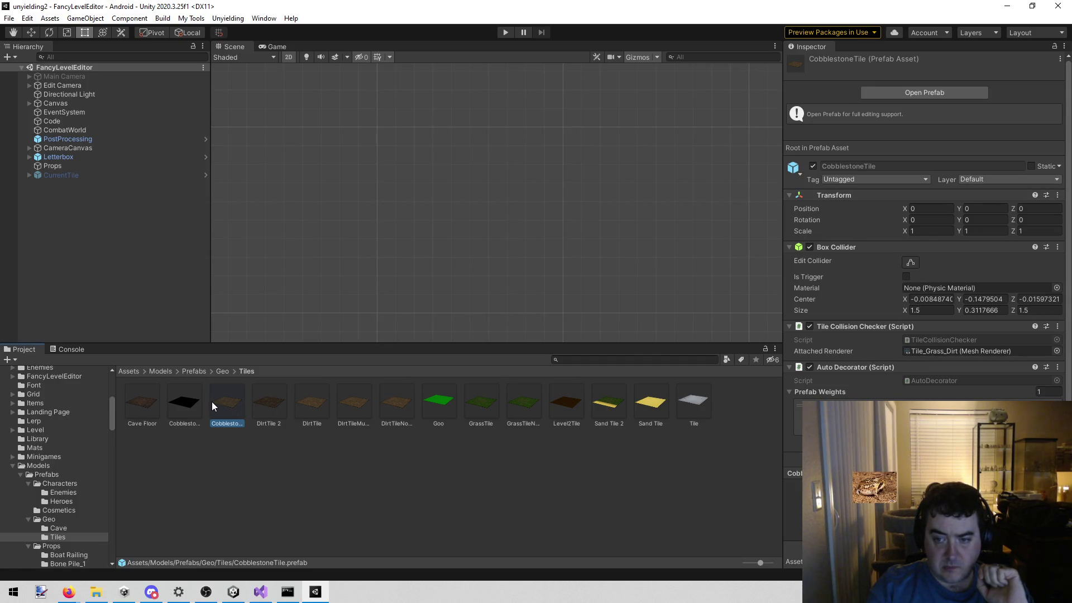
pyautogui.doubleClick(226, 401)
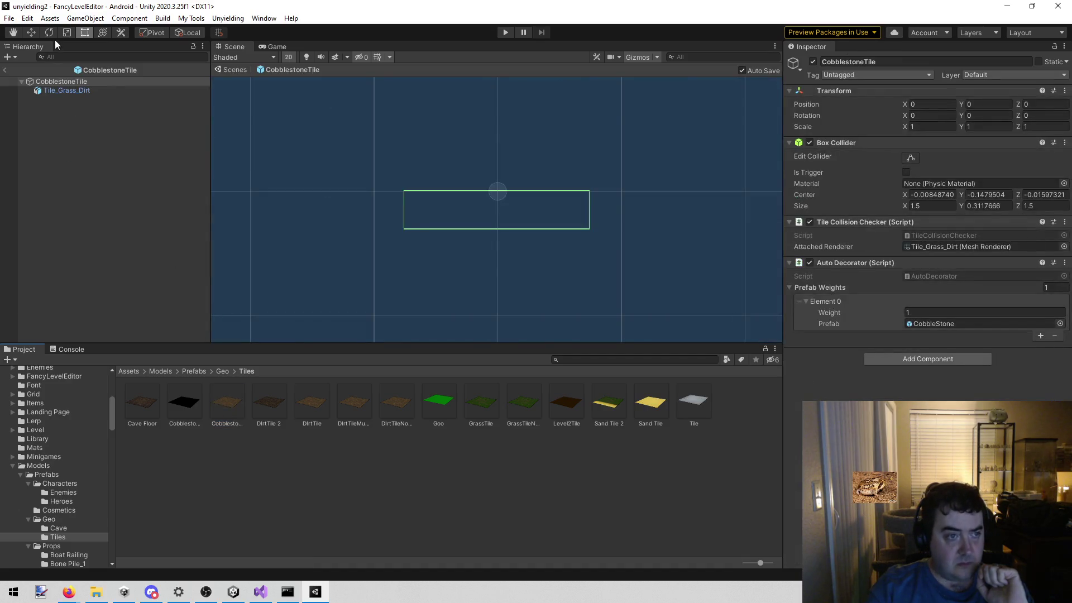
pyautogui.click(75, 89)
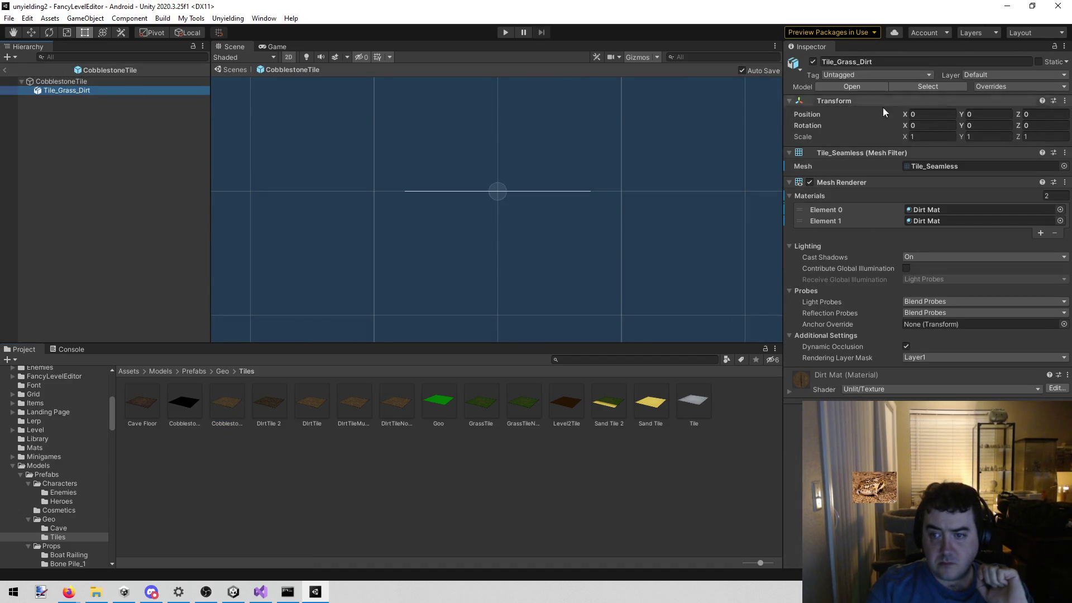
pyautogui.click(944, 211)
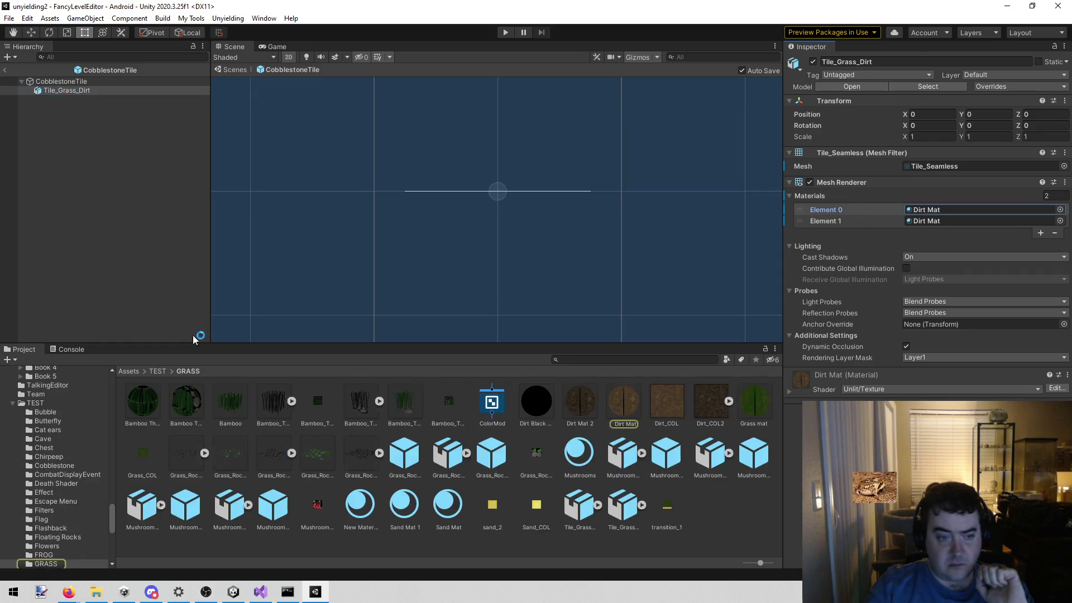
pyautogui.click(625, 394)
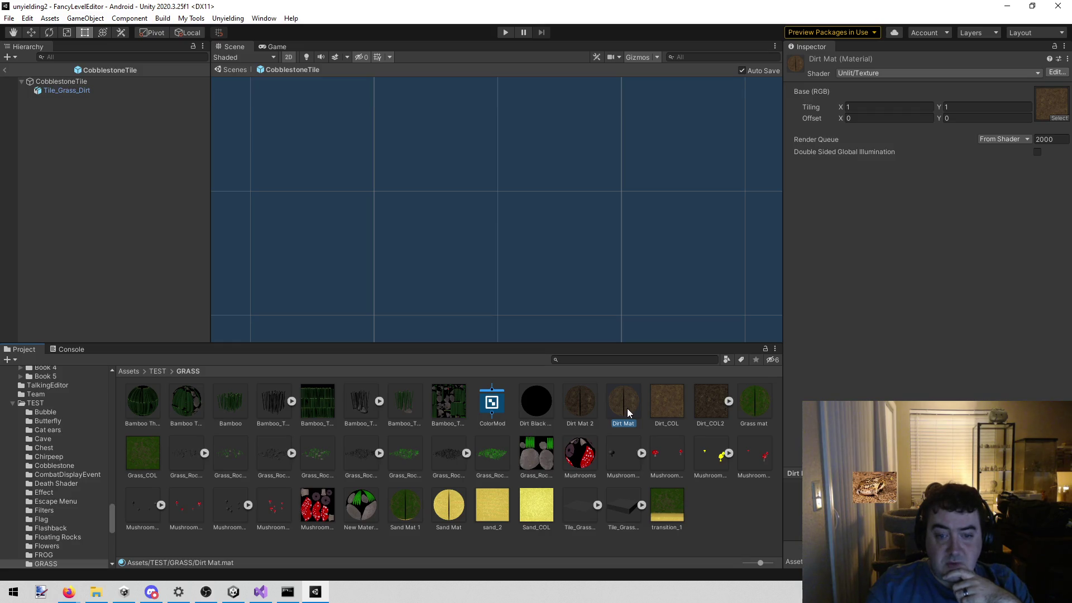
# Browse to Models > Prefabs > Characters > Enemies and open the BanditB prefab.
pyautogui.scroll(5, 47, 480)
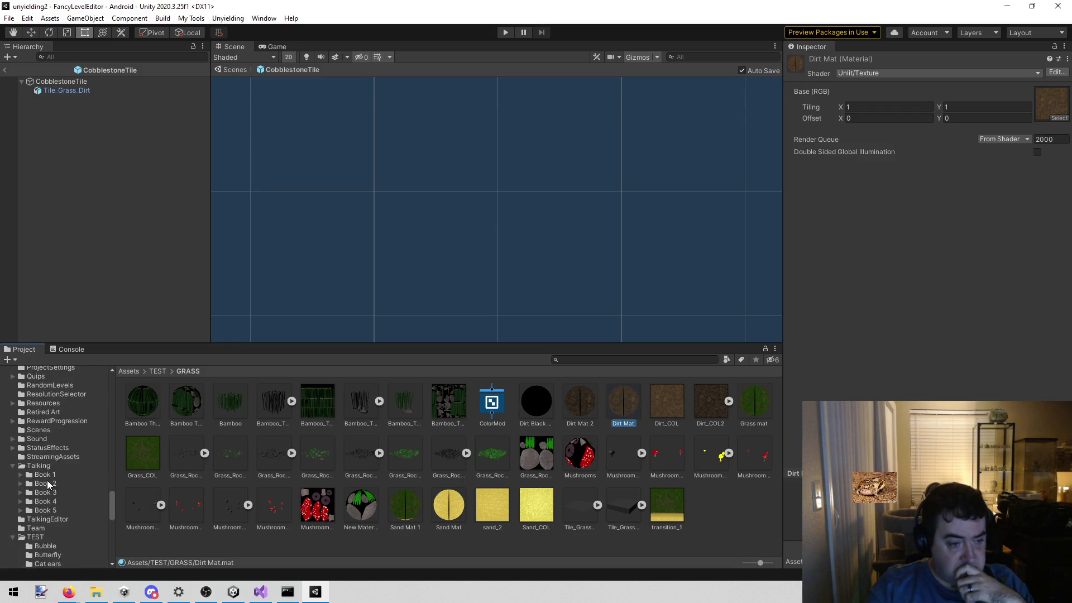
pyautogui.scroll(10, 47, 480)
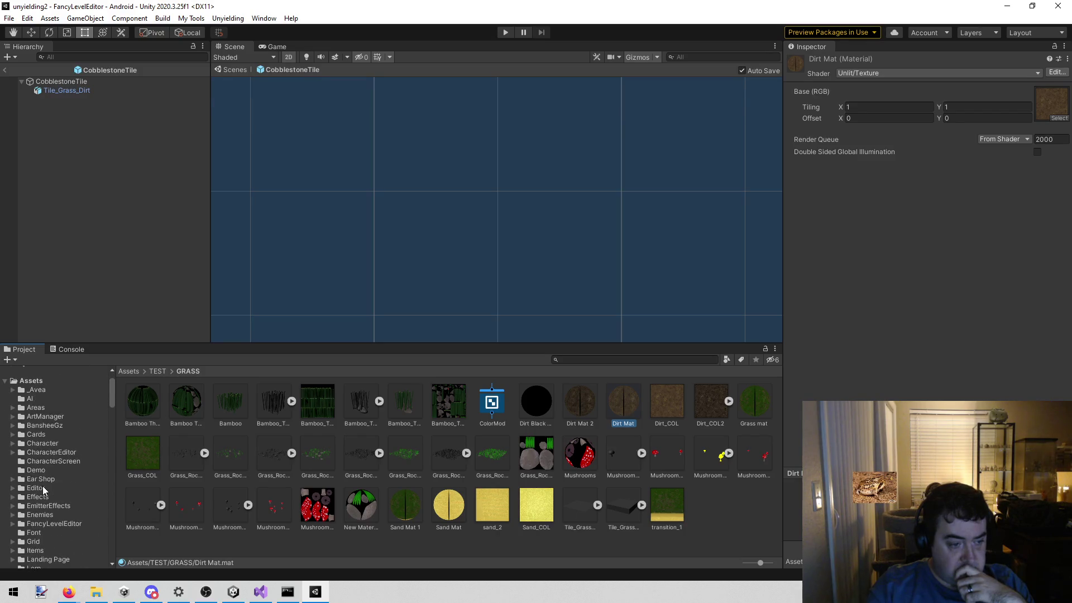
pyautogui.click(55, 443)
pyautogui.scroll(-3, 62, 487)
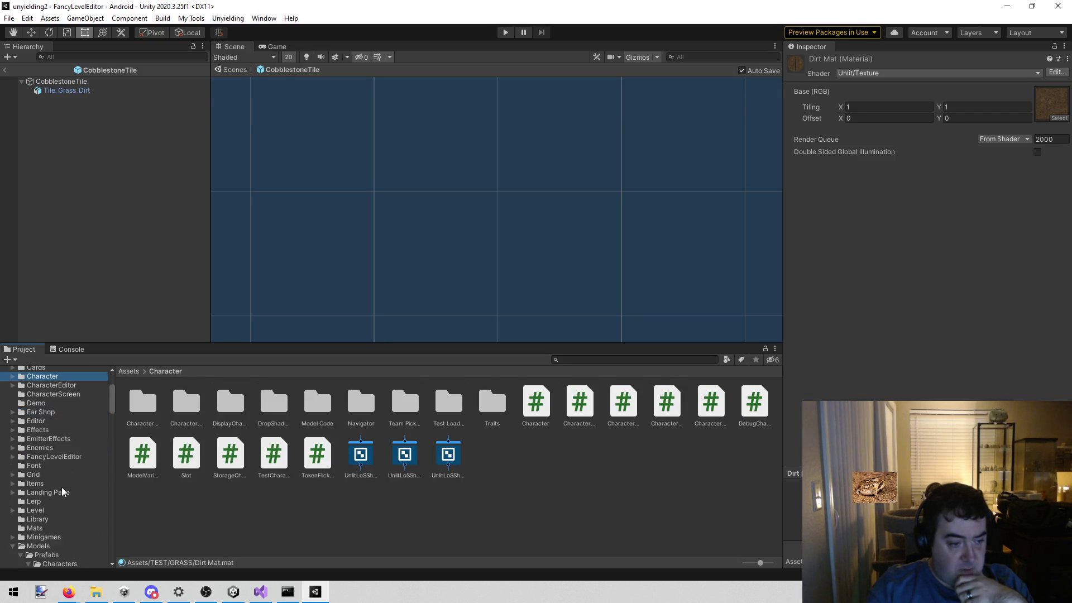
pyautogui.click(58, 546)
pyautogui.scroll(-3, 59, 539)
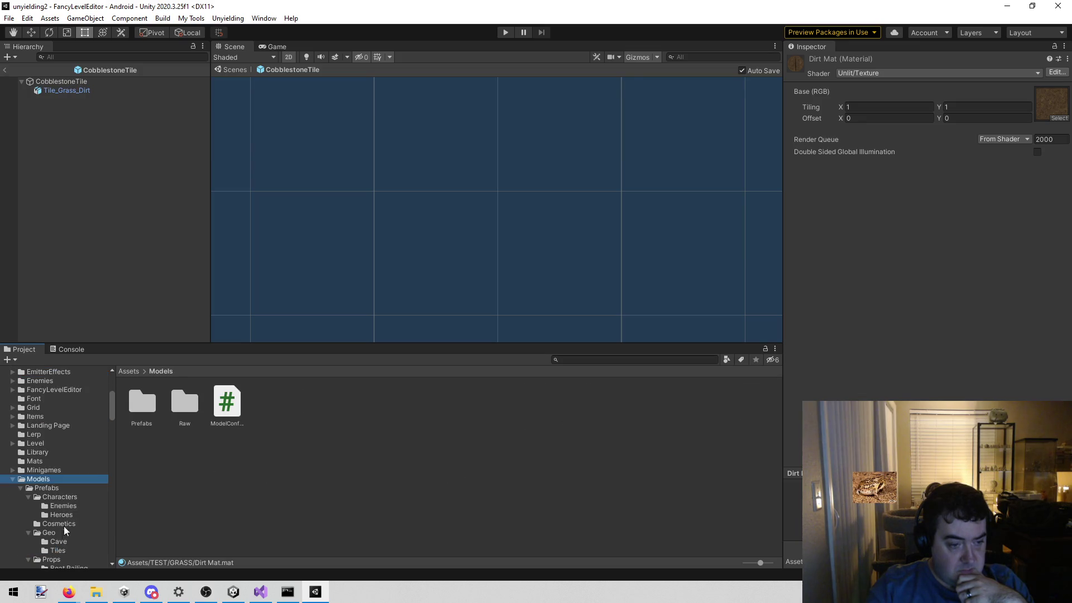
pyautogui.click(69, 498)
pyautogui.click(69, 506)
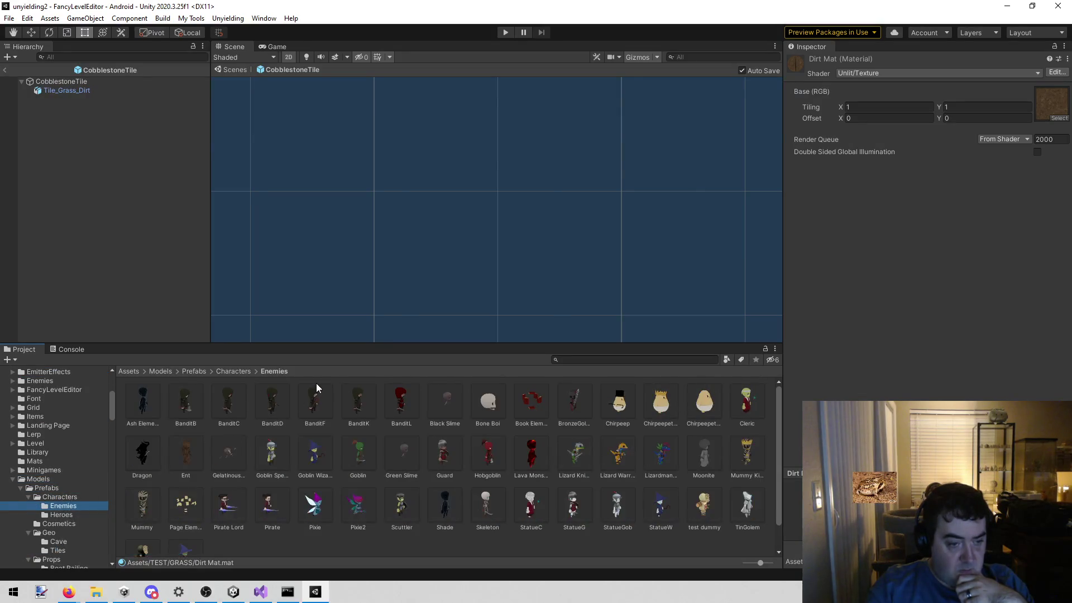
pyautogui.doubleClick(172, 404)
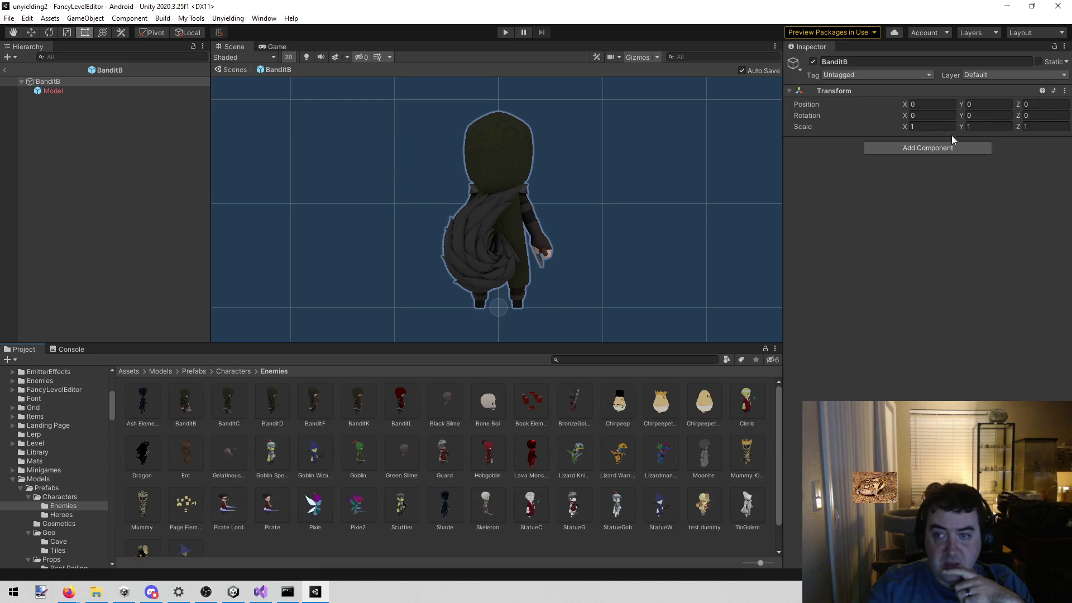
# Open the UnlitLoSShadeable shader graph from the BanditB Model's material.
pyautogui.click(69, 90)
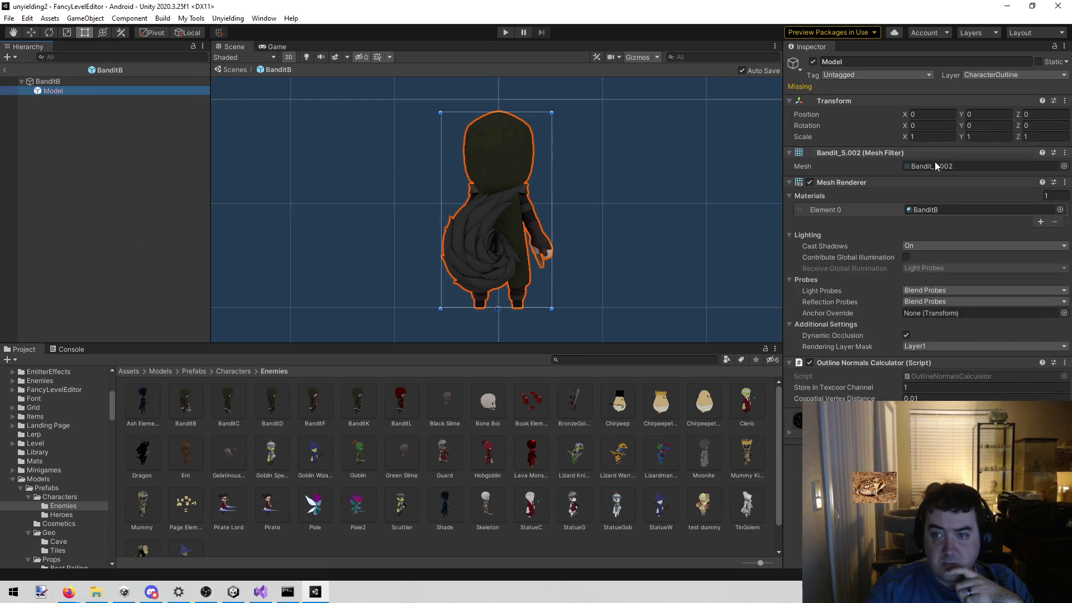
pyautogui.click(940, 207)
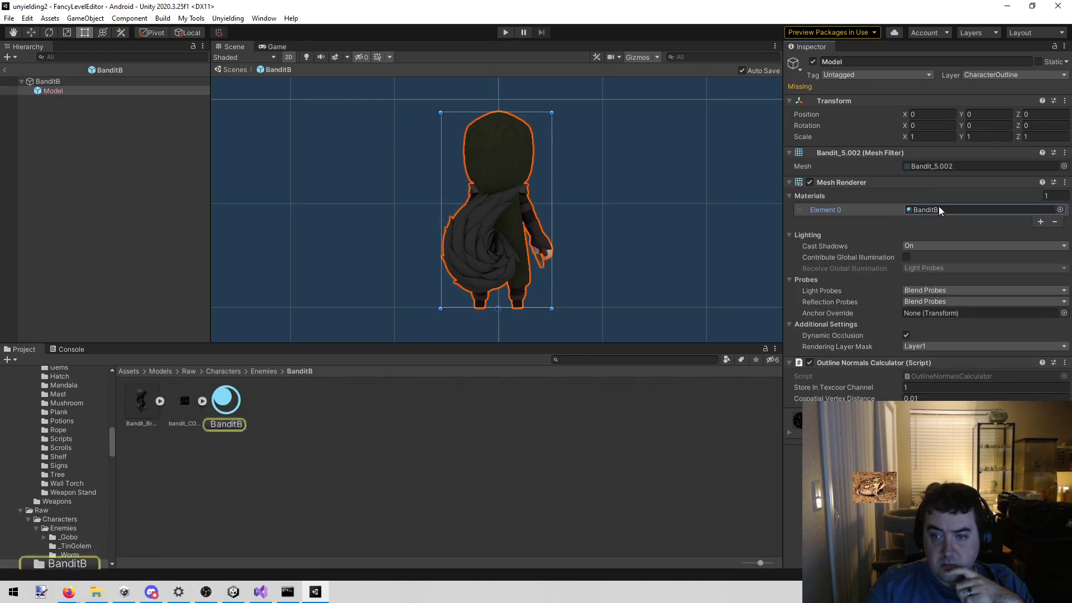
pyautogui.click(235, 407)
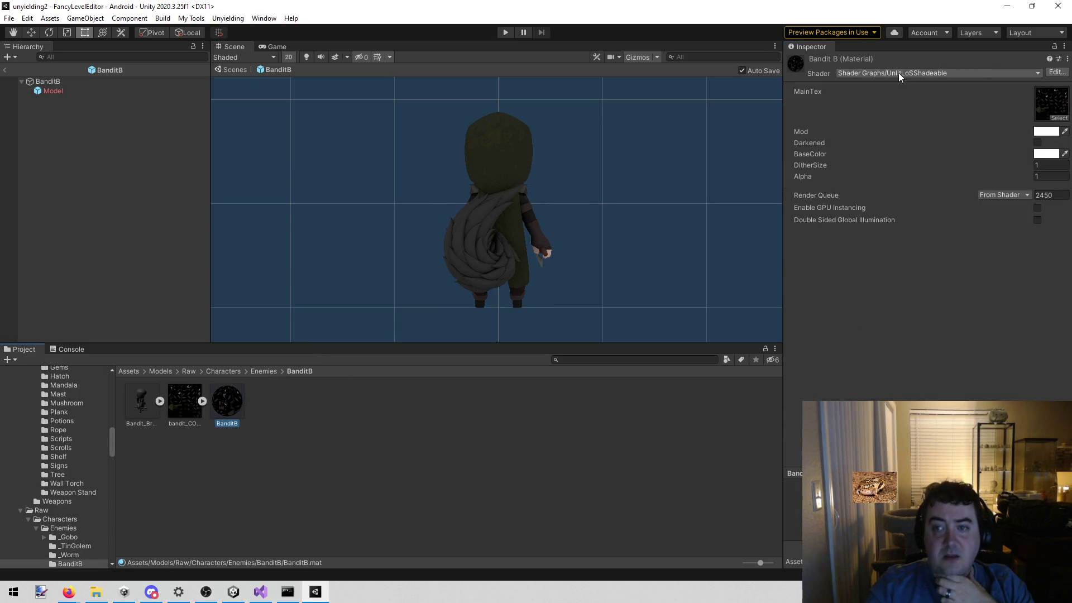
pyautogui.click(905, 106)
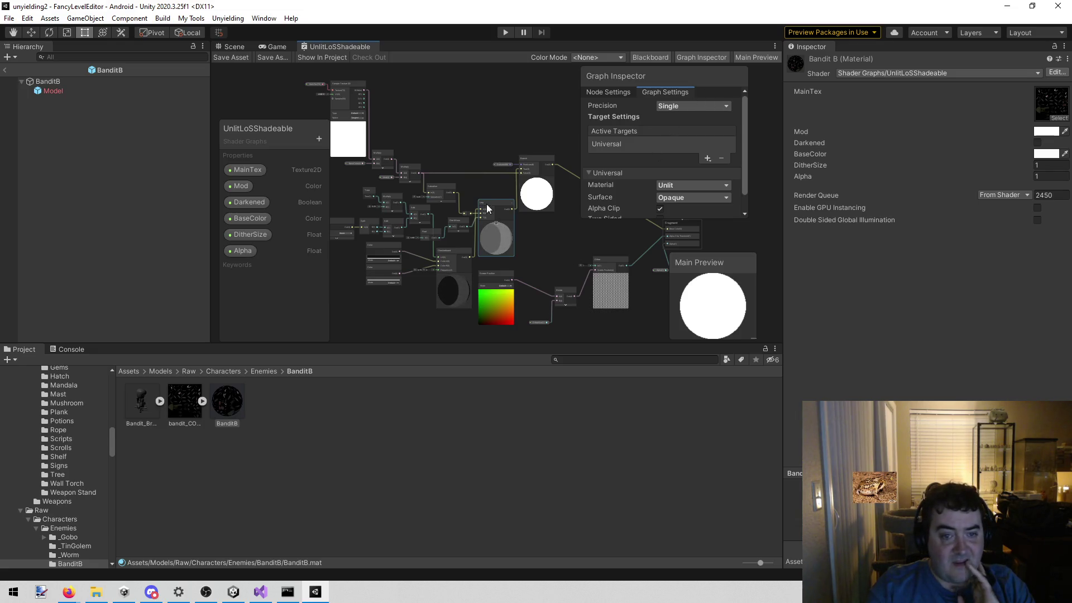
# Review the Sample Texture 2D, Dither, Lerp, Screen Position, Divide, Saturation and Checkerboard nodes.
pyautogui.moveTo(544, 232); pyautogui.dragTo(449, 260)
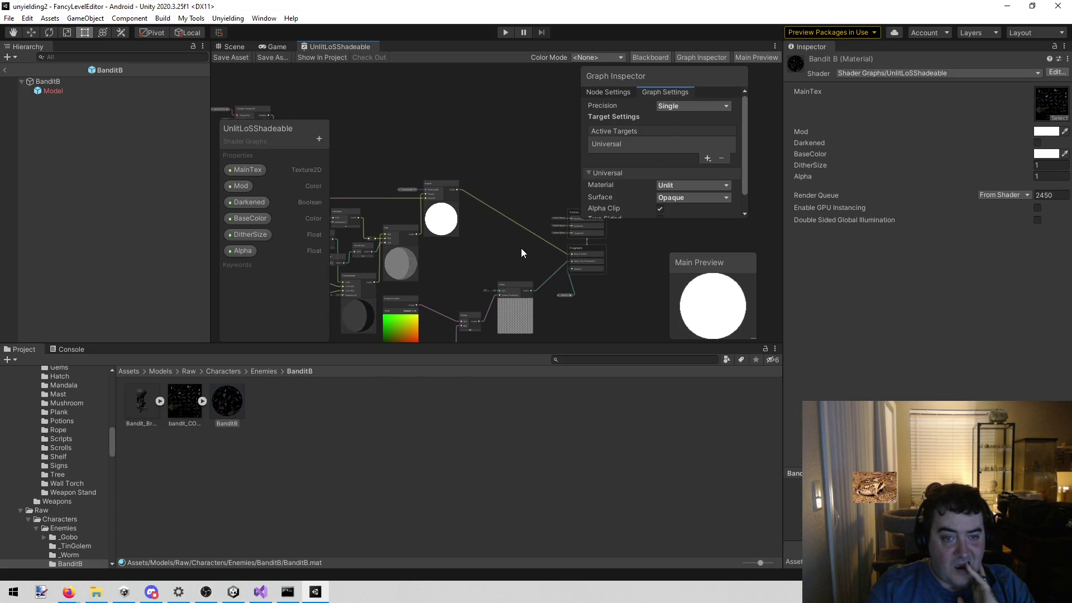
pyautogui.moveTo(406, 217)
pyautogui.mouseDown()
pyautogui.moveTo(403, 173)
pyautogui.moveTo(528, 177)
pyautogui.moveTo(501, 168)
pyautogui.moveTo(482, 134)
pyautogui.moveTo(422, 106)
pyautogui.moveTo(446, 137)
pyautogui.mouseUp()
pyautogui.moveTo(518, 214); pyautogui.dragTo(453, 190)
pyautogui.scroll(2, 523, 235)
pyautogui.moveTo(523, 236)
pyautogui.mouseDown()
pyautogui.moveTo(439, 183)
pyautogui.moveTo(457, 192)
pyautogui.moveTo(501, 152)
pyautogui.moveTo(467, 112)
pyautogui.mouseUp()
pyautogui.scroll(3, 450, 206)
pyautogui.moveTo(384, 134)
pyautogui.mouseDown()
pyautogui.moveTo(504, 153)
pyautogui.moveTo(564, 214)
pyautogui.moveTo(564, 276)
pyautogui.mouseUp()
pyautogui.scroll(-2, 474, 158)
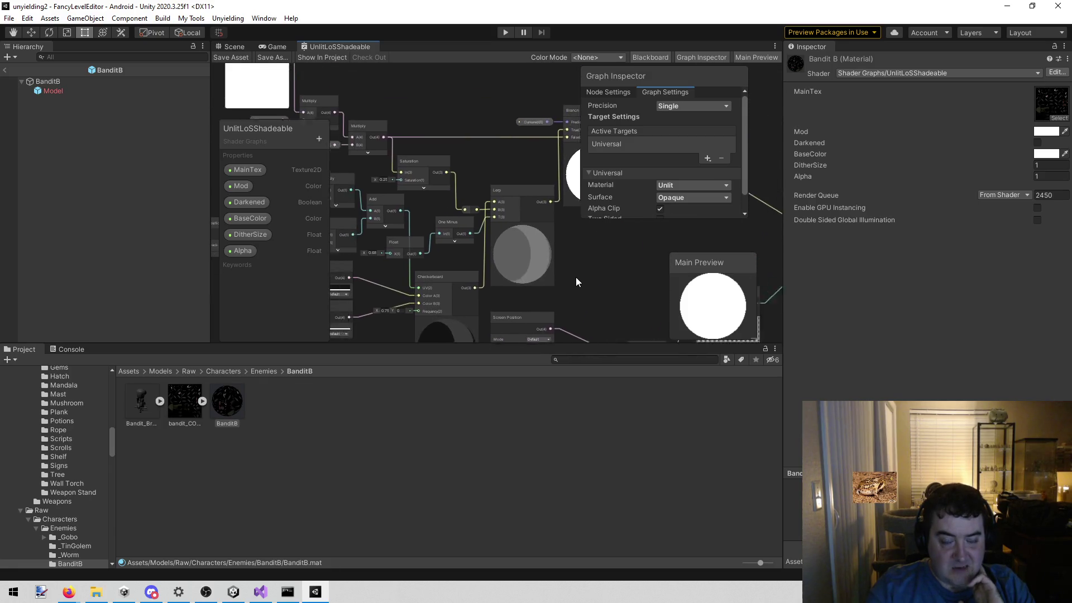
pyautogui.moveTo(296, 230); pyautogui.dragTo(377, 230)
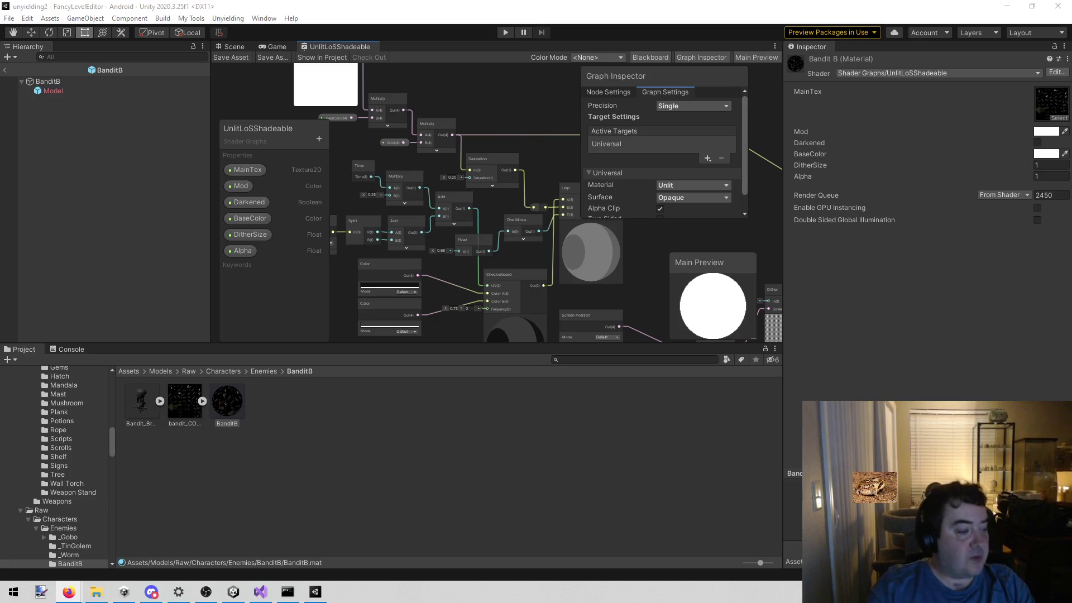
# Review the Branch, Lerp, Multiply, Add and One Minus nodes elsewhere in the graph.
pyautogui.moveTo(485, 158)
pyautogui.mouseDown()
pyautogui.moveTo(497, 125)
pyautogui.moveTo(547, 230)
pyautogui.moveTo(474, 167)
pyautogui.moveTo(361, 146)
pyautogui.mouseUp()
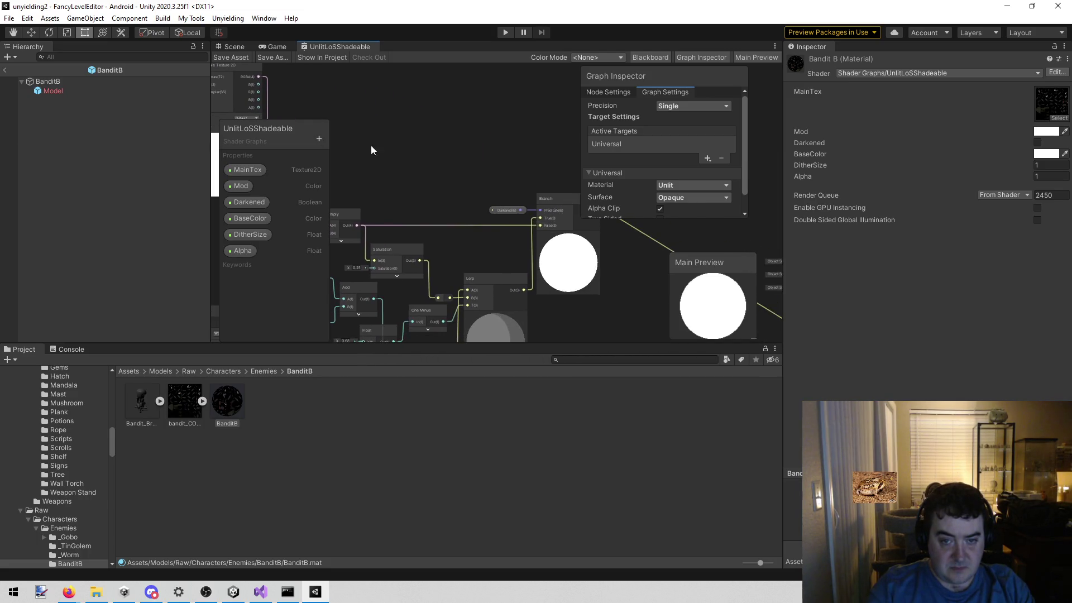
pyautogui.moveTo(495, 159); pyautogui.dragTo(335, 143)
pyautogui.moveTo(410, 147)
pyautogui.mouseDown()
pyautogui.moveTo(484, 161)
pyautogui.moveTo(487, 186)
pyautogui.moveTo(457, 189)
pyautogui.mouseUp()
pyautogui.scroll(2, 452, 179)
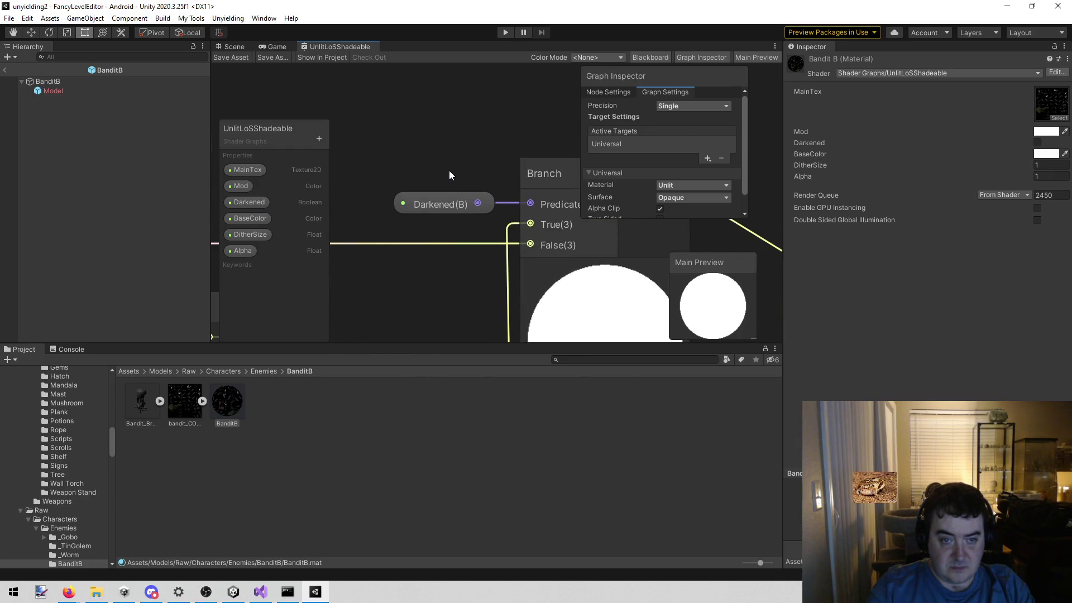
pyautogui.scroll(-1, 449, 170)
pyautogui.moveTo(475, 136)
pyautogui.mouseDown()
pyautogui.moveTo(426, 121)
pyautogui.moveTo(482, 100)
pyautogui.mouseUp()
pyautogui.moveTo(387, 223)
pyautogui.mouseDown()
pyautogui.moveTo(417, 188)
pyautogui.moveTo(585, 225)
pyautogui.mouseUp()
pyautogui.moveTo(441, 138); pyautogui.dragTo(564, 165)
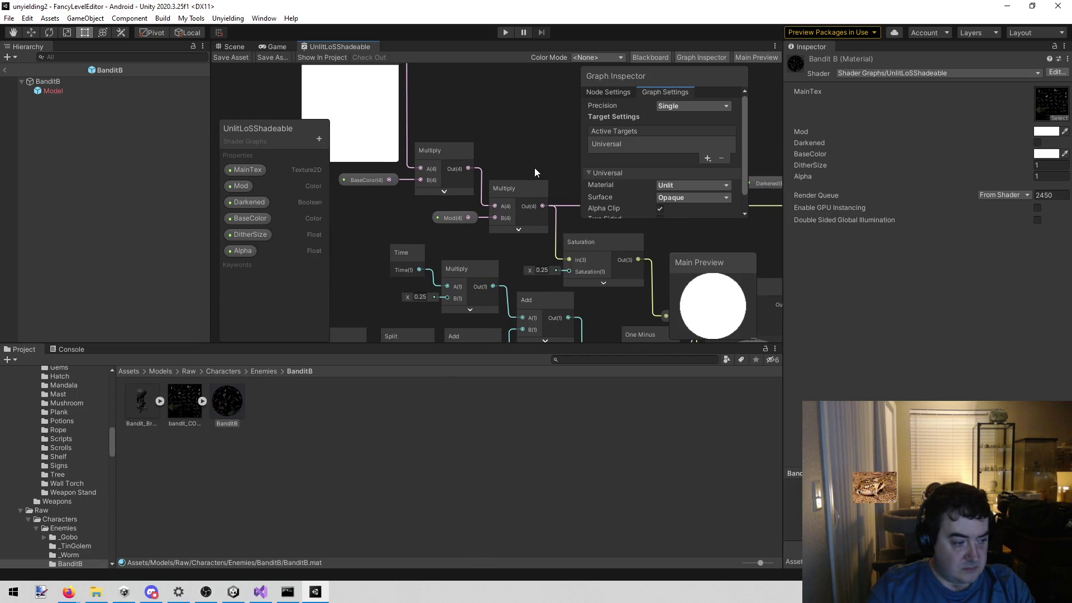
pyautogui.moveTo(374, 296); pyautogui.dragTo(473, 179)
pyautogui.scroll(-5, 473, 179)
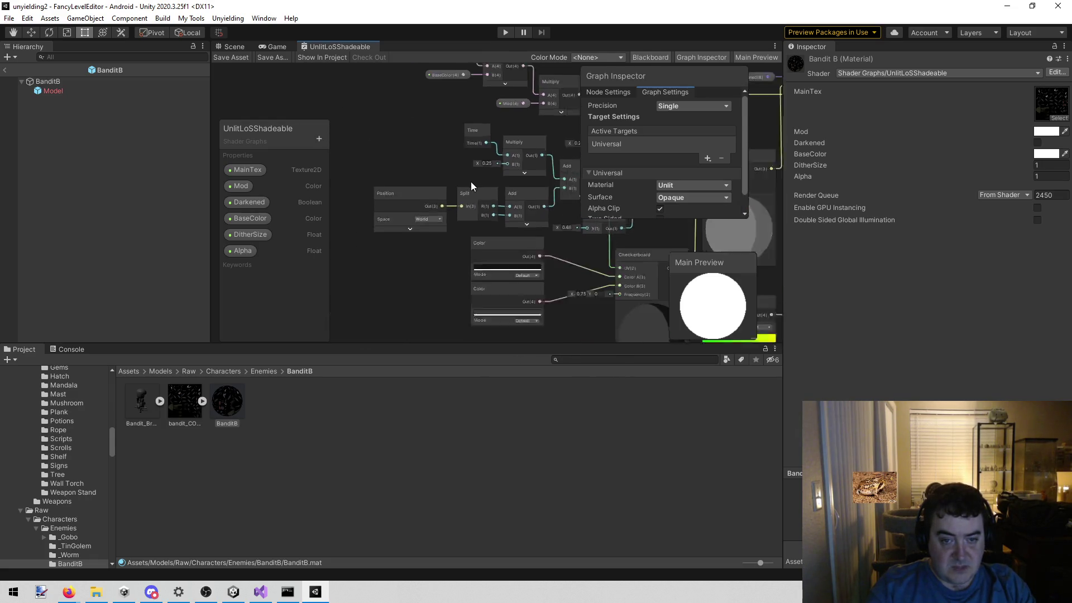
pyautogui.moveTo(545, 239); pyautogui.dragTo(519, 233)
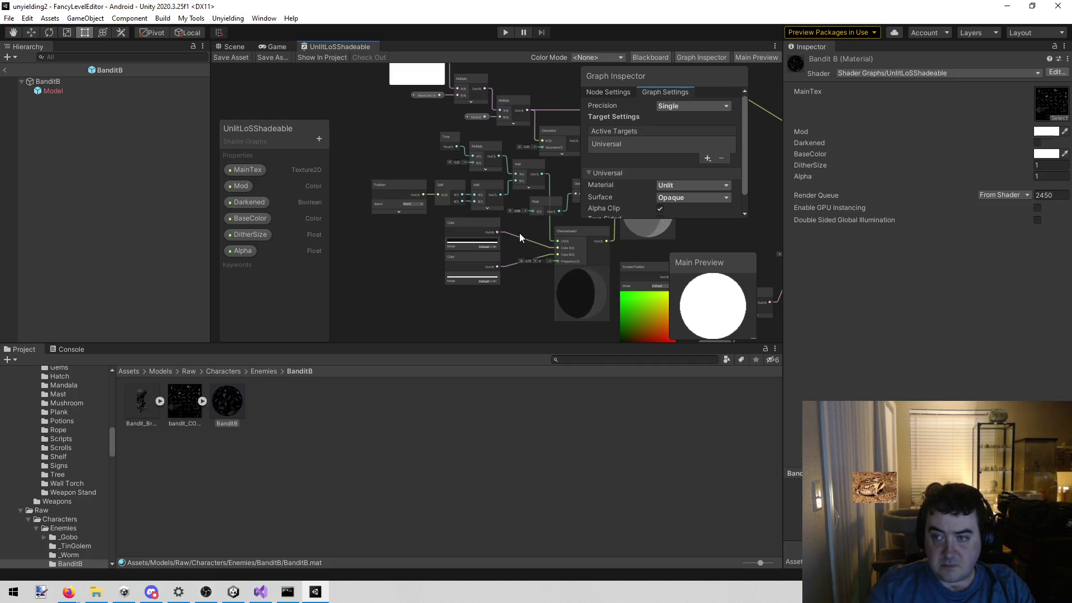
pyautogui.scroll(1, 511, 267)
pyautogui.scroll(6, 510, 266)
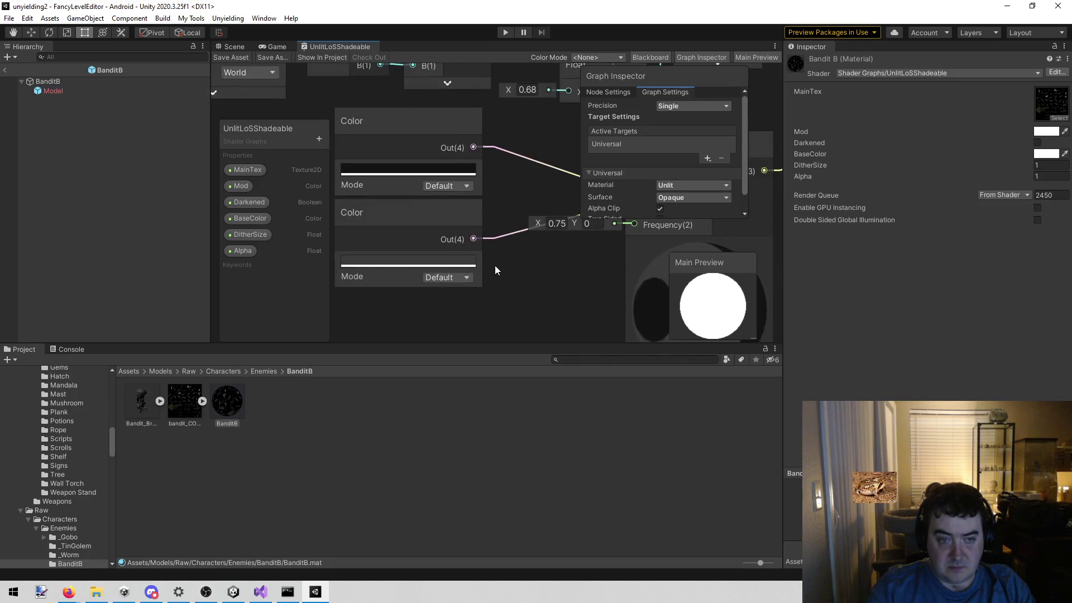
pyautogui.scroll(-5, 495, 266)
pyautogui.scroll(-6, 495, 266)
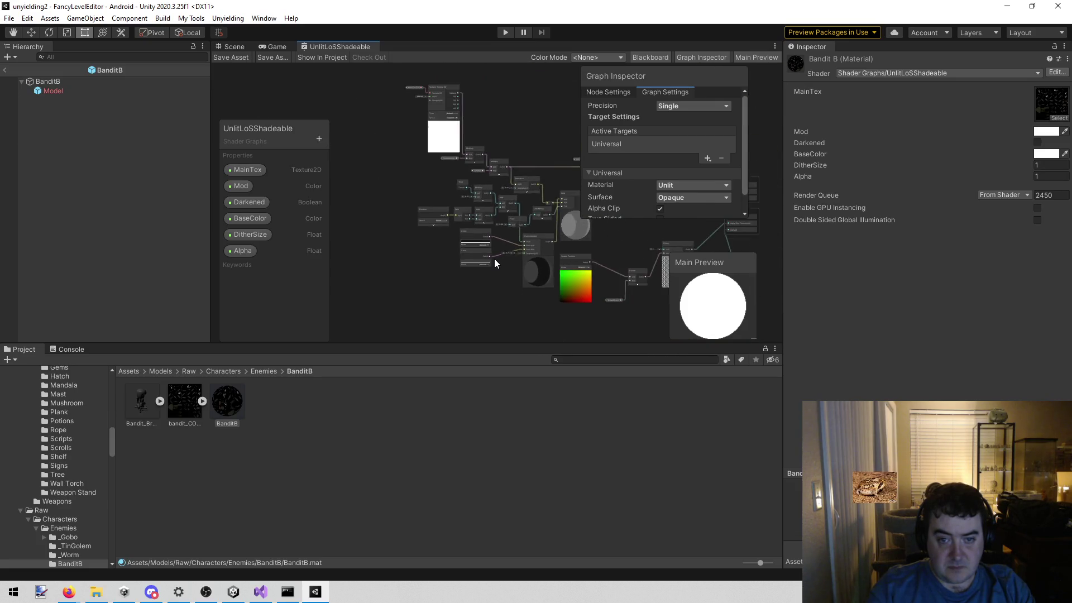
pyautogui.scroll(1, 532, 234)
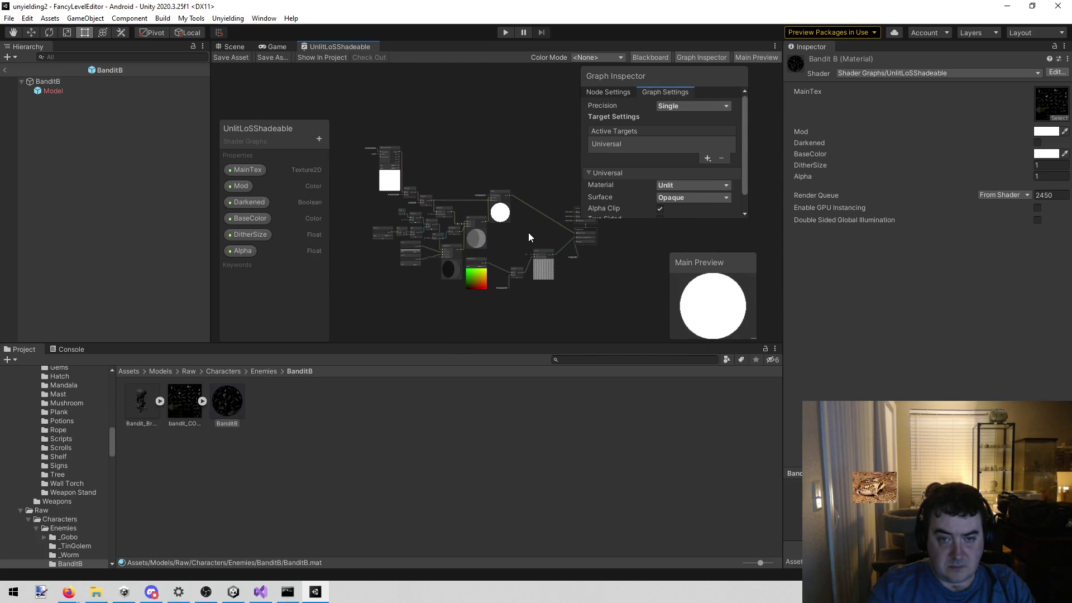
pyautogui.scroll(6, 514, 243)
pyautogui.scroll(-5, 507, 245)
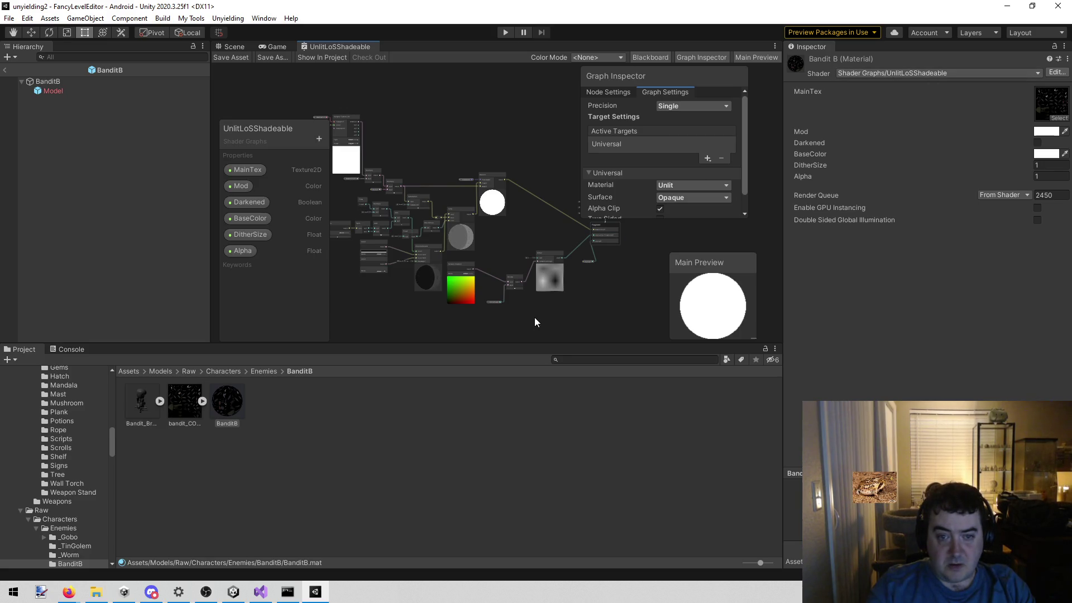
pyautogui.scroll(5, 521, 310)
pyautogui.scroll(-3, 533, 288)
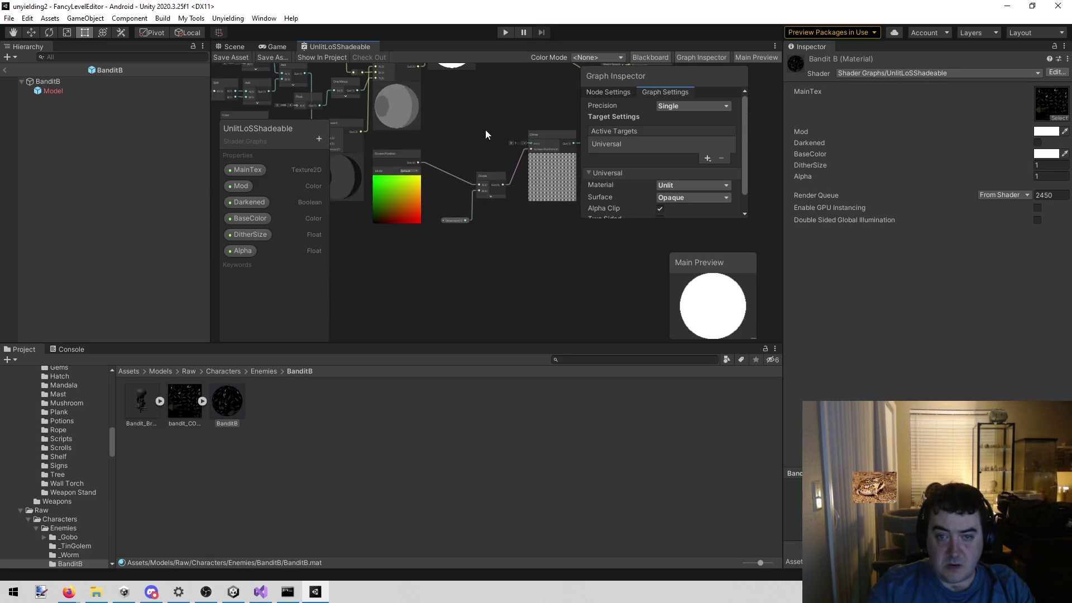
pyautogui.moveTo(467, 119)
pyautogui.mouseDown()
pyautogui.moveTo(473, 156)
pyautogui.moveTo(356, 265)
pyautogui.moveTo(497, 204)
pyautogui.mouseUp()
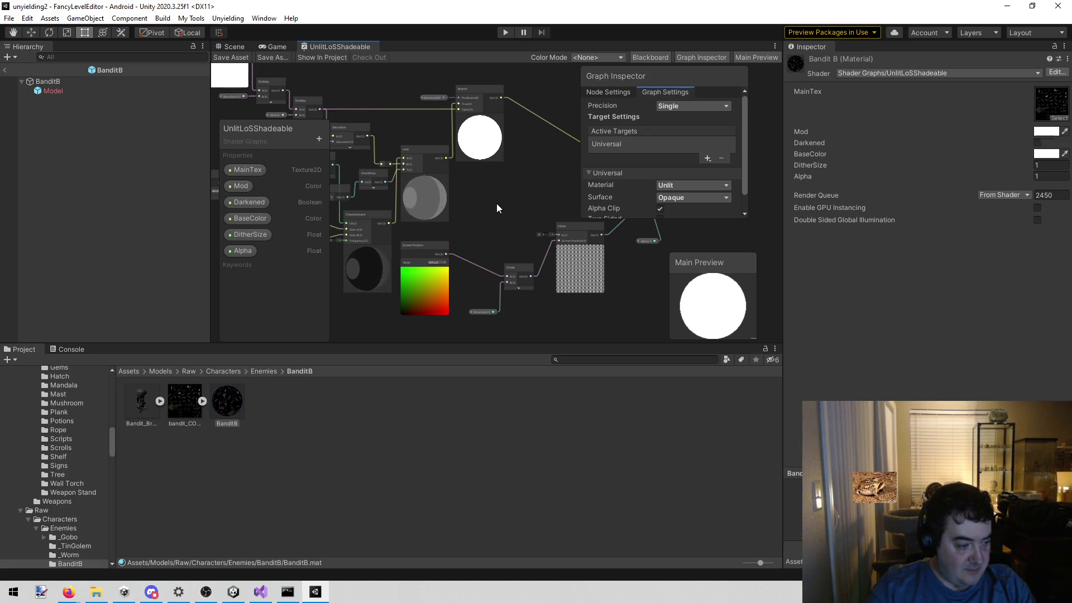
pyautogui.moveTo(497, 208)
pyautogui.mouseDown()
pyautogui.moveTo(520, 226)
pyautogui.moveTo(561, 229)
pyautogui.mouseUp()
pyautogui.scroll(5, 485, 241)
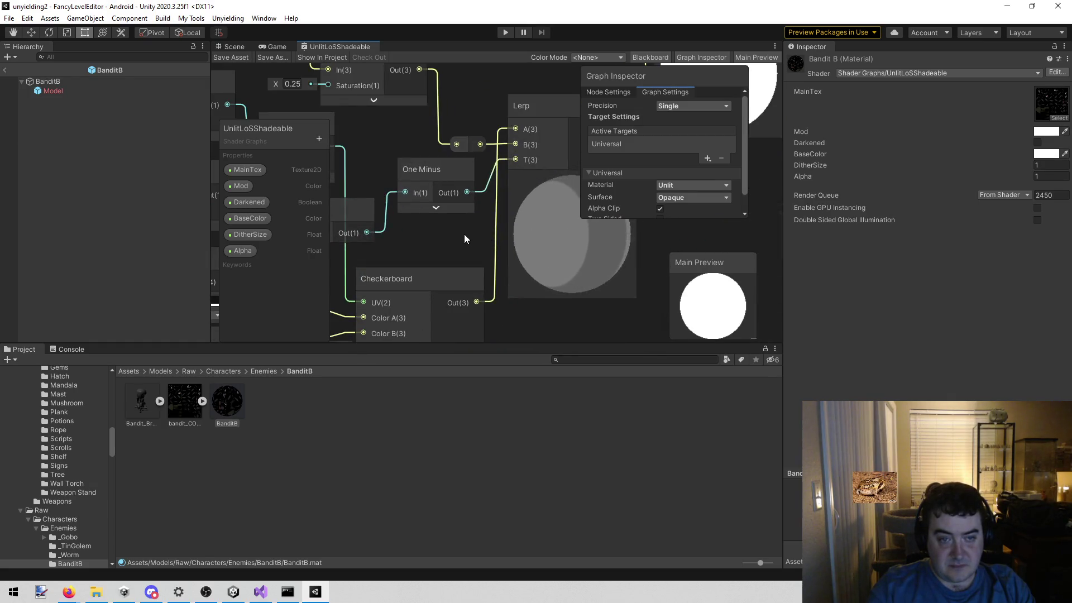
pyautogui.scroll(-5, 464, 243)
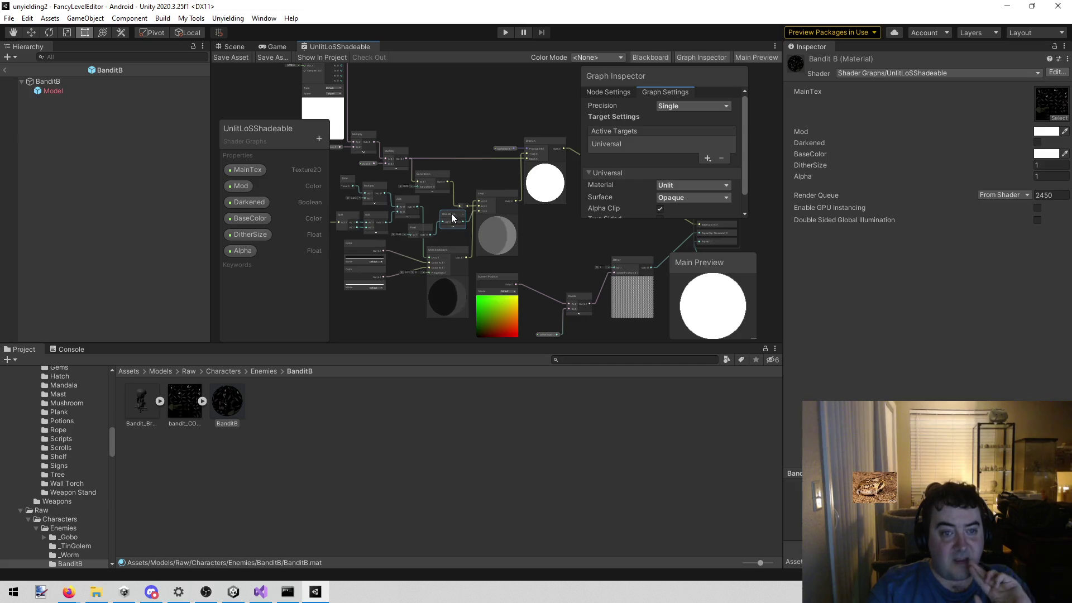
pyautogui.moveTo(573, 241)
pyautogui.mouseDown()
pyautogui.moveTo(536, 239)
pyautogui.moveTo(574, 172)
pyautogui.moveTo(536, 191)
pyautogui.mouseUp()
pyautogui.scroll(5, 526, 245)
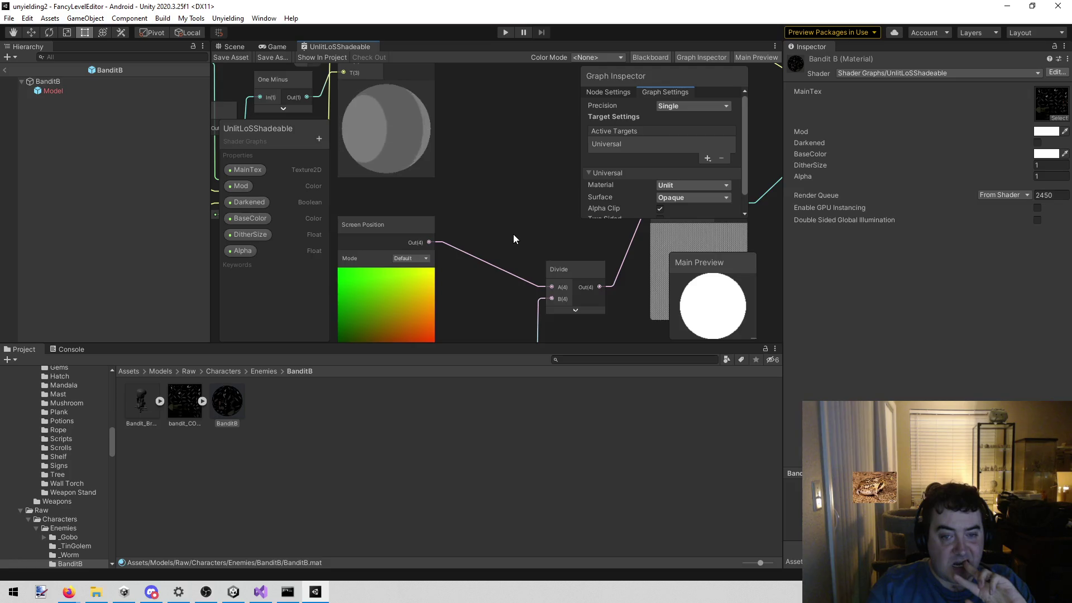
pyautogui.scroll(-5, 513, 236)
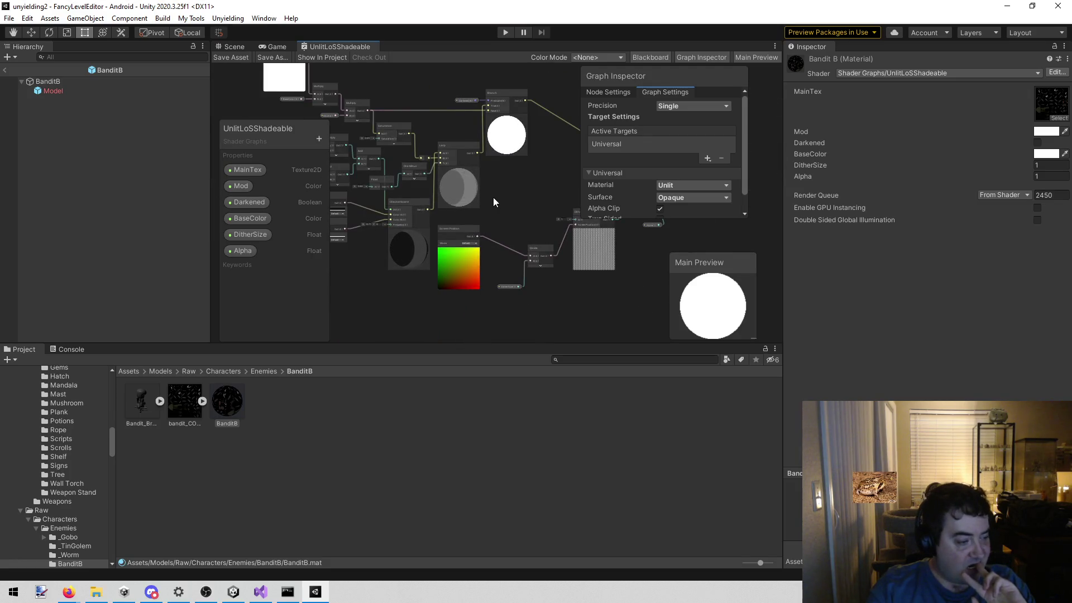
pyautogui.moveTo(507, 196); pyautogui.dragTo(517, 251)
pyautogui.scroll(6, 441, 90)
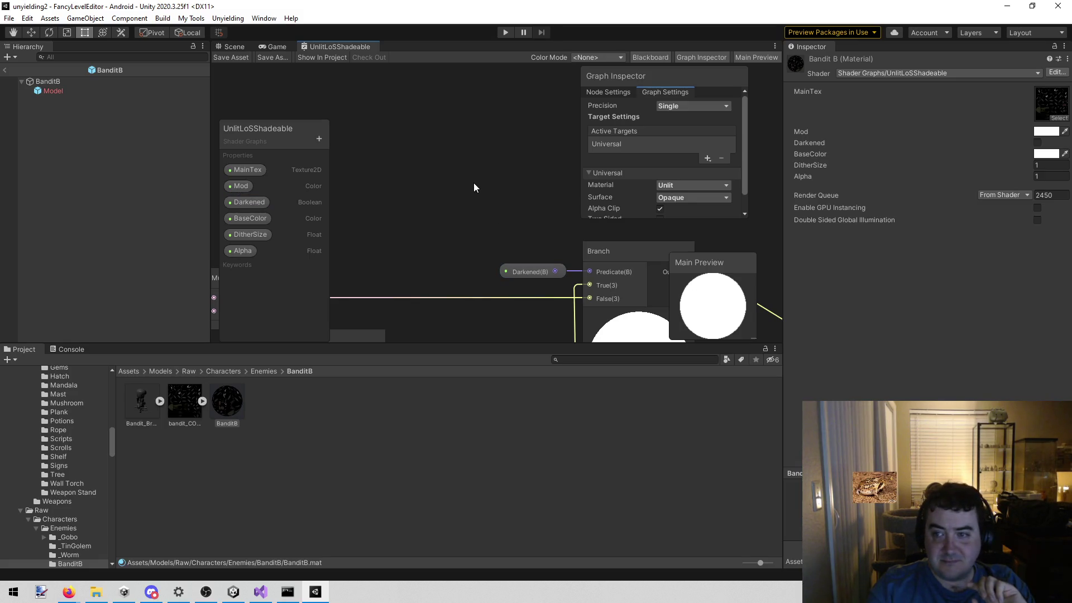
pyautogui.scroll(-5, 474, 182)
pyautogui.scroll(1, 451, 201)
pyautogui.scroll(-1, 451, 201)
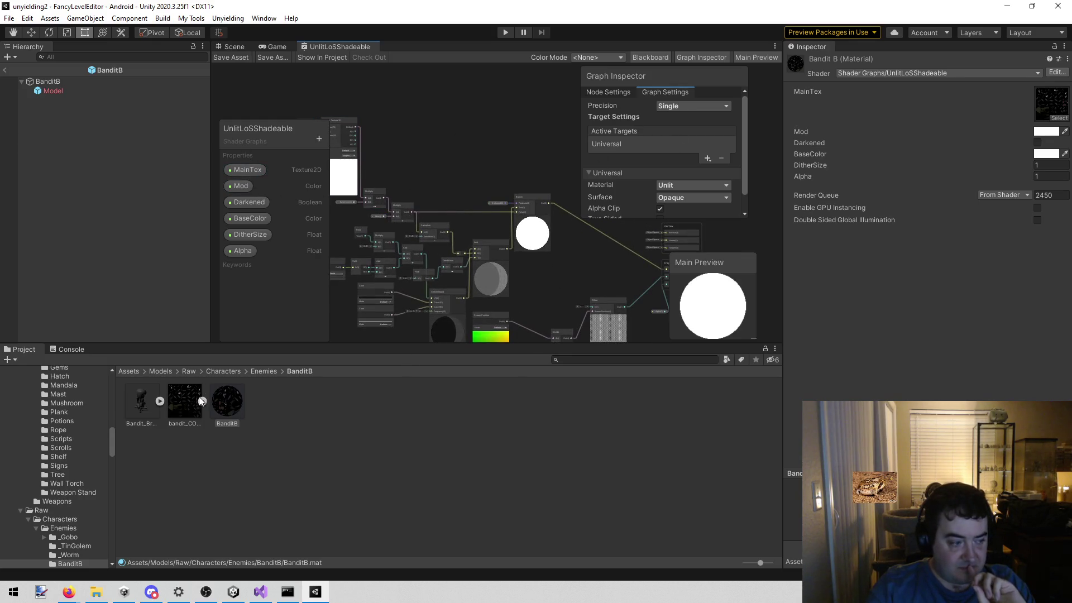
pyautogui.hotkey('alt', 'Tab')
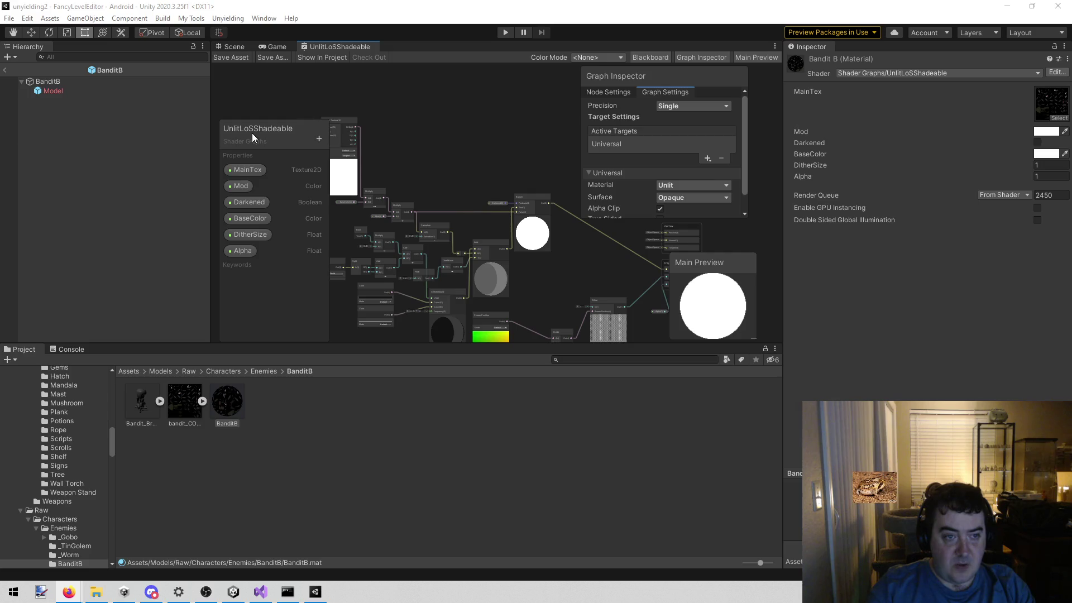
pyautogui.click(603, 359)
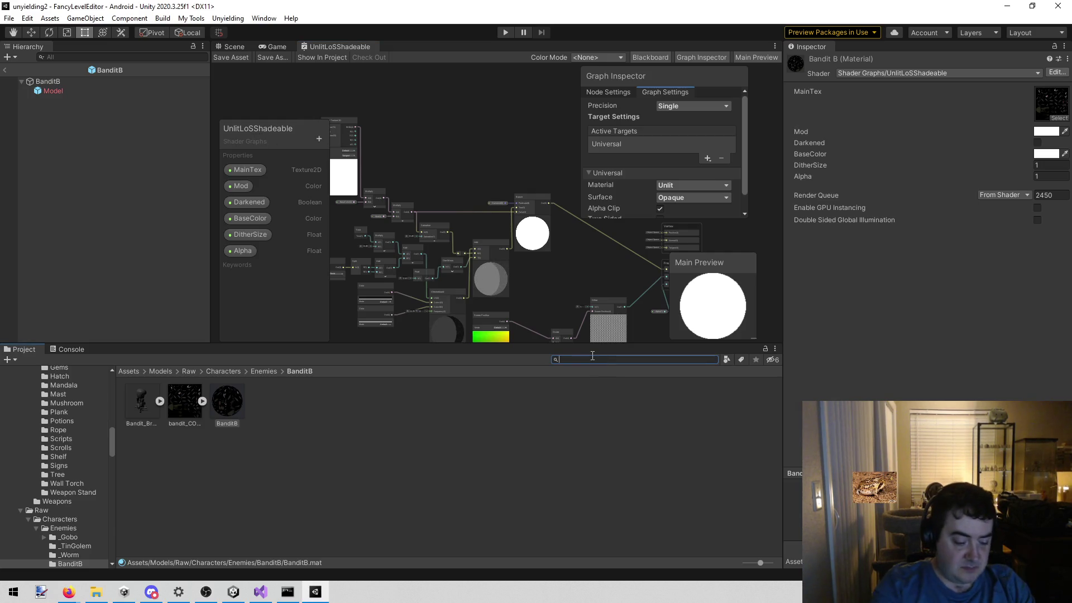
# Search the Project window for 'unlitlos' to list the UnlitLoSShadeable shader assets.
pyautogui.write('unlint')
pyautogui.press('BackSpace')
pyautogui.press('BackSpace')
pyautogui.press('BackSpace')
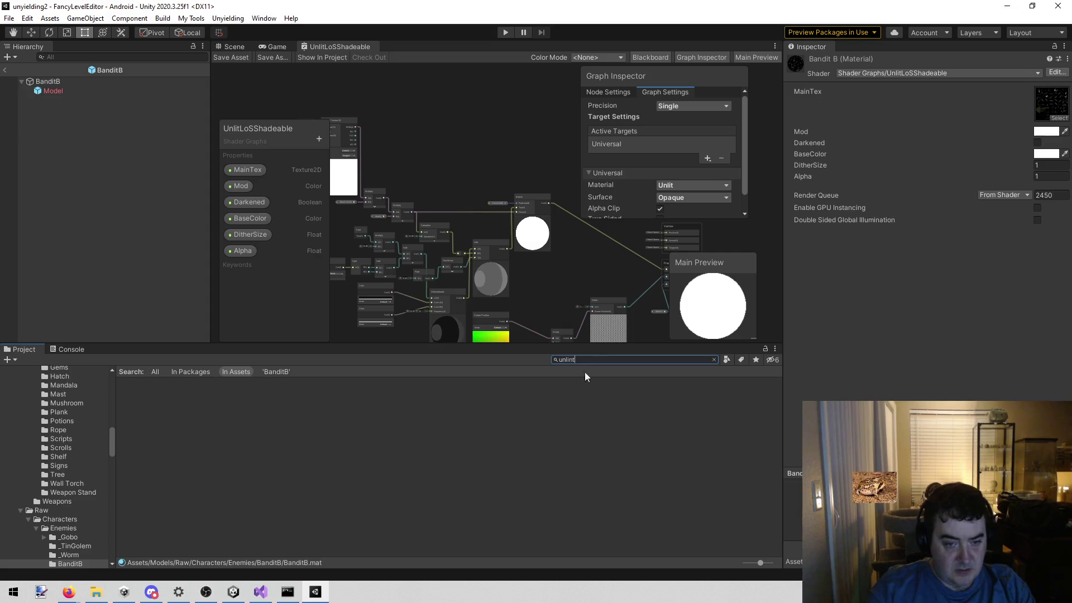
pyautogui.write('litlos')
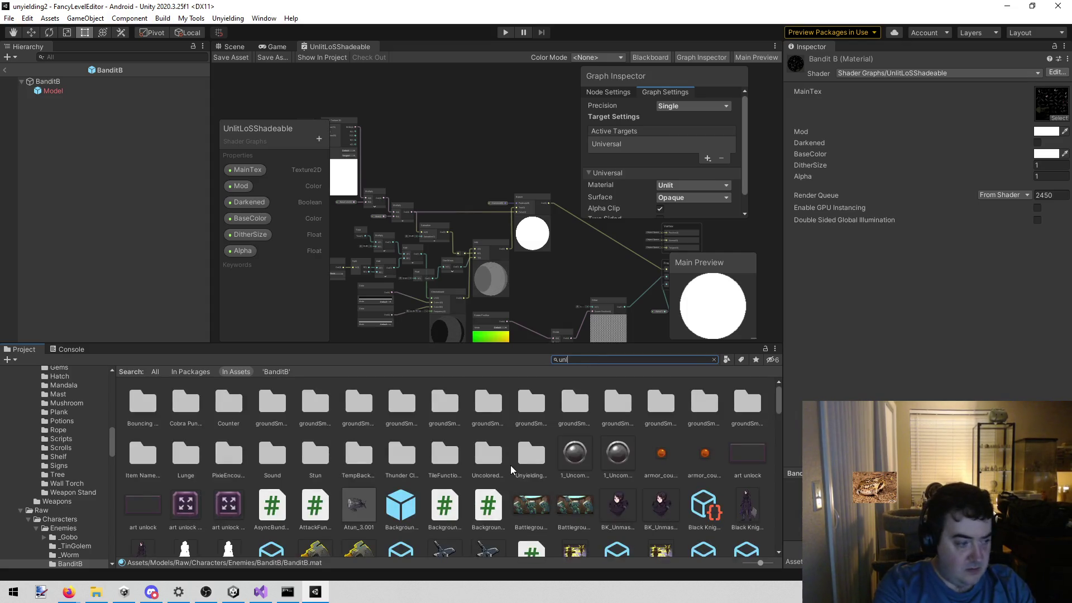
# Step through the three UnlitLoSShadeable shader assets, comparing their import settings.
pyautogui.click(152, 410)
pyautogui.press('Right')
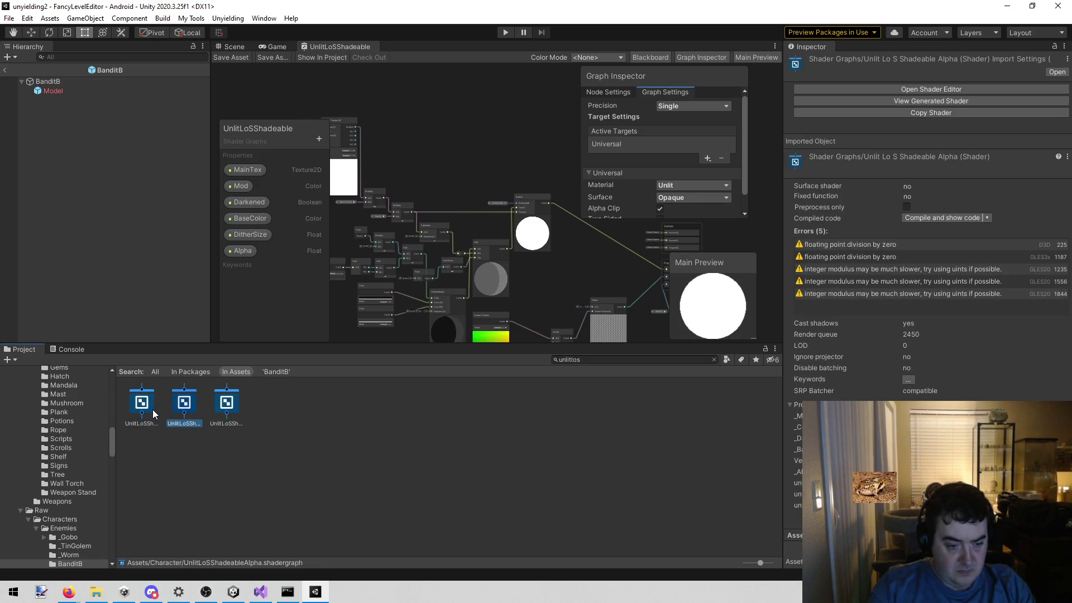
pyautogui.press('Right')
pyautogui.press('Left')
pyautogui.press('Left')
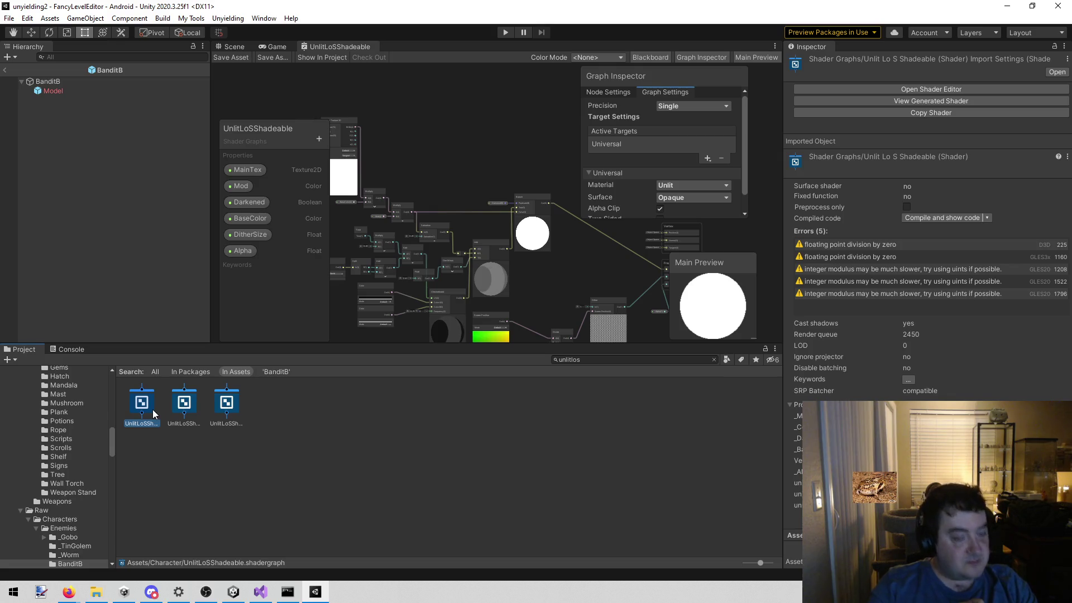
pyautogui.rightClick(136, 403)
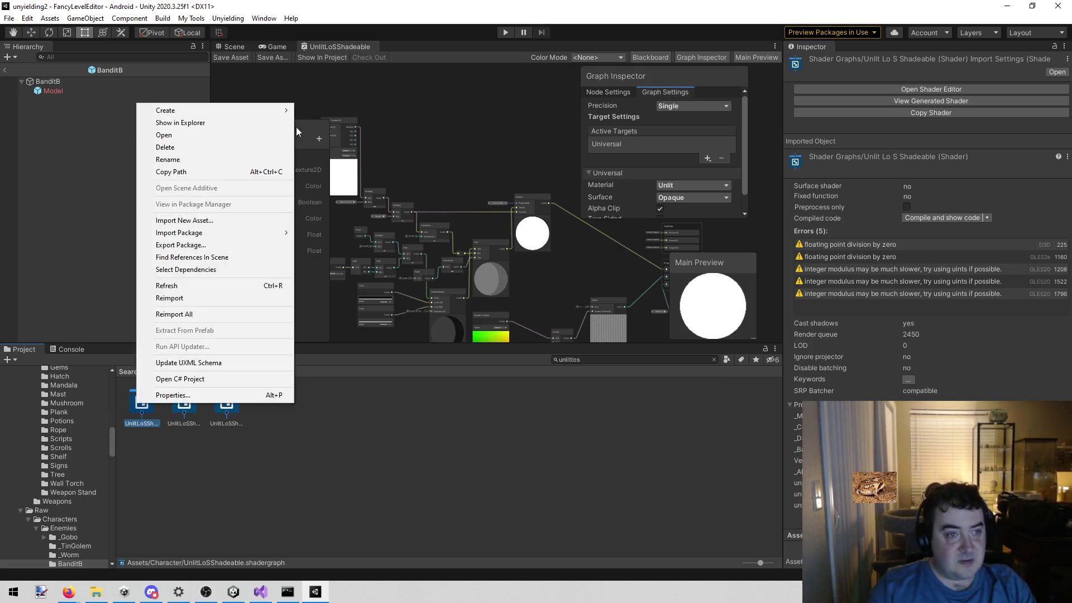
# Reveal the UnlitLoSShadeable shader graph file in File Explorer, glance at Unyielding3, and return.
pyautogui.click(206, 123)
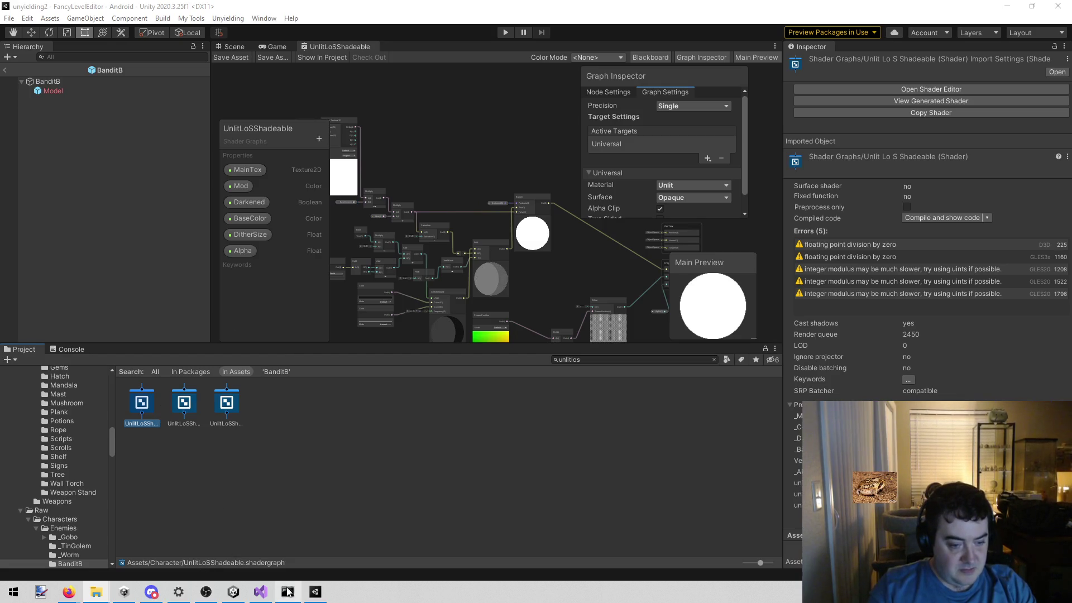
pyautogui.moveTo(264, 591)
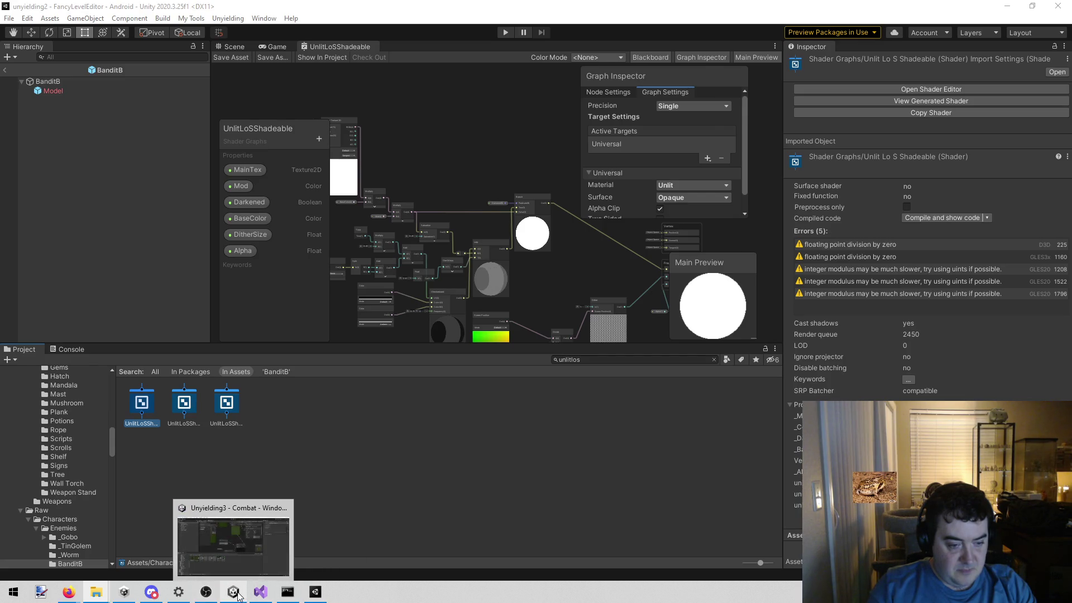
pyautogui.click(241, 595)
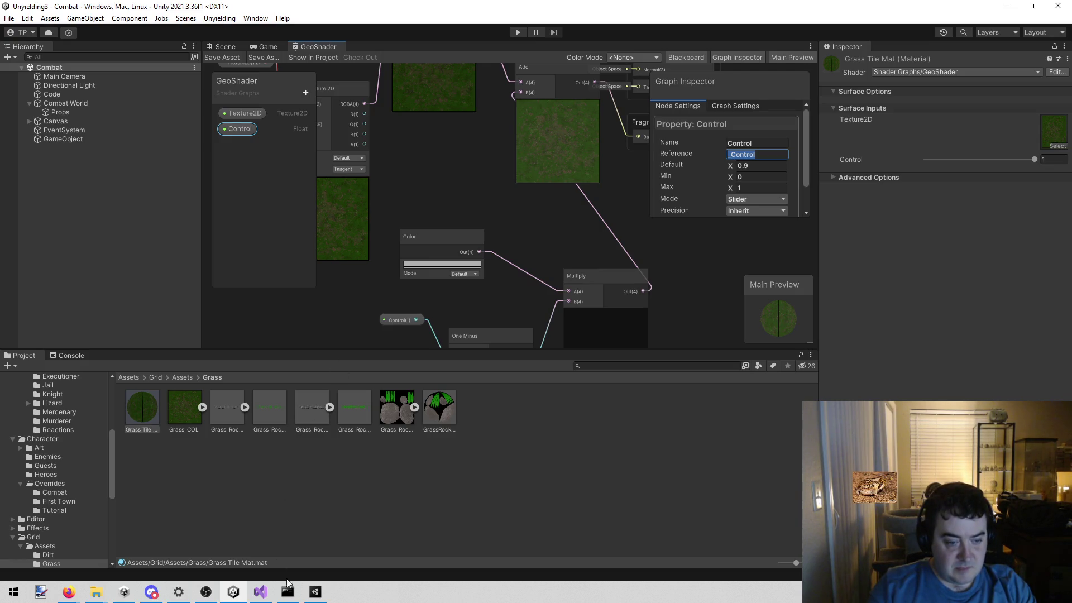
pyautogui.click(316, 594)
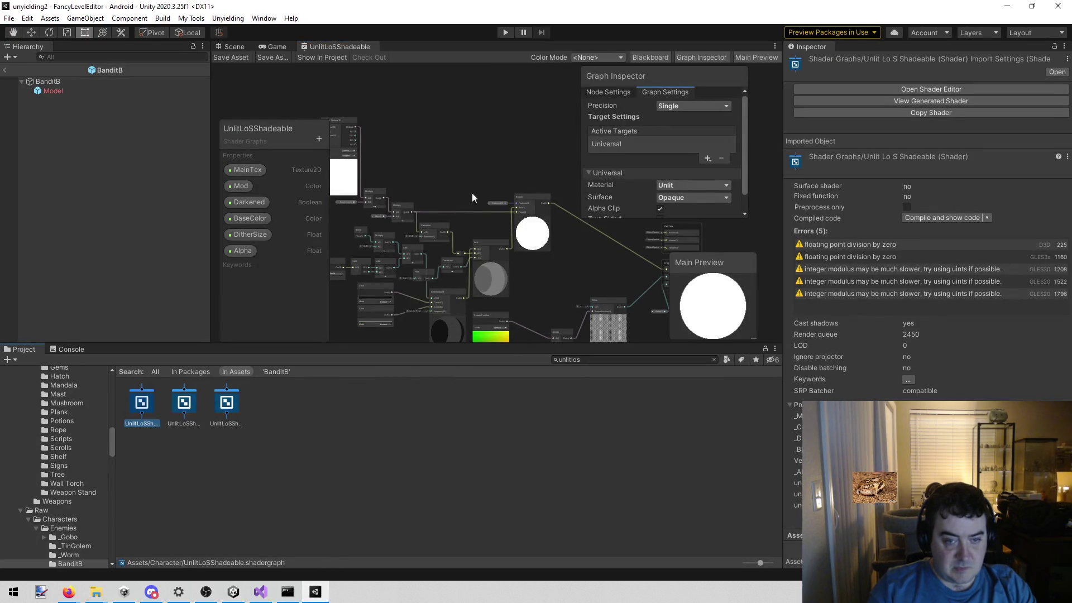
pyautogui.moveTo(405, 147)
pyautogui.mouseDown()
pyautogui.moveTo(479, 113)
pyautogui.moveTo(444, 126)
pyautogui.mouseUp()
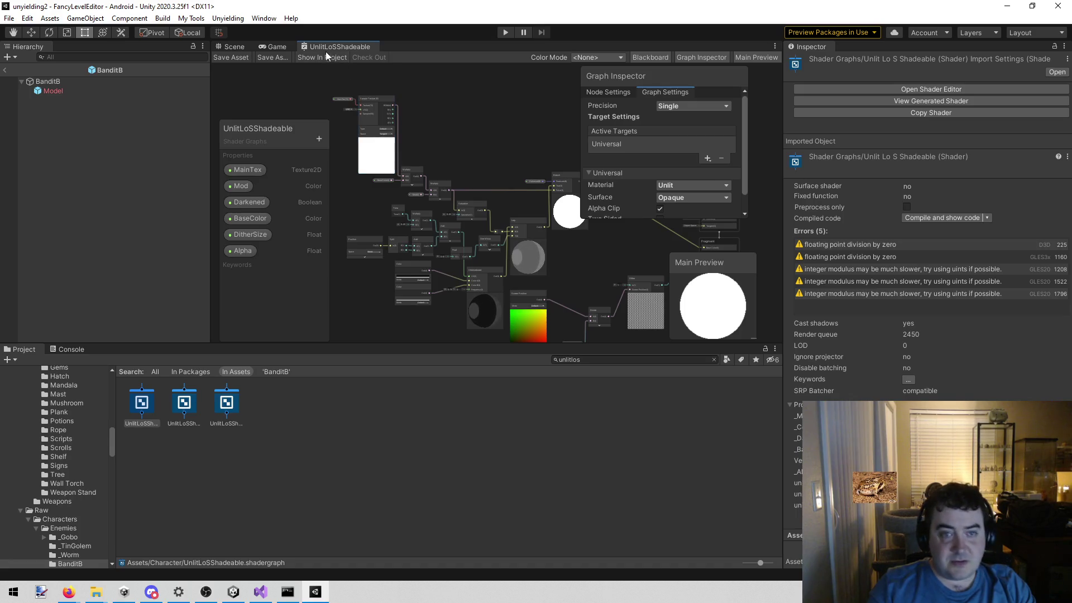
pyautogui.click(228, 19)
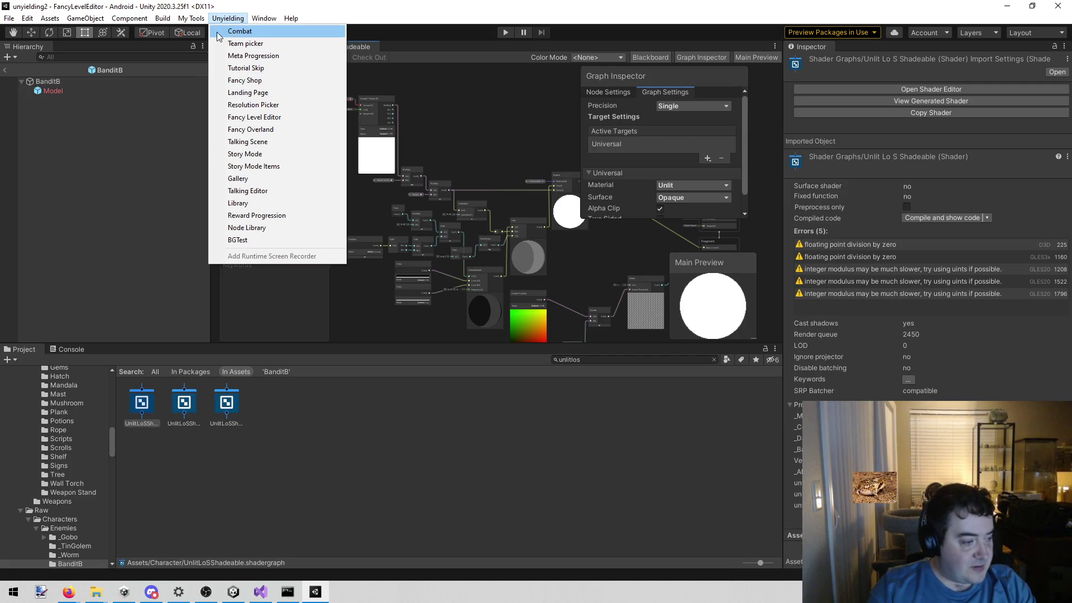
pyautogui.click(68, 592)
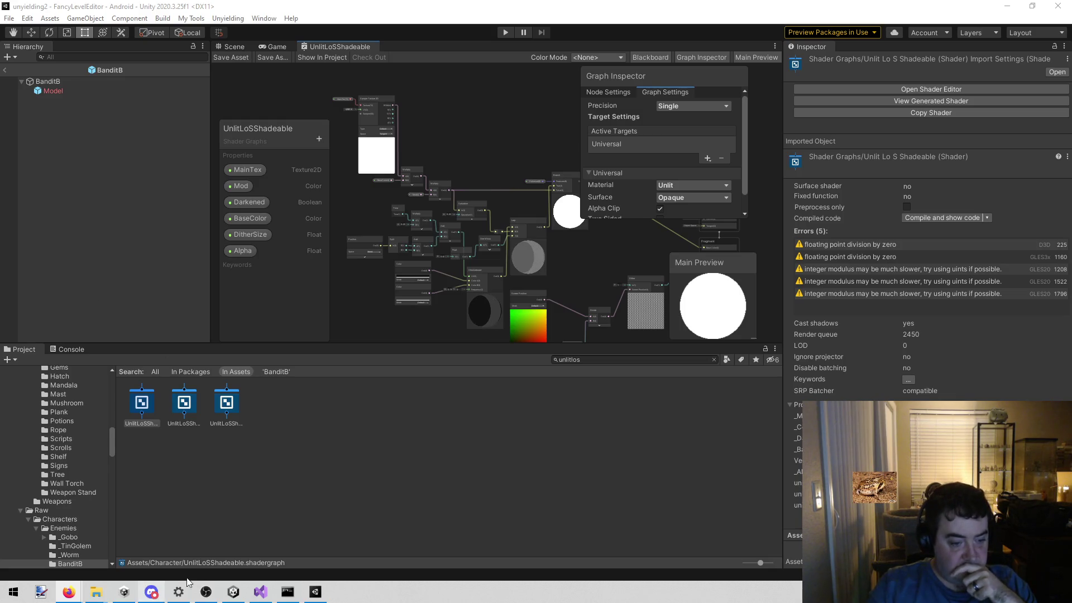
# Check the Alpha and two-sided shader variants, then select the plain UnlitLoSShadeable graph.
pyautogui.moveTo(251, 593)
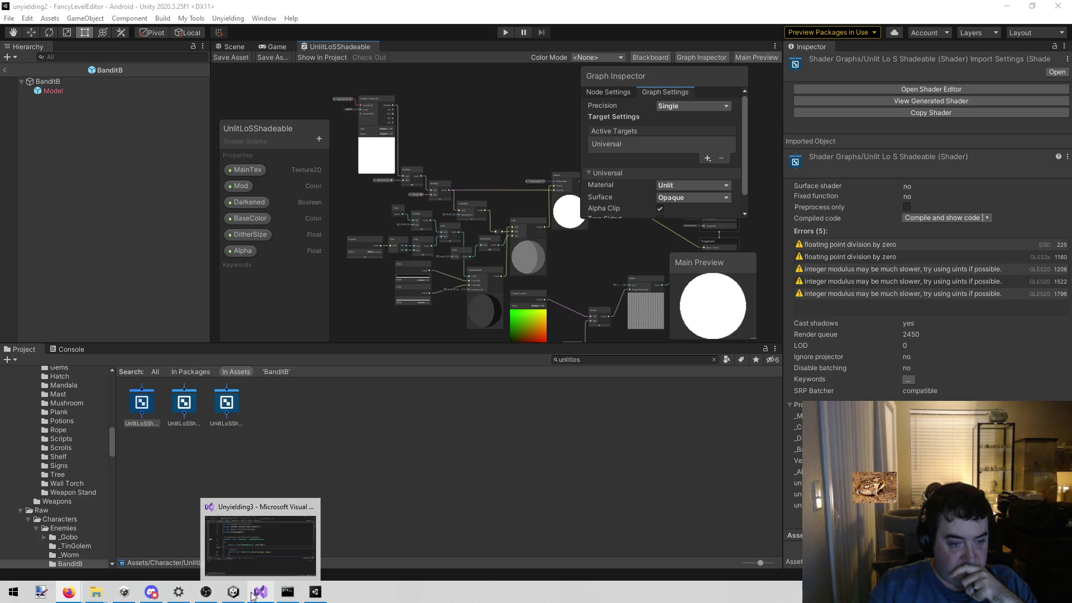
pyautogui.click(228, 408)
pyautogui.click(183, 403)
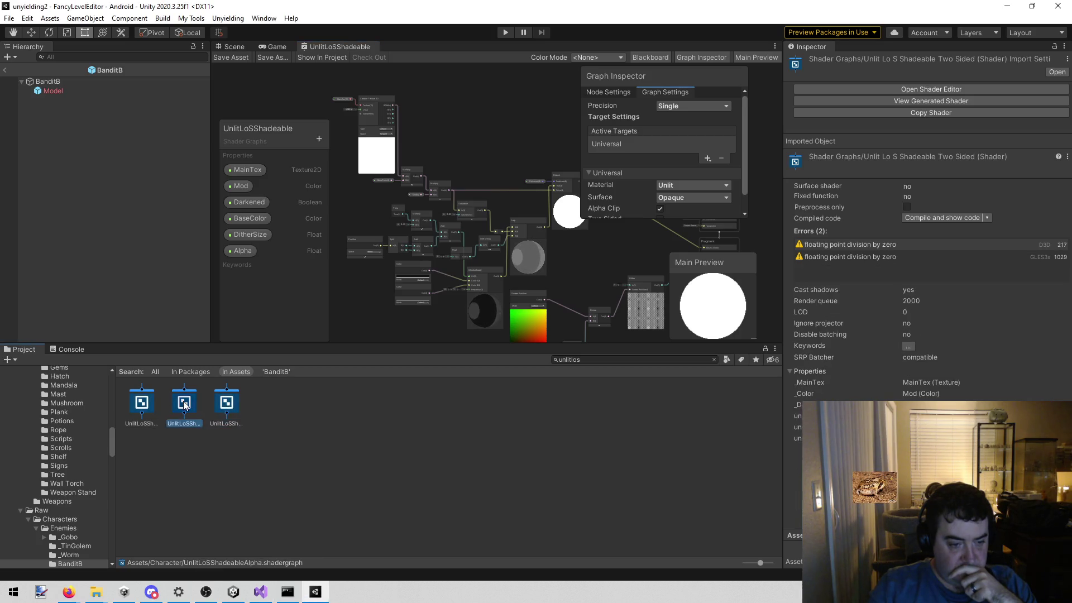
pyautogui.click(163, 407)
pyautogui.click(154, 408)
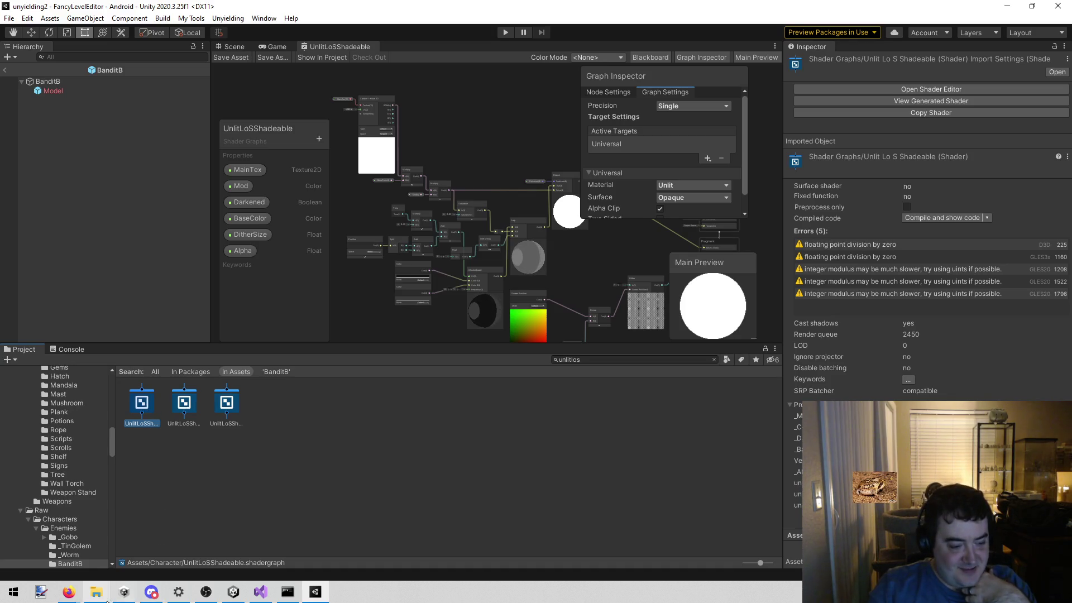
# Show the UnlitLoSShadeable graph file in File Explorer and switch to Unyielding3.
pyautogui.moveTo(97, 599)
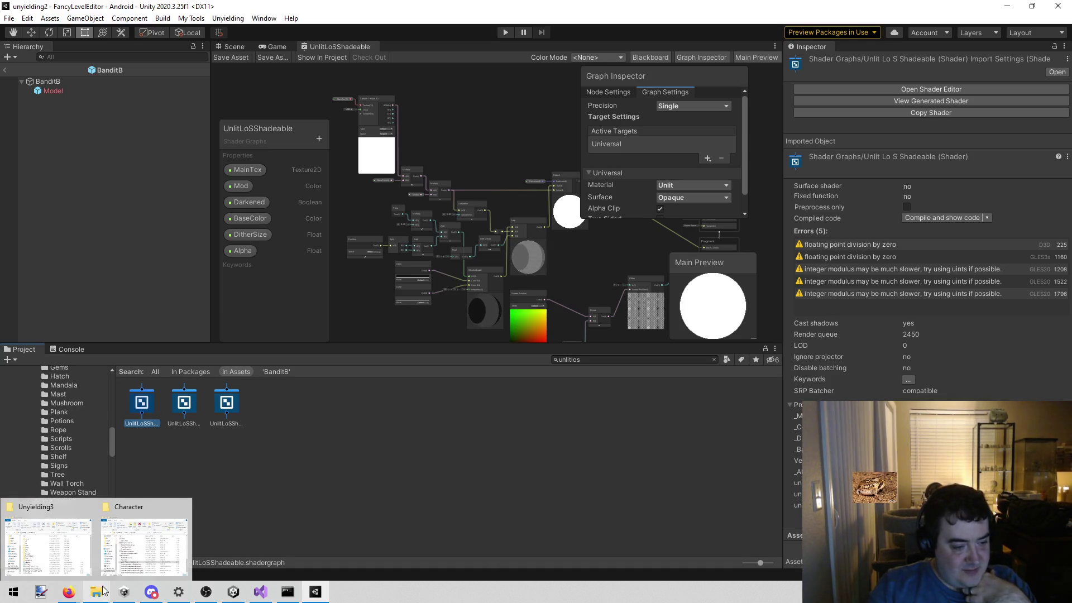
pyautogui.rightClick(143, 401)
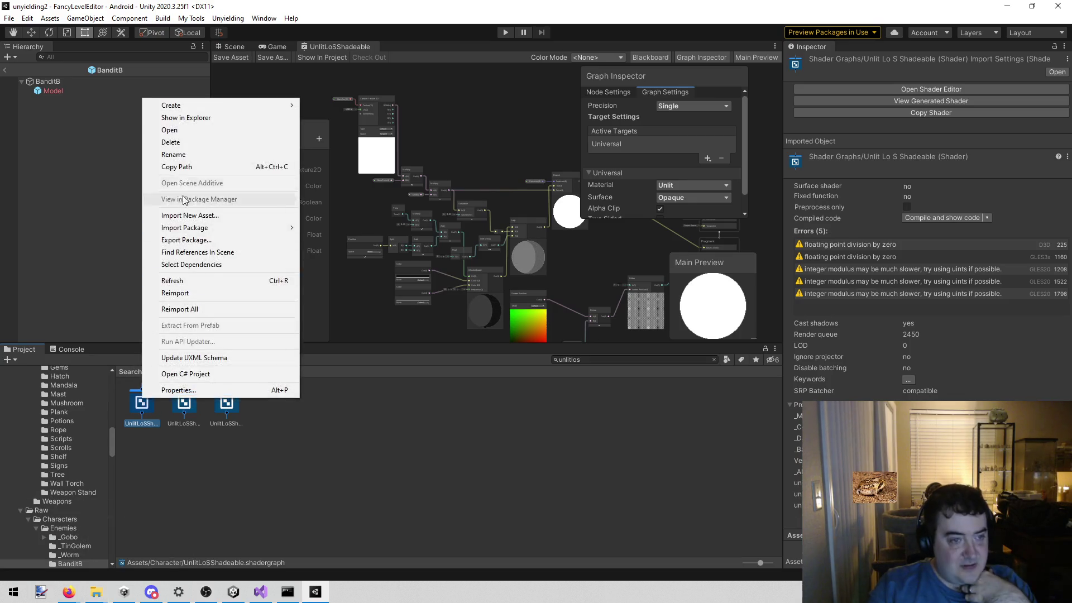
pyautogui.click(179, 117)
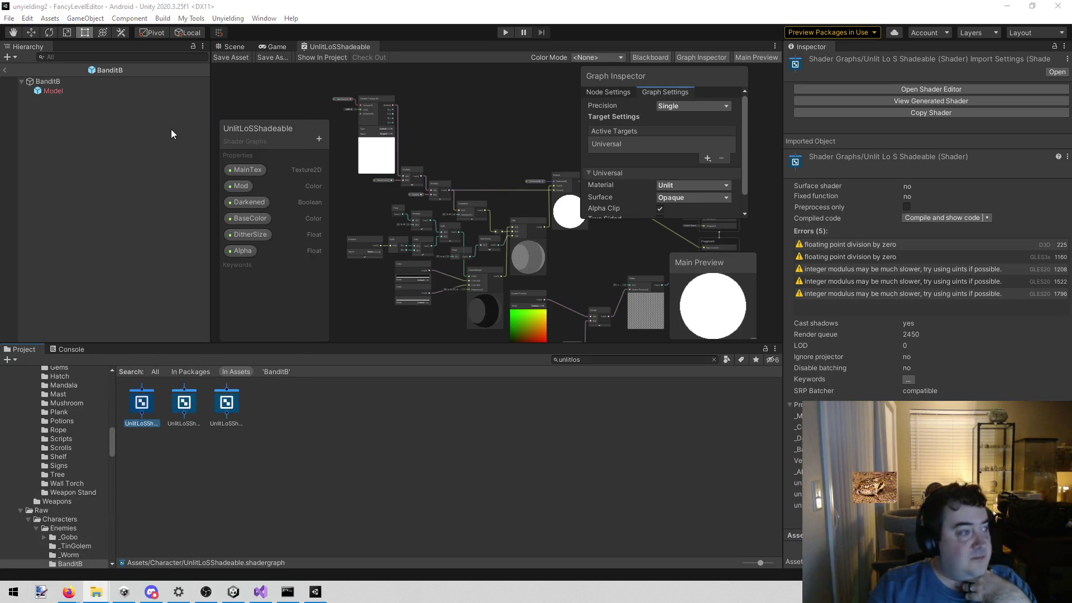
pyautogui.click(235, 596)
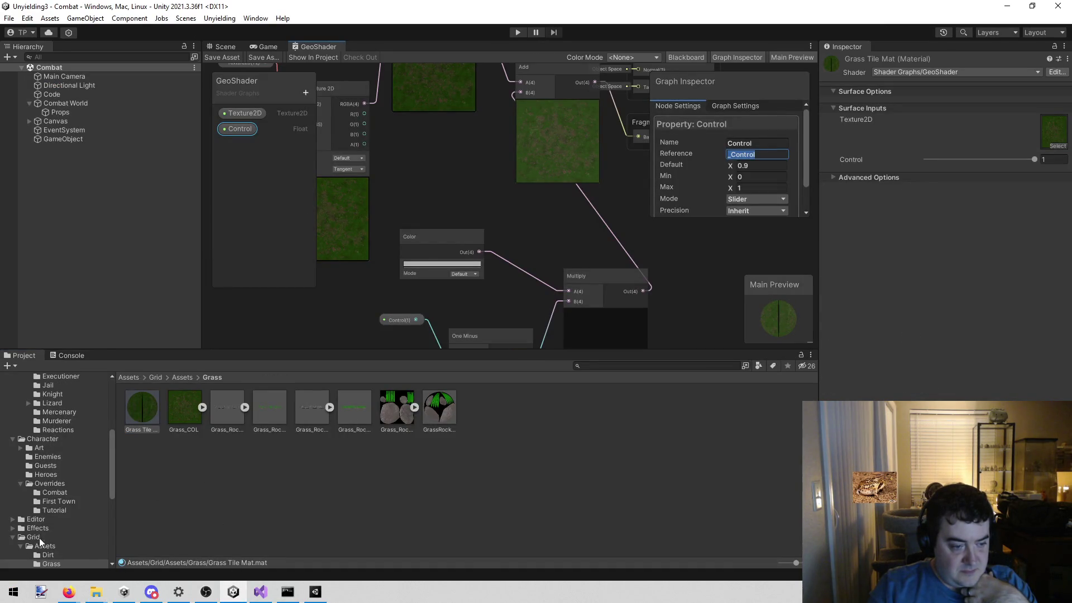
# Open Assets/Character in File Explorer to copy the graph in, then open the copied UnlitLoSShadeable graph.
pyautogui.scroll(10, 36, 536)
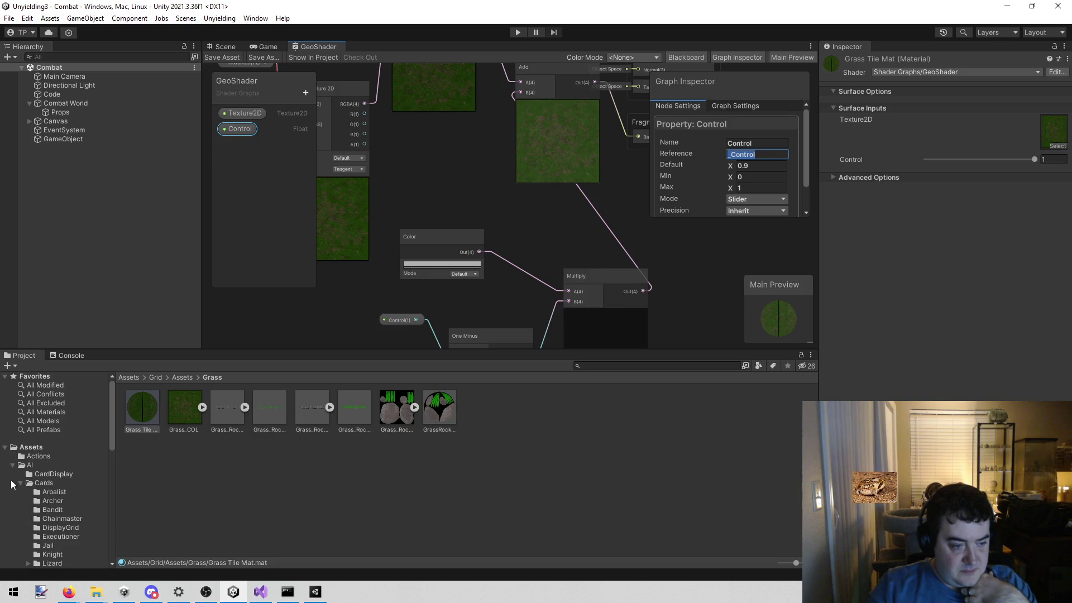
pyautogui.click(17, 466)
pyautogui.click(12, 465)
pyautogui.click(29, 475)
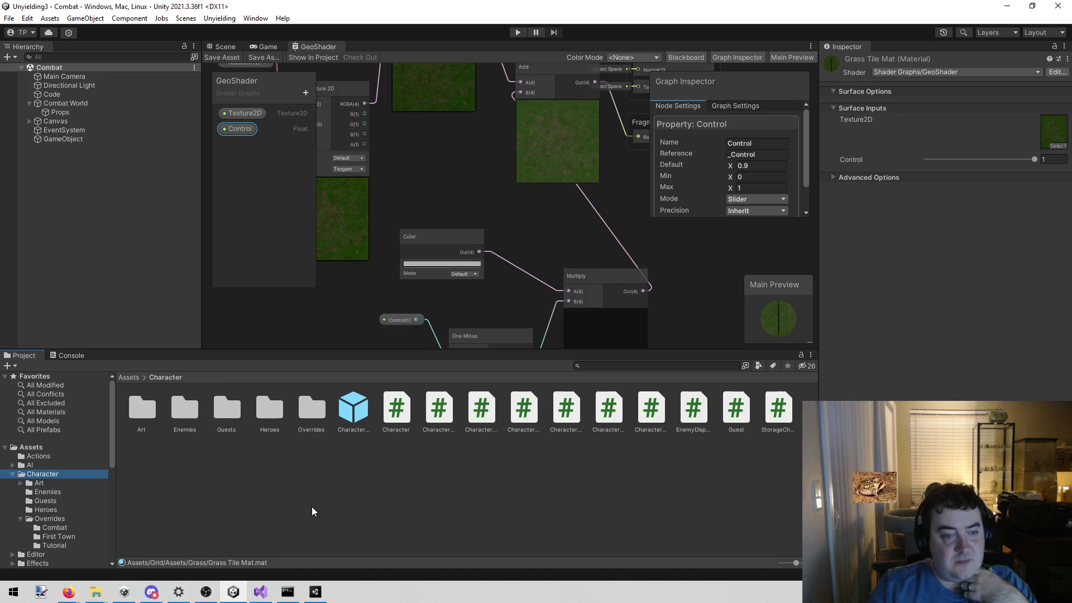
pyautogui.rightClick(253, 510)
pyautogui.click(265, 233)
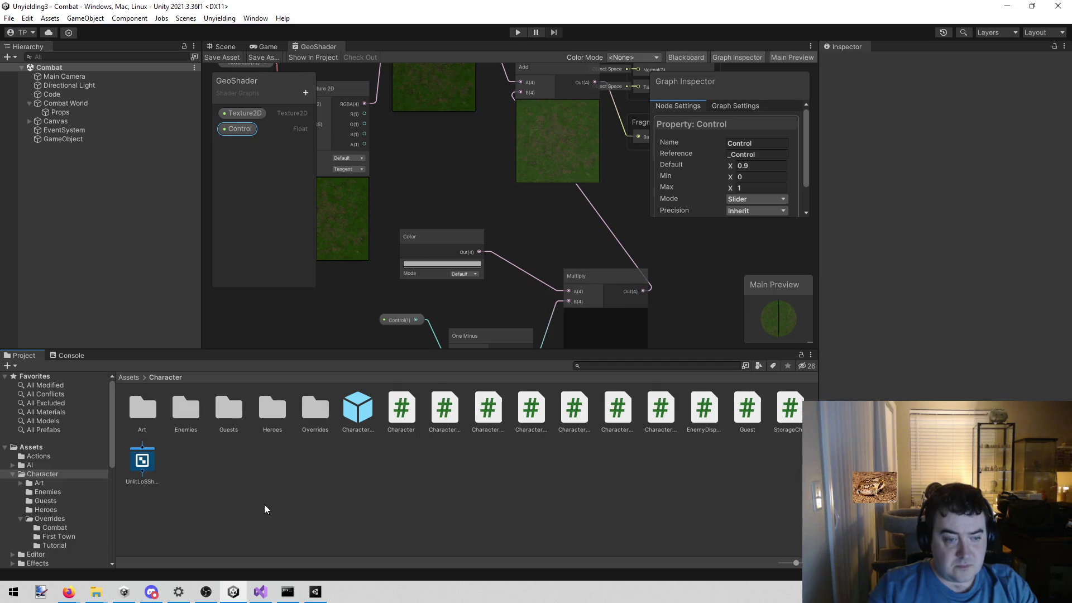
pyautogui.doubleClick(146, 462)
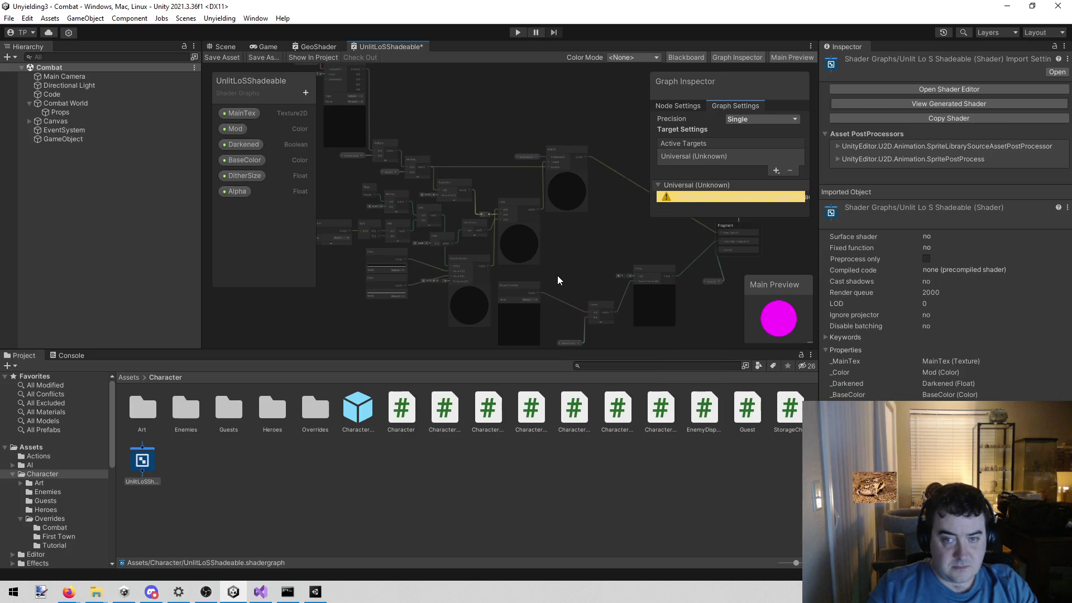
# Compare with the original graph's Universal target: Unlit material, Opaque surface, Alpha Clip on.
pyautogui.scroll(-5, 557, 276)
pyautogui.scroll(5, 564, 268)
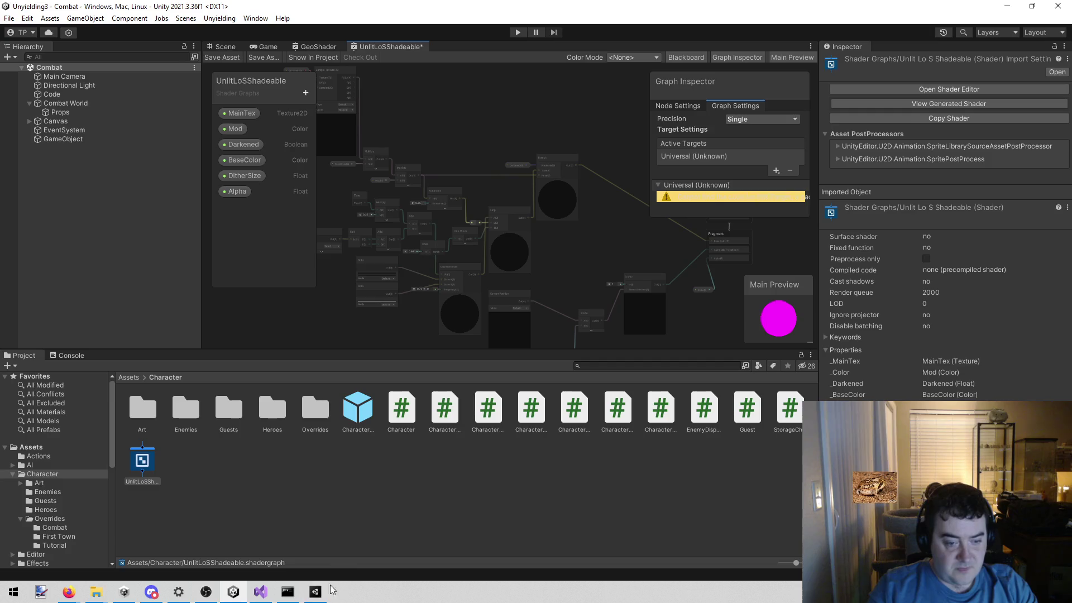
pyautogui.click(233, 592)
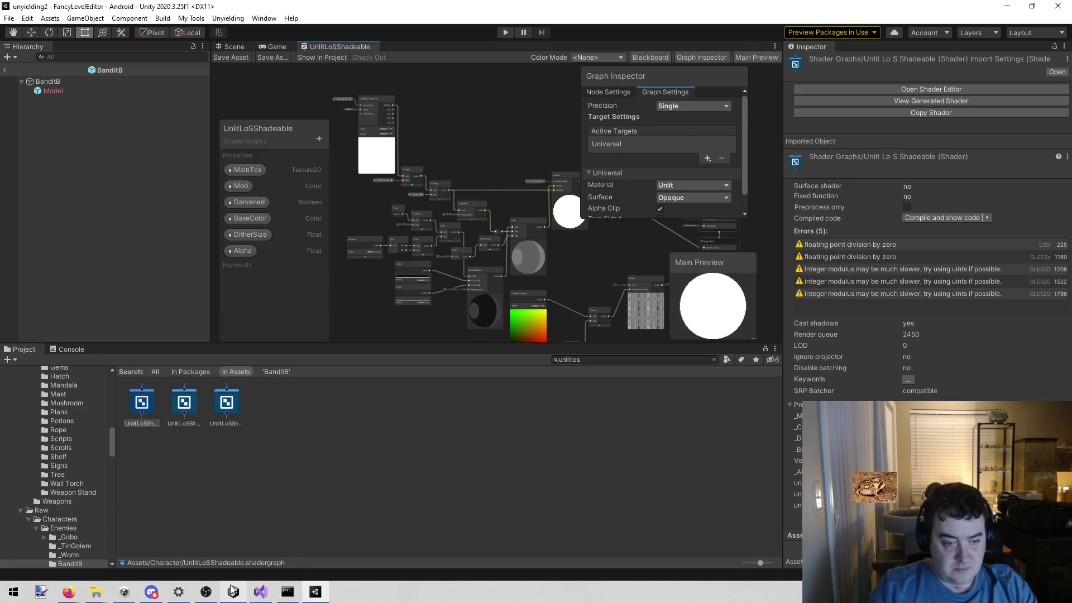
pyautogui.click(261, 592)
pyautogui.click(313, 595)
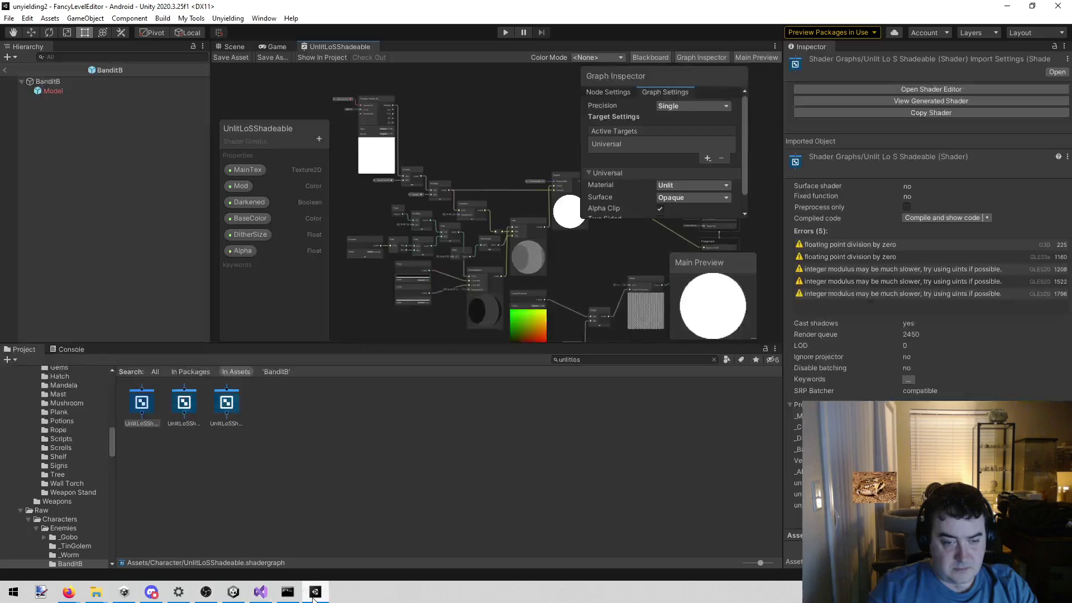
pyautogui.click(233, 592)
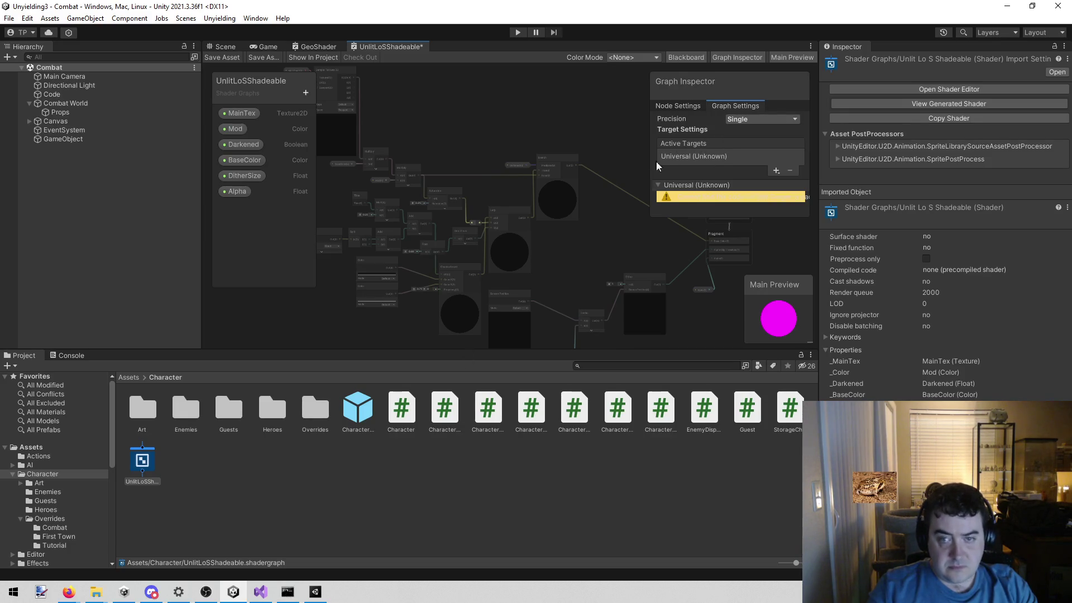
pyautogui.click(311, 595)
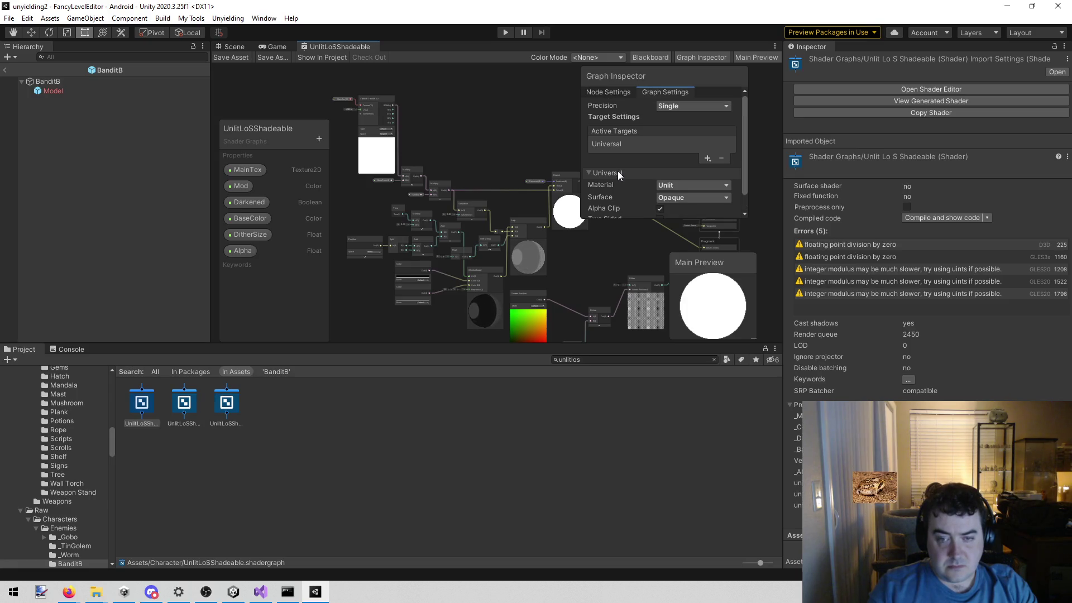
# In Unyielding3's copied graph, check Graph Settings and keep Single precision.
pyautogui.scroll(1, 528, 289)
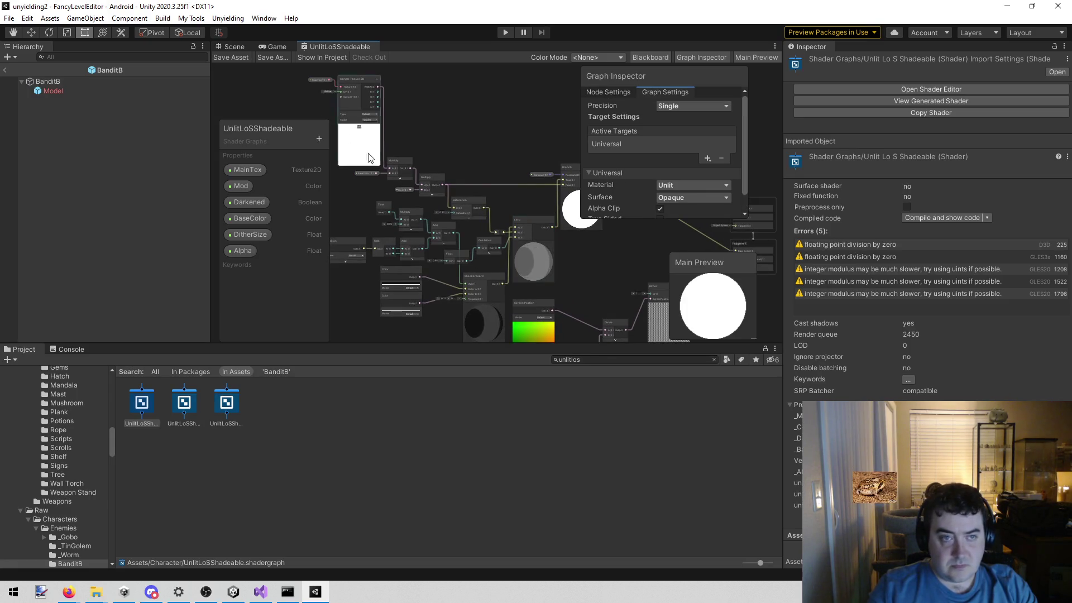
pyautogui.click(233, 593)
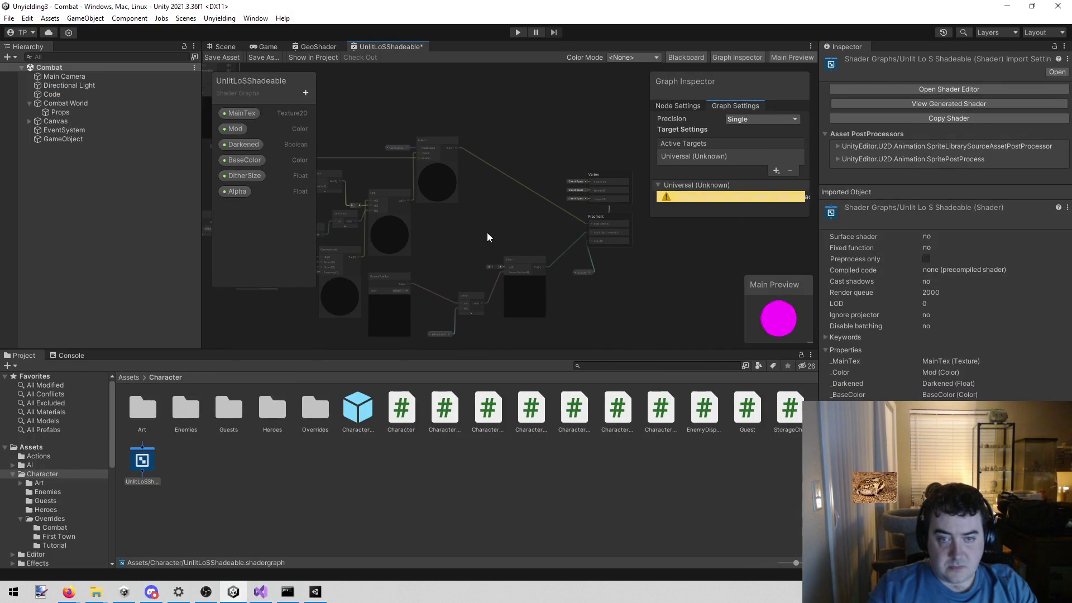
pyautogui.scroll(2, 588, 273)
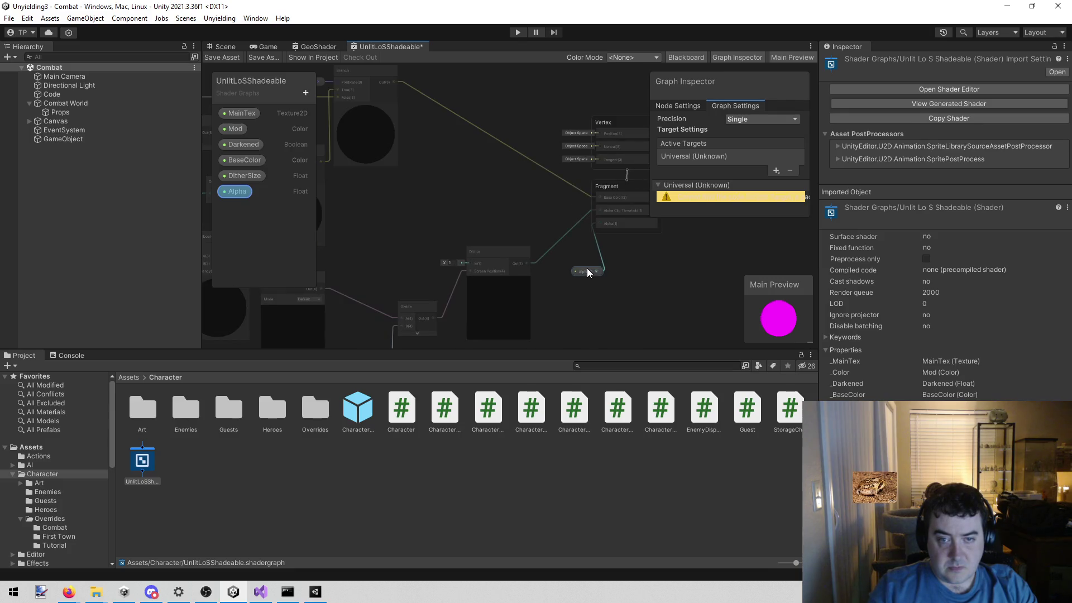
pyautogui.moveTo(587, 268); pyautogui.dragTo(570, 264)
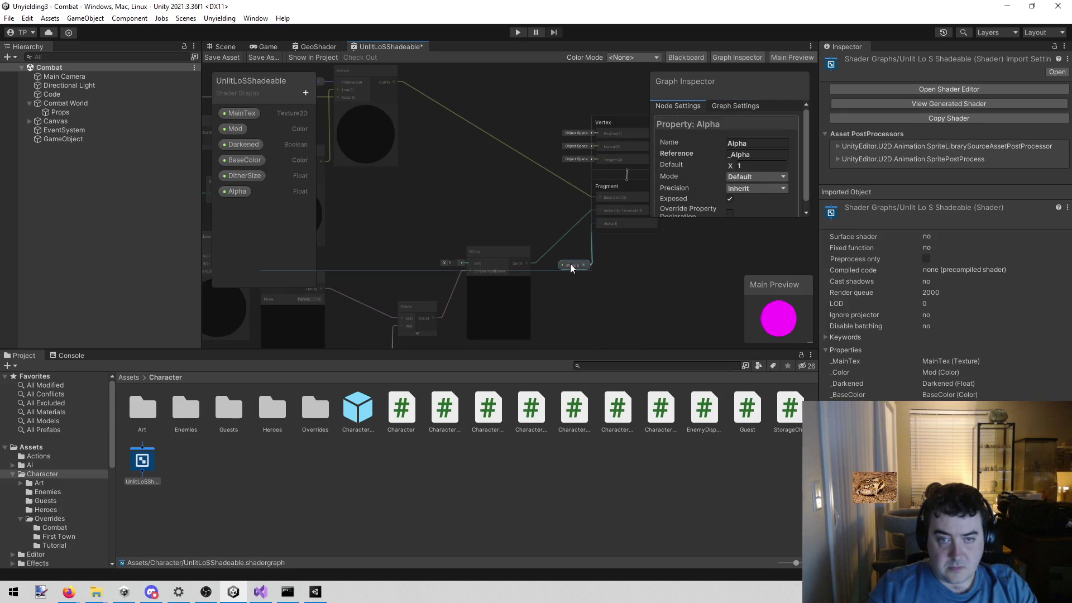
pyautogui.click(746, 108)
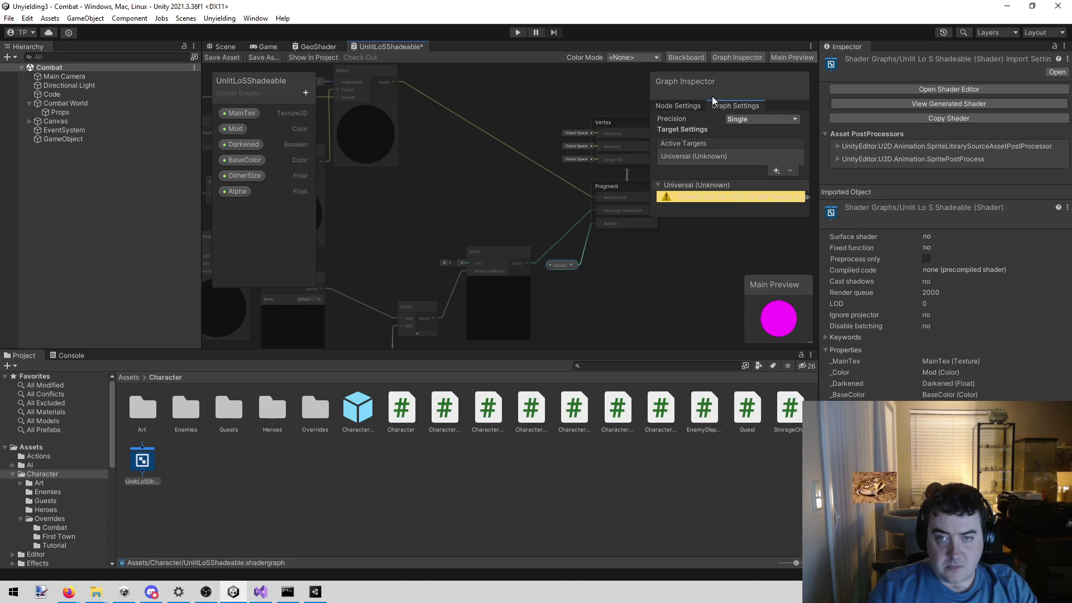
pyautogui.click(743, 119)
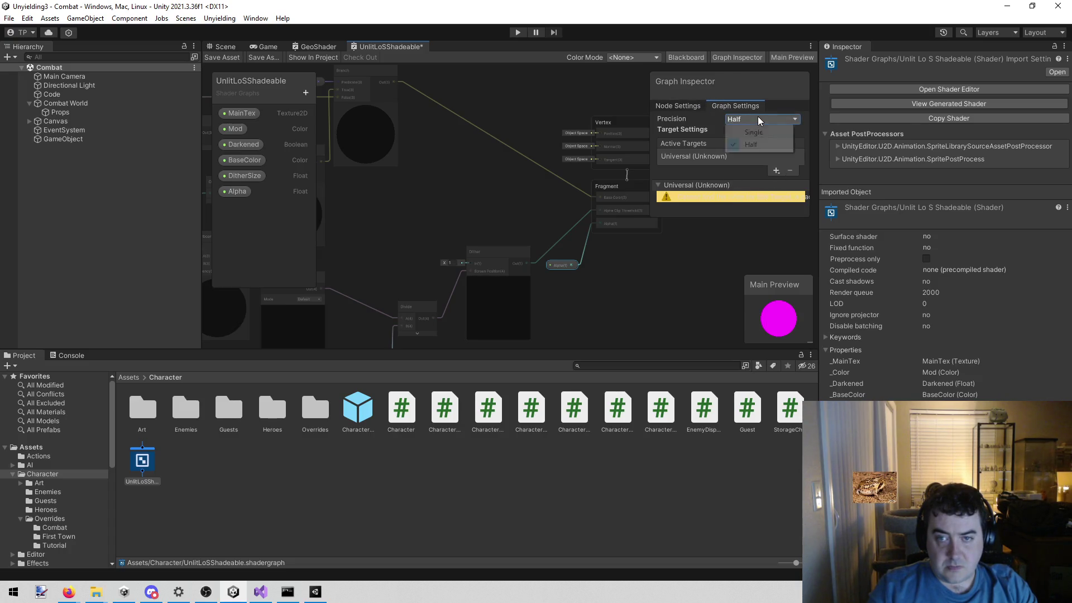
pyautogui.click(753, 130)
# Frame all nodes, then select the Universal (Unknown) target in Graph Settings.
pyautogui.scroll(-5, 581, 190)
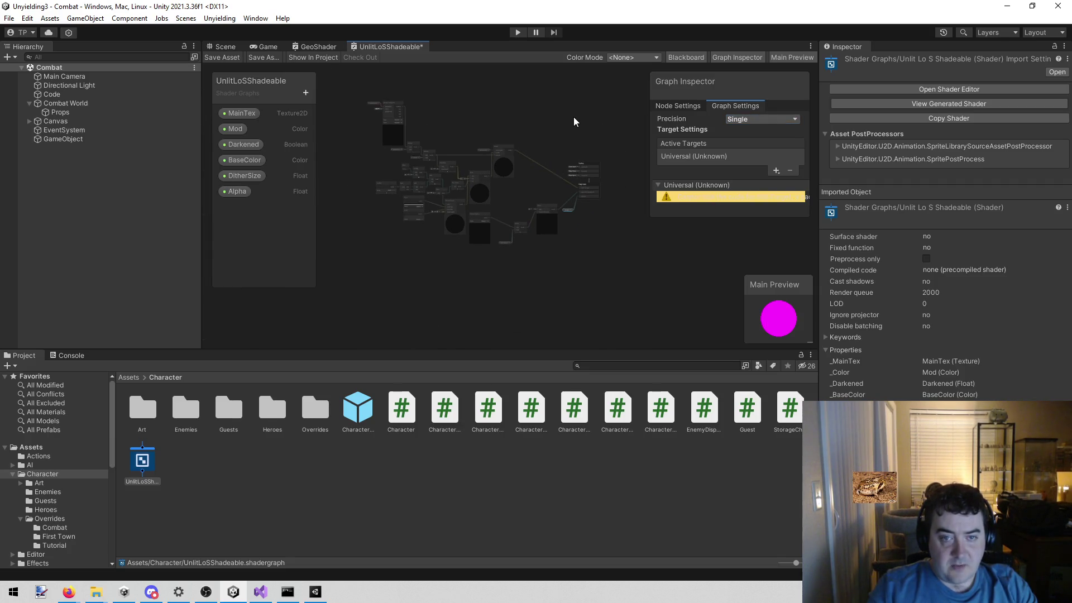
pyautogui.scroll(1, 564, 116)
pyautogui.moveTo(570, 87)
pyautogui.mouseDown()
pyautogui.moveTo(454, 260)
pyautogui.moveTo(342, 277)
pyautogui.mouseUp()
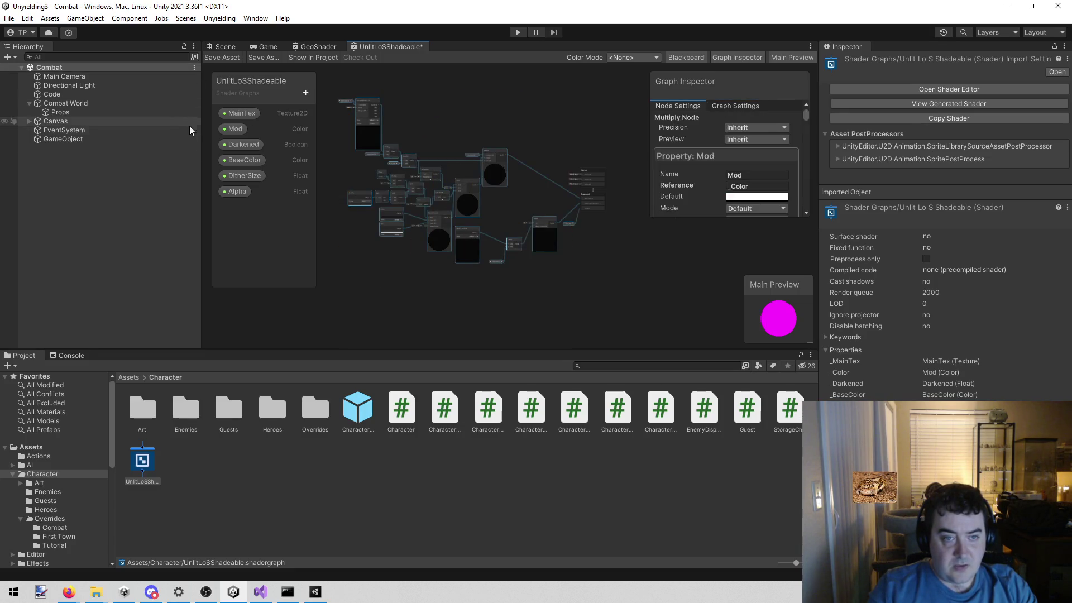
pyautogui.press('f')
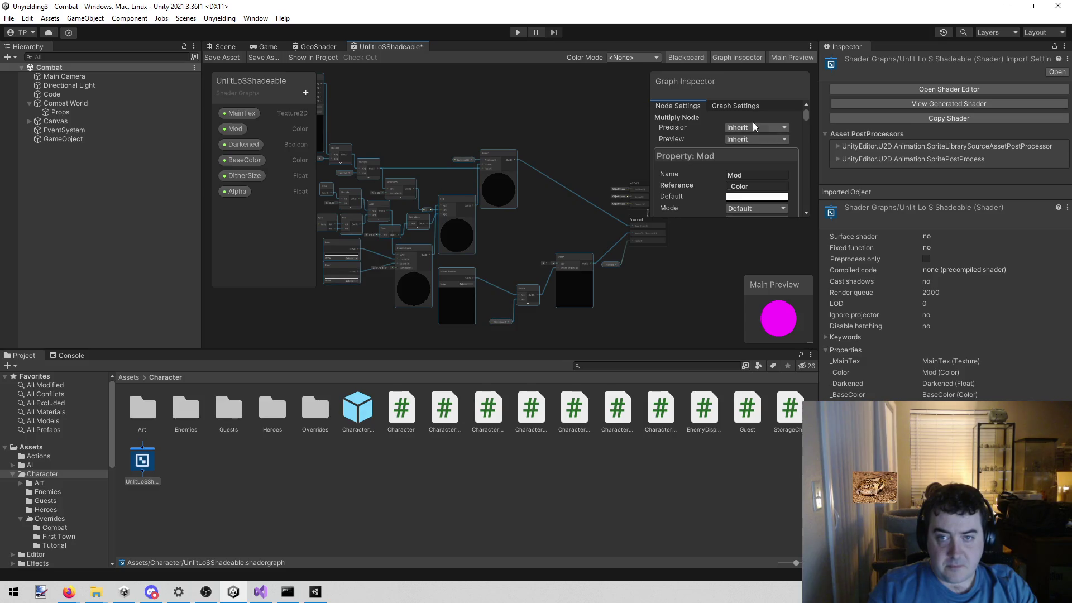
pyautogui.click(733, 107)
pyautogui.click(672, 108)
pyautogui.scroll(-2, 721, 187)
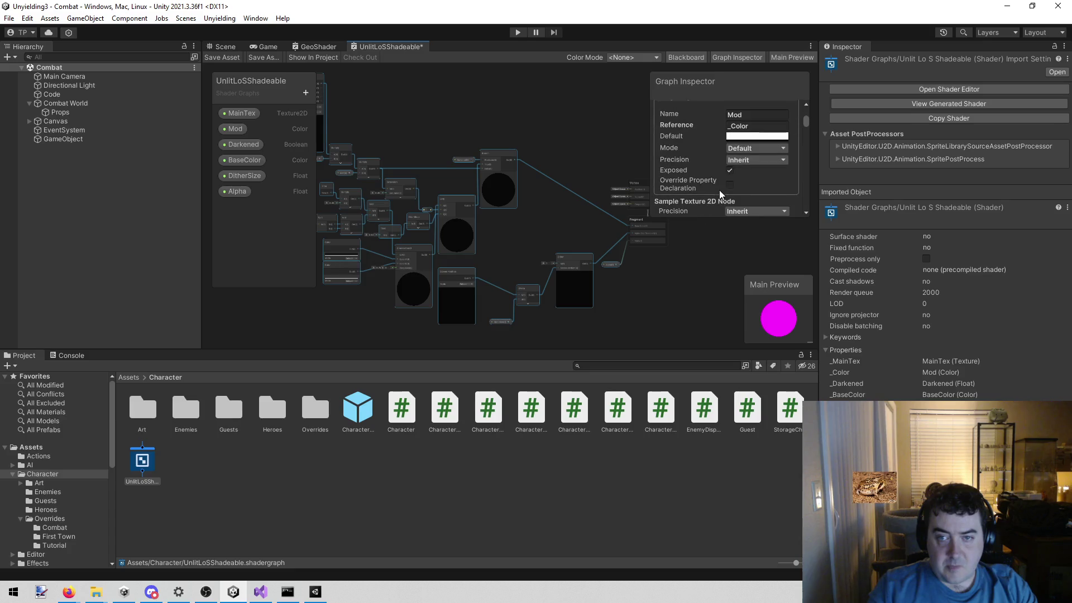
pyautogui.scroll(2, 718, 185)
pyautogui.click(735, 108)
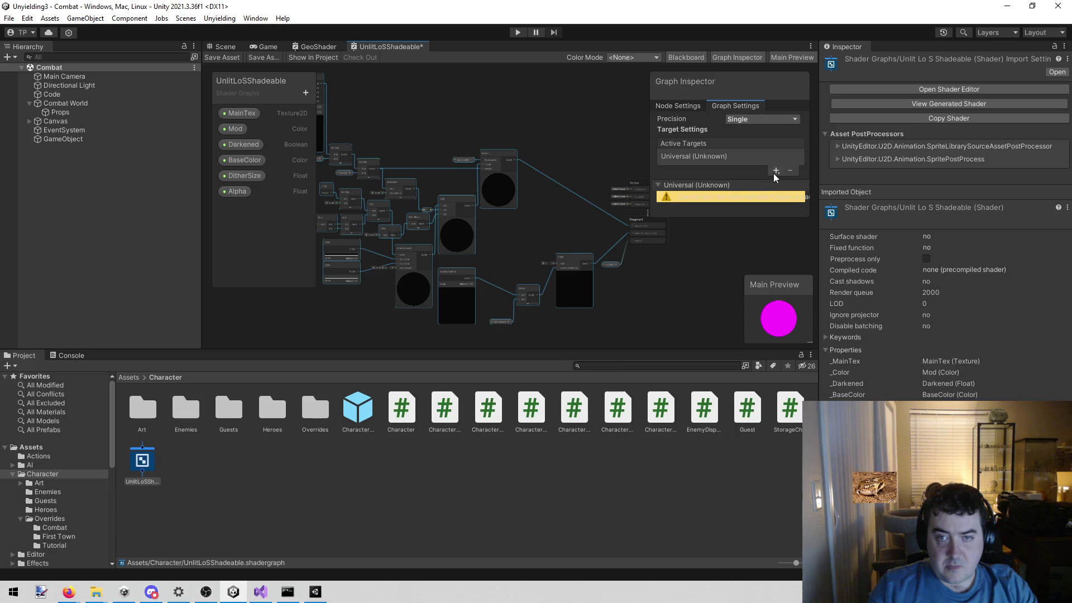
pyautogui.click(705, 156)
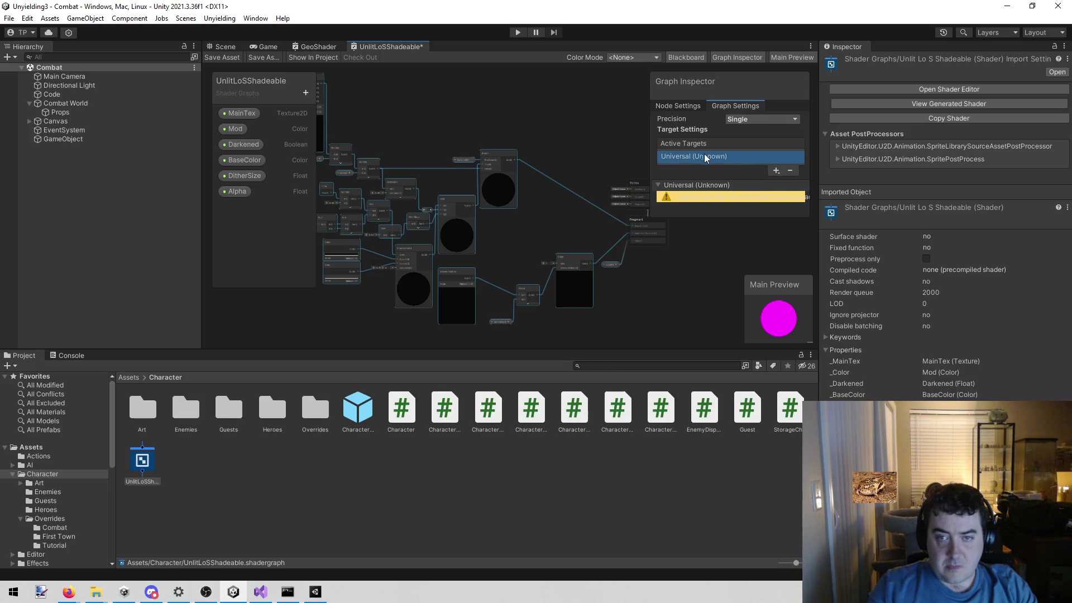
# Remove the unknown Universal target and compare with the GeoShader graph's targets.
pyautogui.click(790, 170)
pyautogui.click(776, 169)
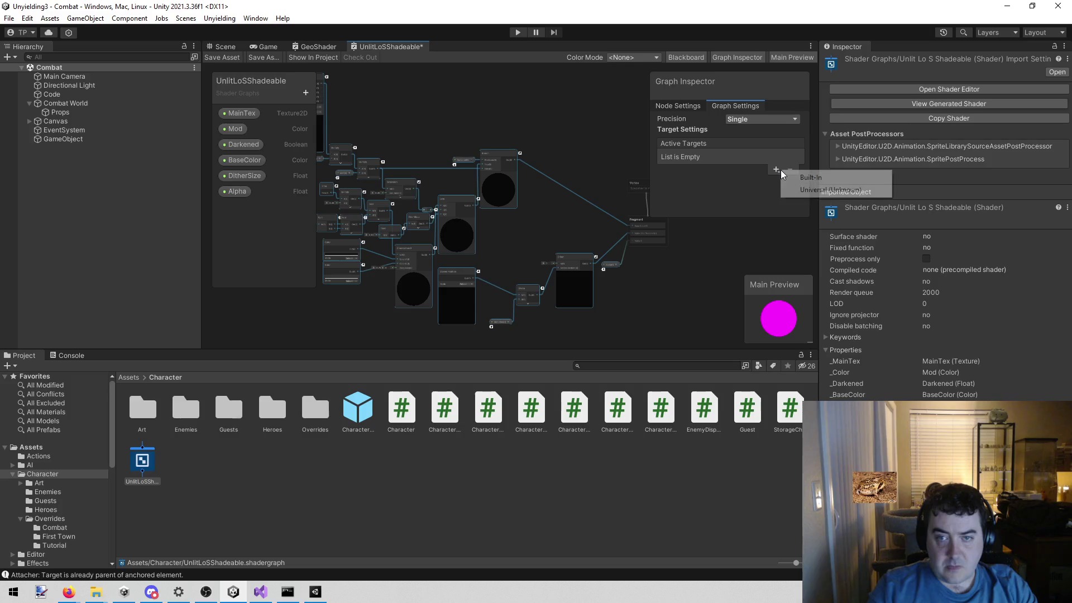
pyautogui.click(815, 189)
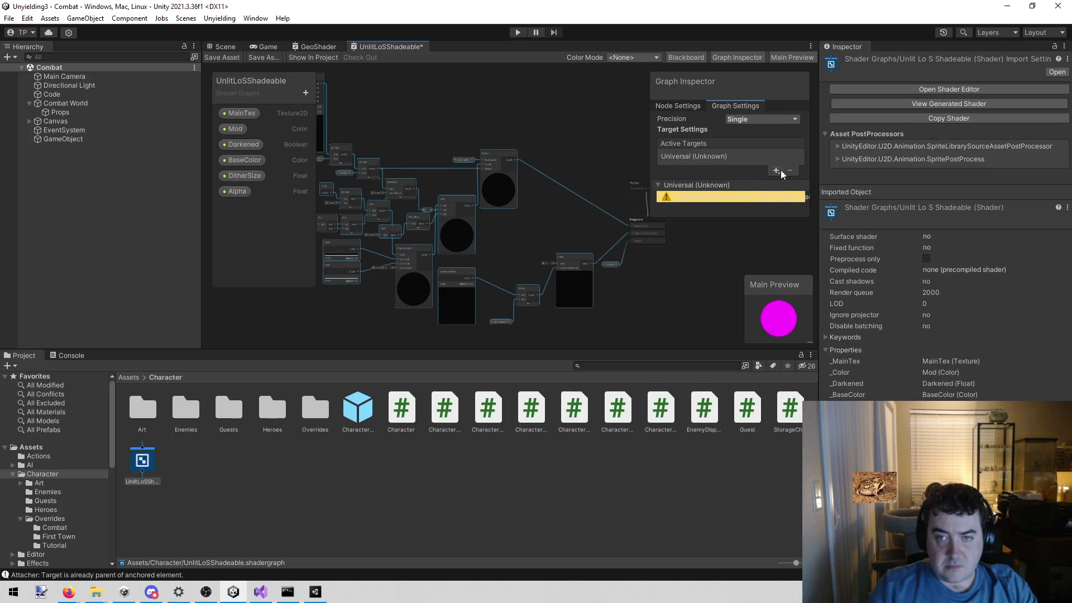
pyautogui.click(691, 155)
pyautogui.click(791, 169)
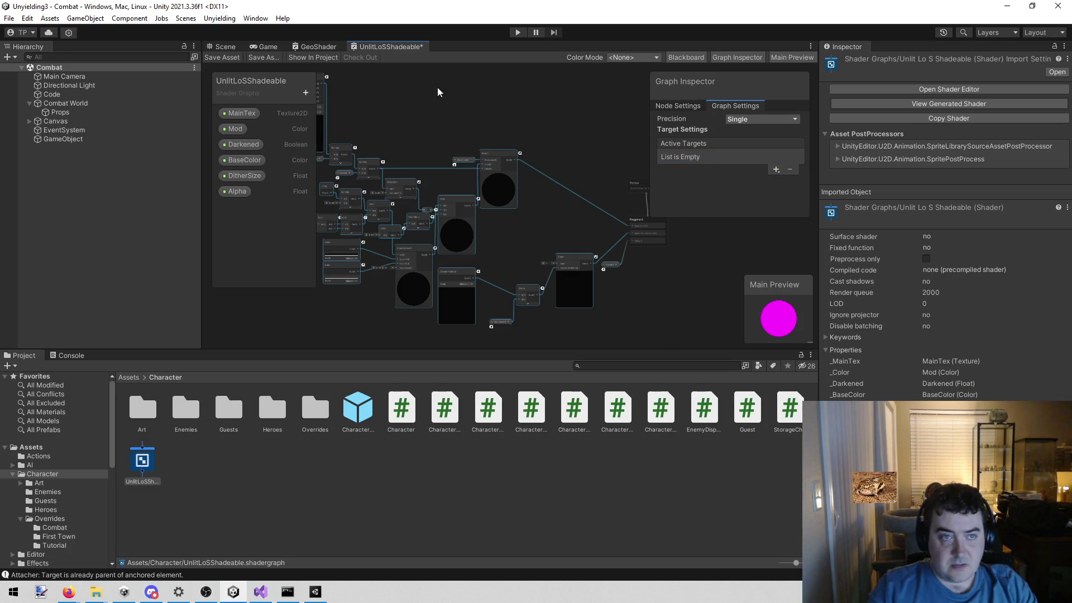
pyautogui.click(319, 47)
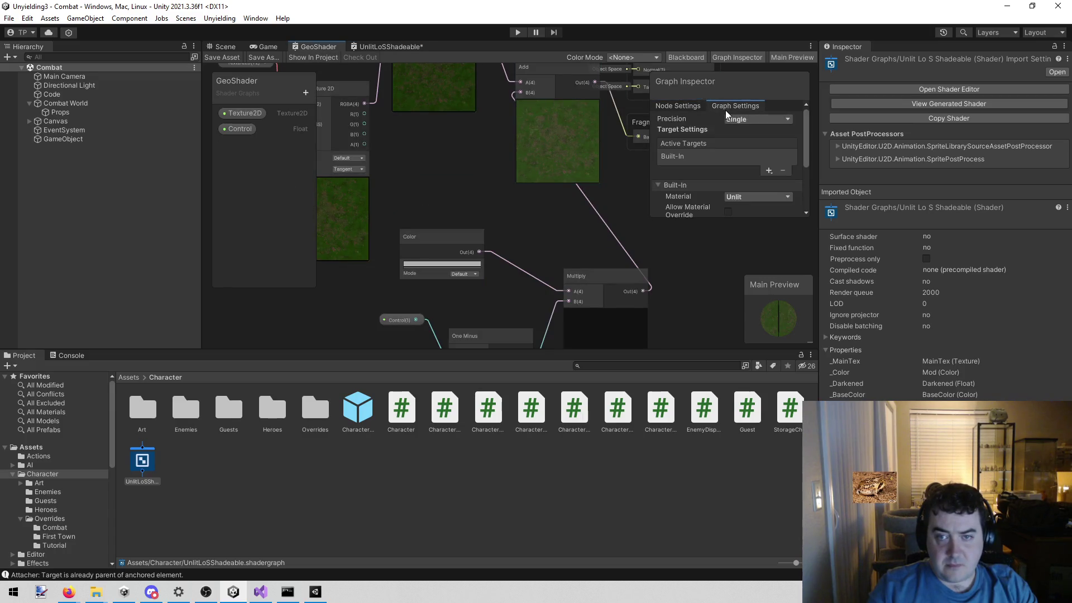
pyautogui.scroll(-5, 703, 173)
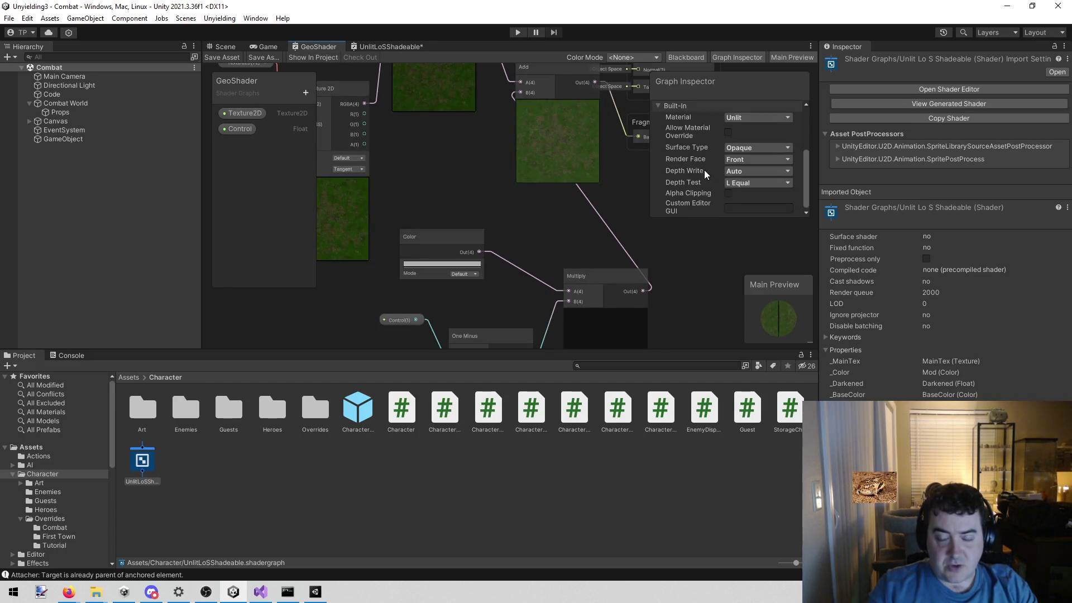
pyautogui.scroll(5, 706, 169)
# Add a Built-In target to the UnlitLoSShadeable graph and inspect its MainTex property.
pyautogui.click(381, 48)
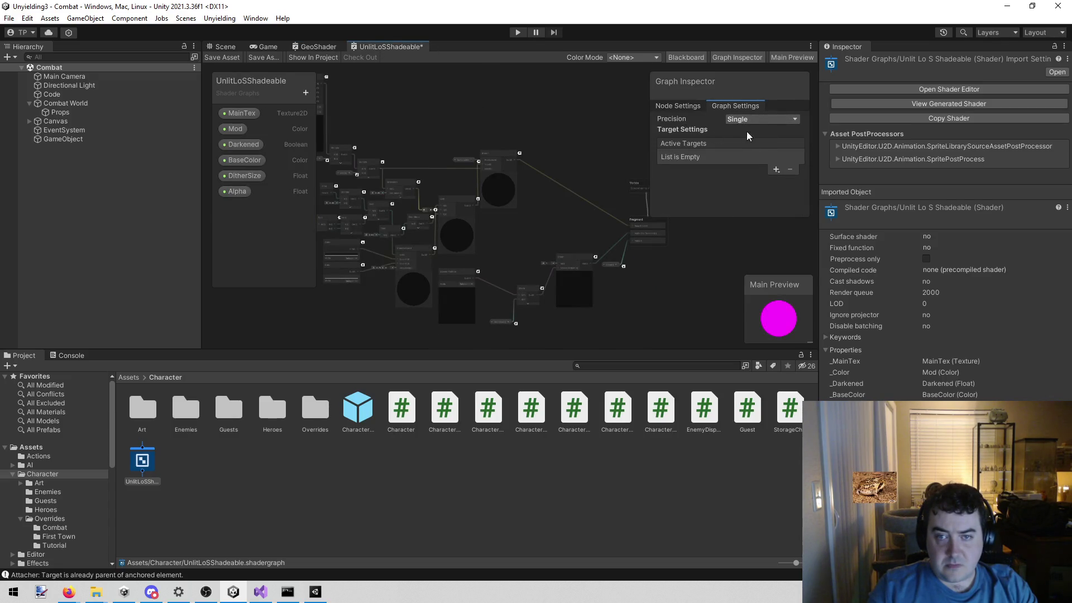
pyautogui.click(776, 170)
pyautogui.click(797, 177)
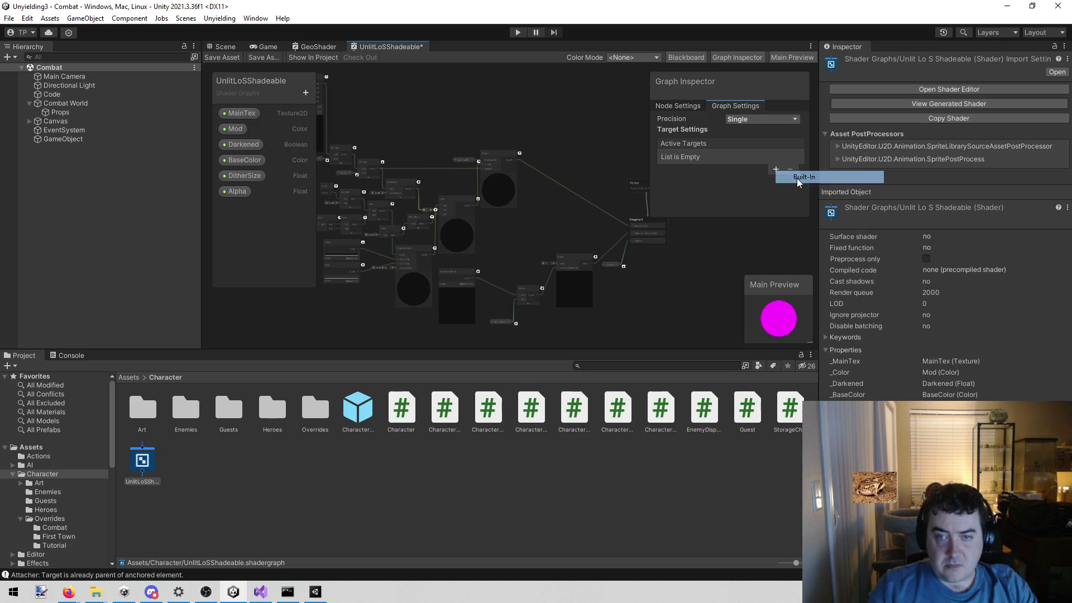
pyautogui.moveTo(564, 240)
pyautogui.mouseDown()
pyautogui.moveTo(651, 227)
pyautogui.moveTo(610, 247)
pyautogui.moveTo(580, 241)
pyautogui.mouseUp()
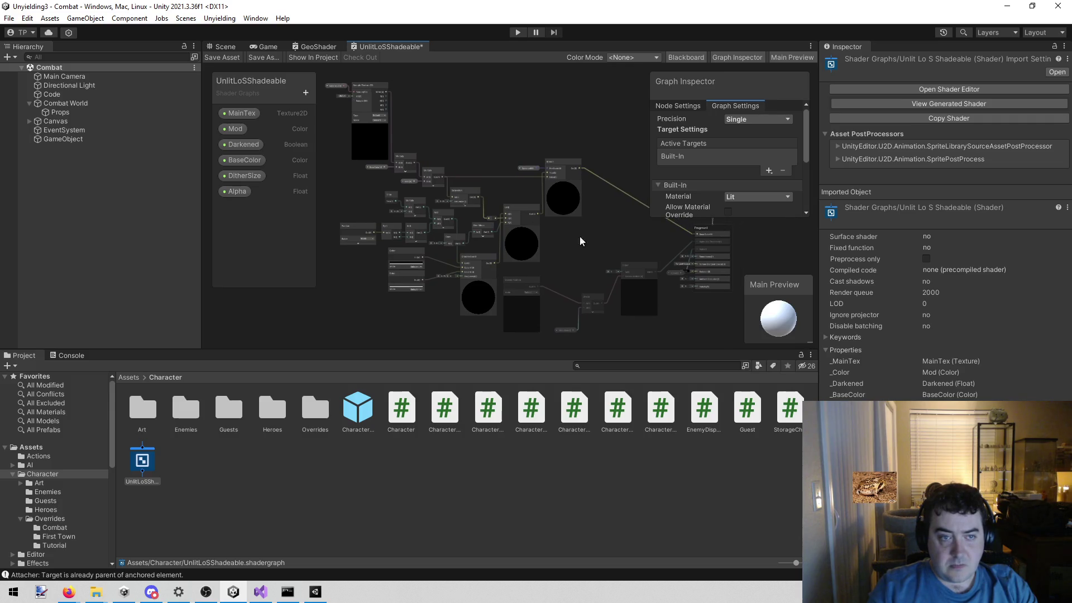
pyautogui.click(241, 113)
pyautogui.moveTo(577, 246)
pyautogui.mouseDown()
pyautogui.moveTo(512, 229)
pyautogui.moveTo(628, 244)
pyautogui.moveTo(603, 261)
pyautogui.moveTo(610, 252)
pyautogui.mouseUp()
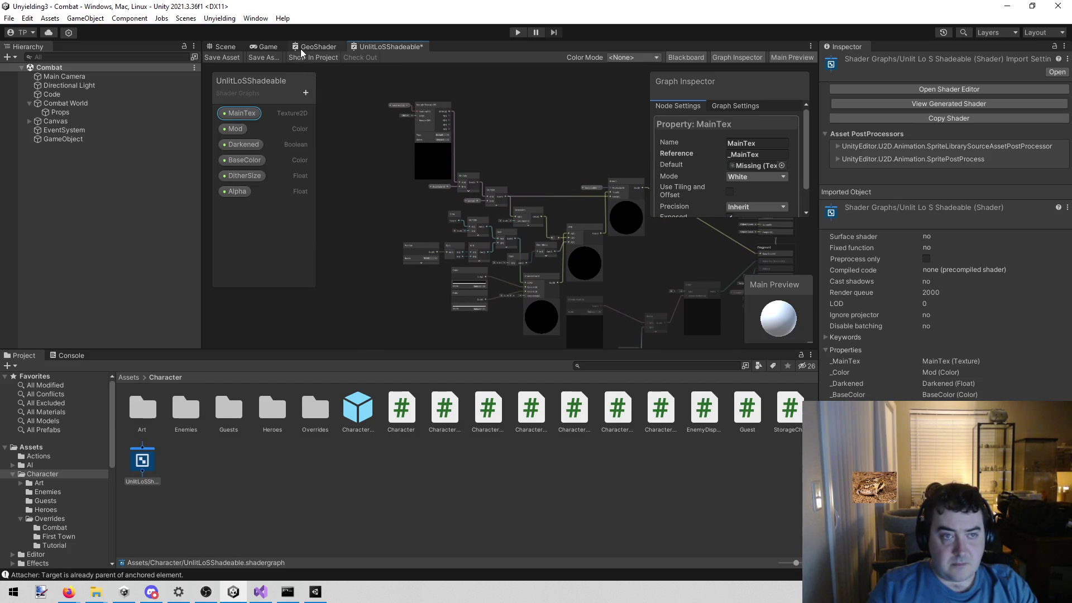
pyautogui.click(314, 593)
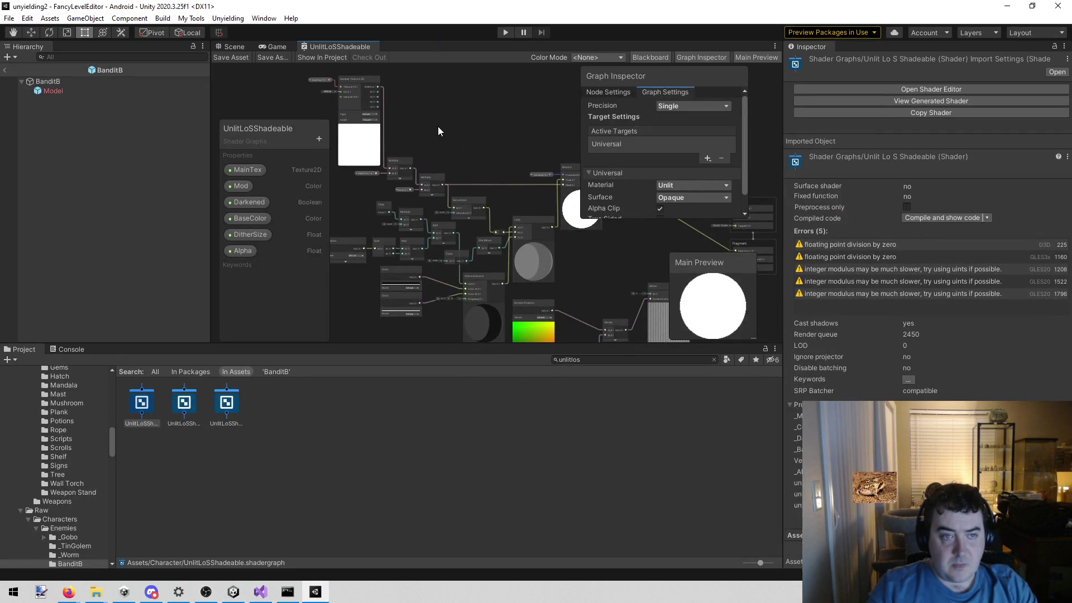
# Review the old graph's MainTex, Mod, Darkened, BaseColor, DitherSize and Alpha property settings.
pyautogui.click(256, 172)
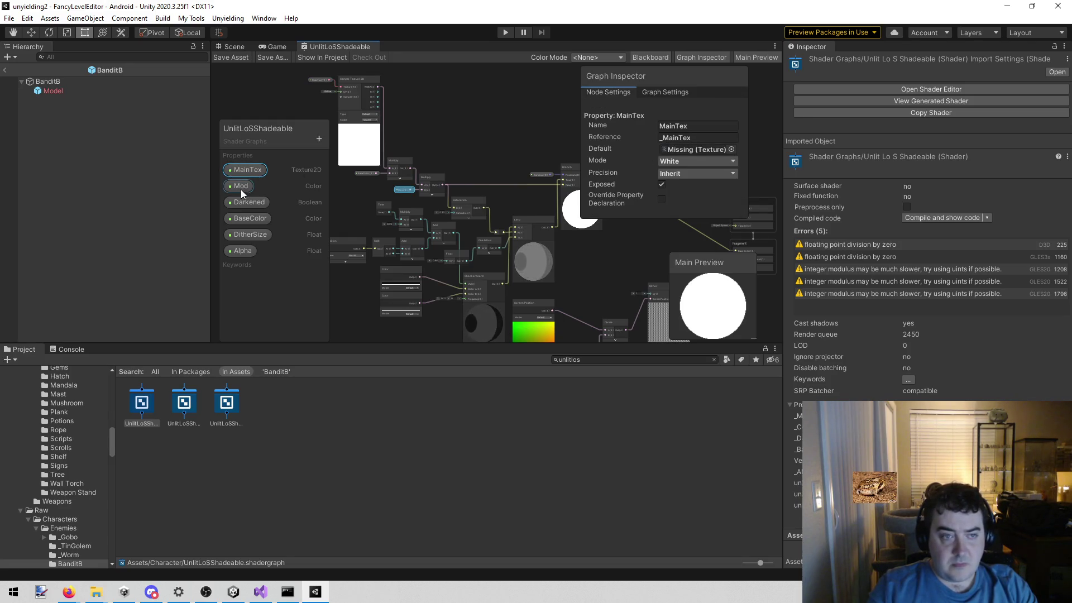
pyautogui.click(240, 189)
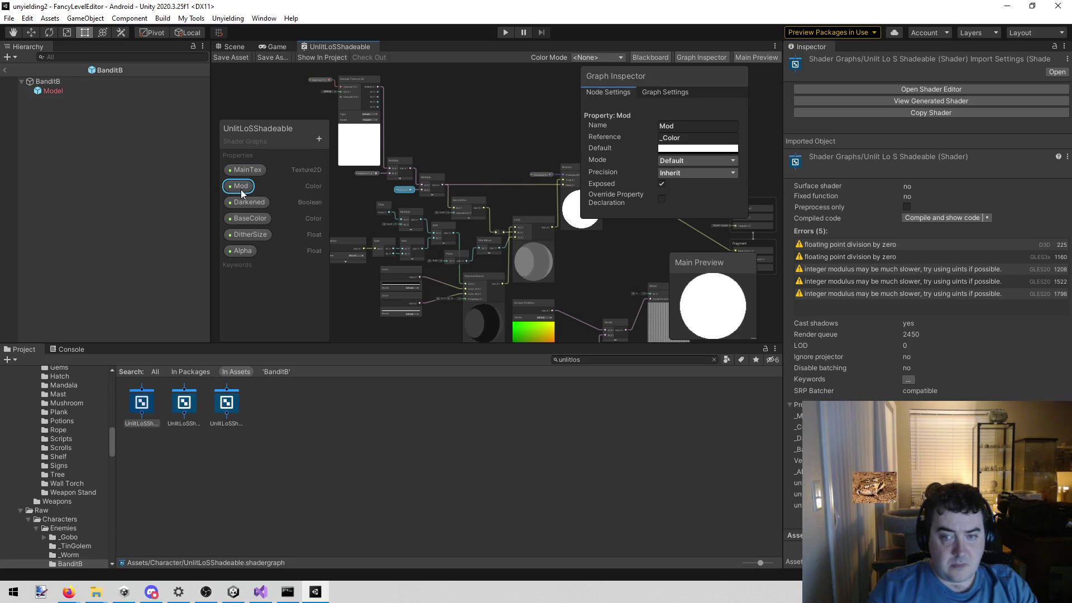
pyautogui.click(249, 203)
pyautogui.click(256, 221)
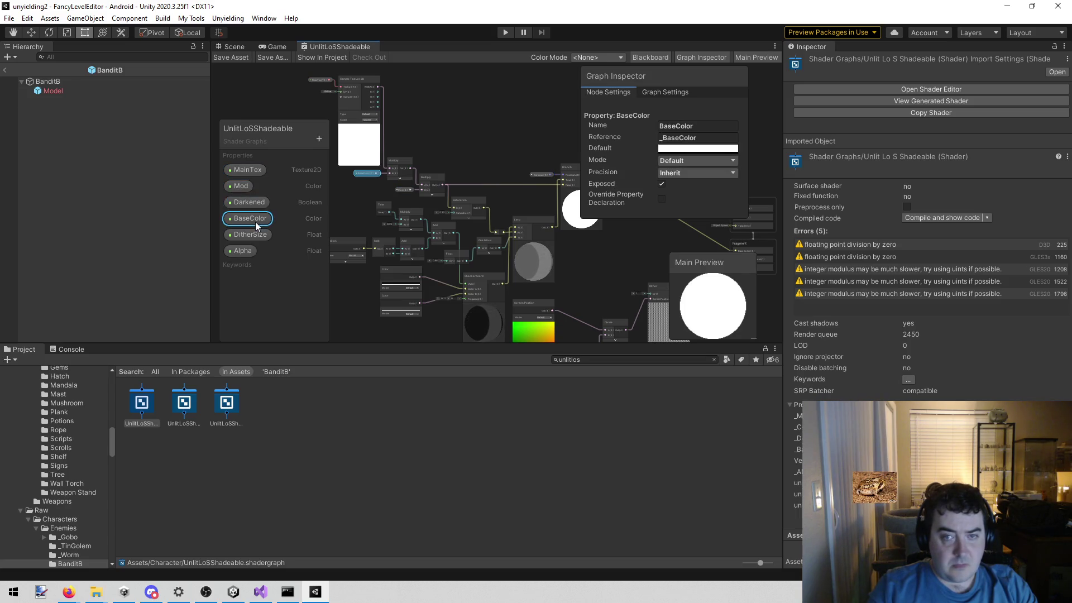
pyautogui.click(256, 233)
pyautogui.click(245, 253)
pyautogui.click(239, 239)
pyautogui.click(243, 246)
pyautogui.click(241, 233)
pyautogui.click(241, 251)
# Inspect the alpha dithering nodes feeding the Fragment output's Alpha.
pyautogui.moveTo(594, 280)
pyautogui.mouseDown()
pyautogui.moveTo(495, 214)
pyautogui.moveTo(435, 218)
pyautogui.moveTo(512, 239)
pyautogui.moveTo(477, 189)
pyautogui.mouseUp()
pyautogui.scroll(5, 510, 303)
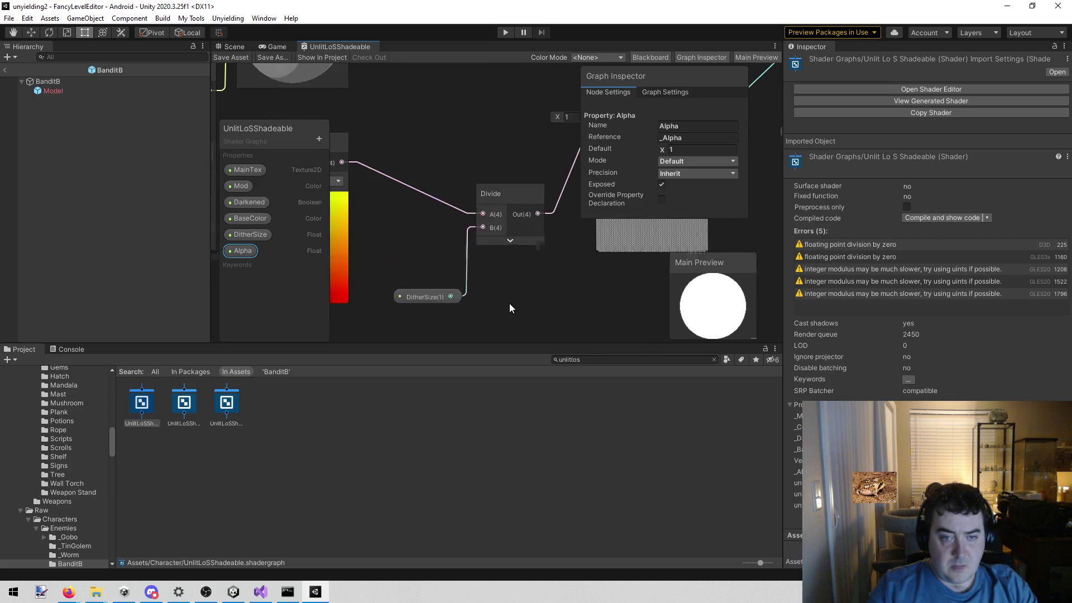
pyautogui.scroll(-3, 509, 303)
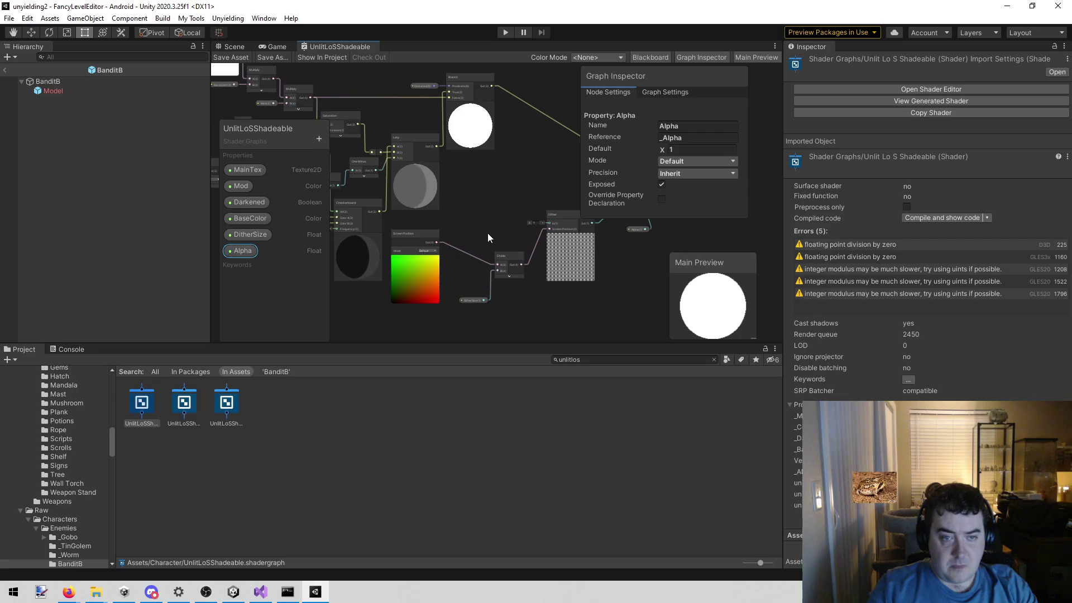
pyautogui.scroll(3, 448, 239)
pyautogui.scroll(-1, 448, 243)
pyautogui.moveTo(488, 198)
pyautogui.mouseDown()
pyautogui.moveTo(363, 163)
pyautogui.moveTo(421, 173)
pyautogui.mouseUp()
pyautogui.scroll(2, 444, 209)
pyautogui.scroll(-3, 444, 209)
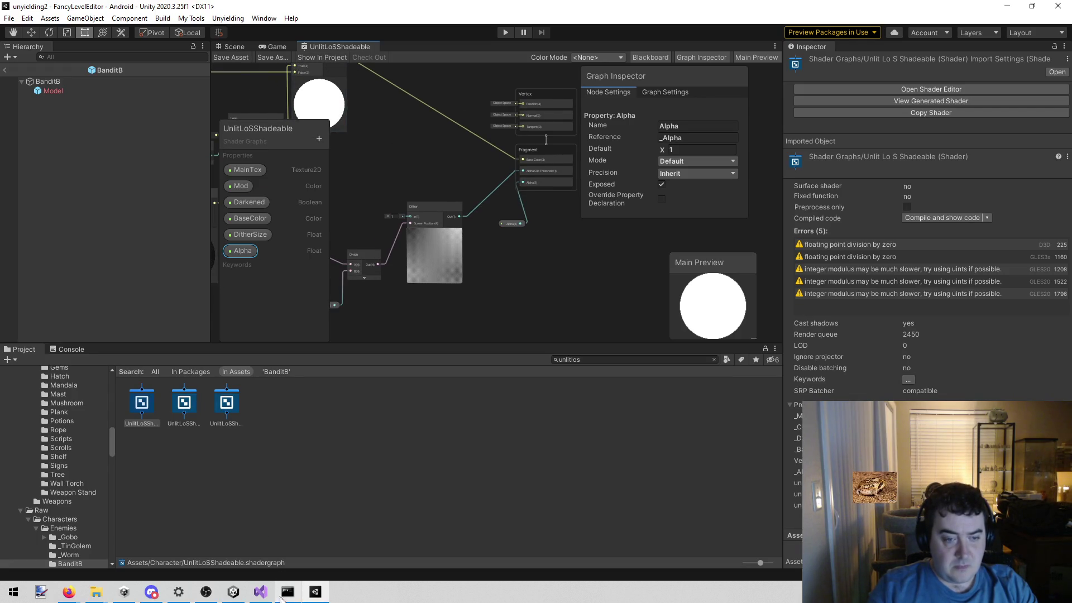
# Change the Unyielding3 graph's Built-In material from Lit to Unlit and save.
pyautogui.moveTo(234, 592)
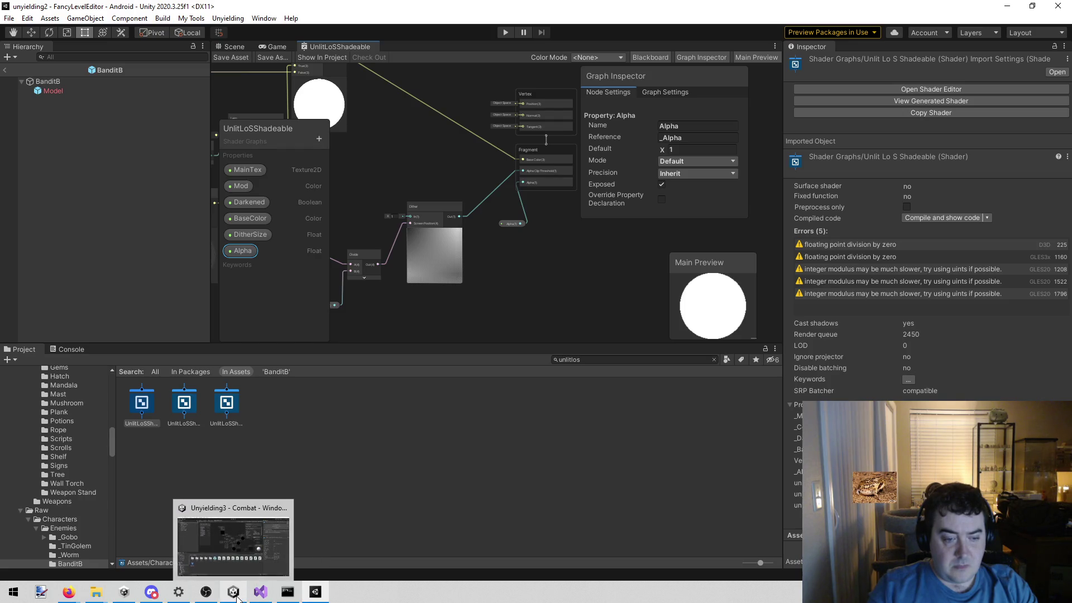
pyautogui.click(234, 565)
pyautogui.scroll(5, 582, 256)
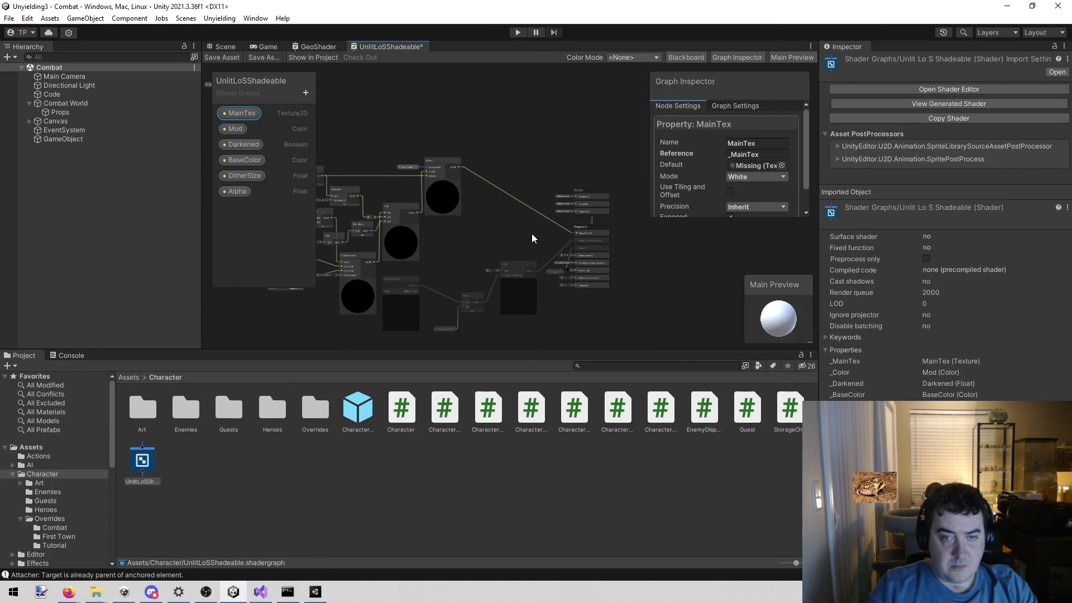
pyautogui.moveTo(529, 229); pyautogui.dragTo(423, 238)
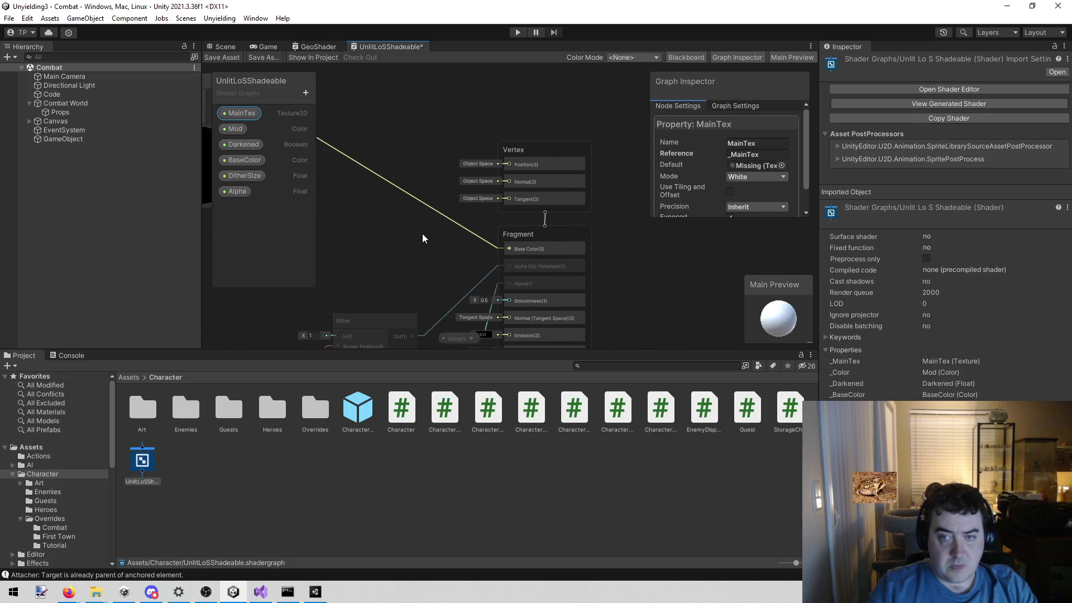
pyautogui.click(736, 105)
pyautogui.scroll(-2, 732, 145)
pyautogui.click(740, 166)
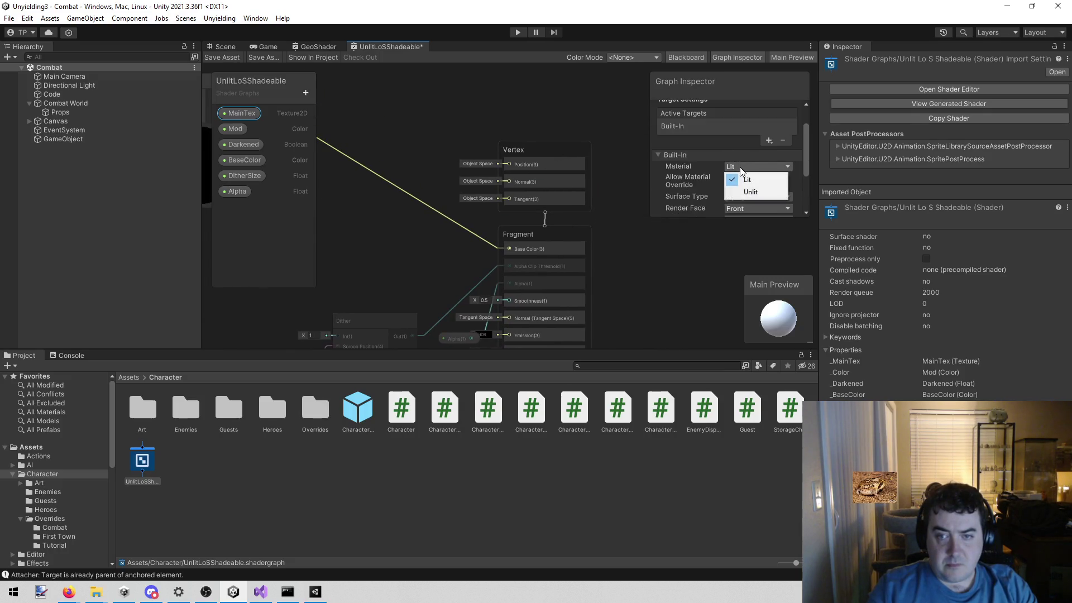
pyautogui.click(748, 191)
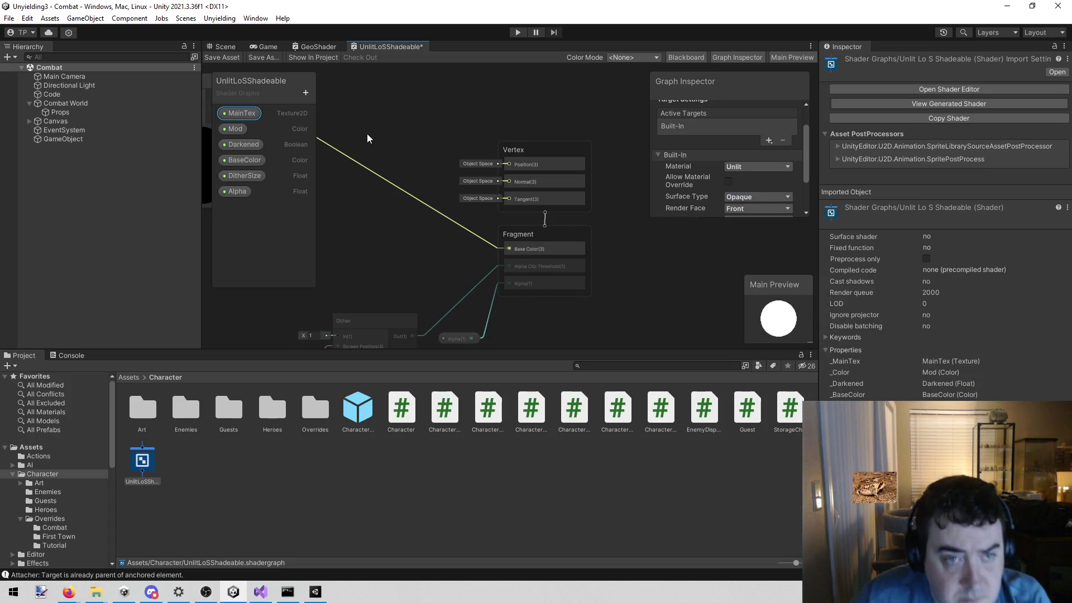
pyautogui.click(222, 57)
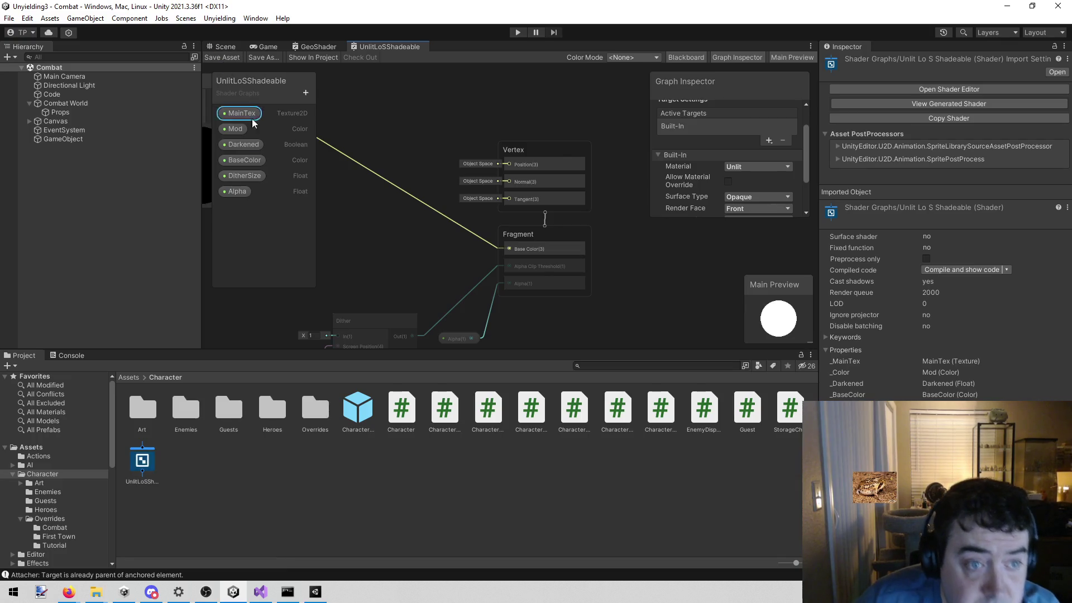
# Compare with the old project's target settings and keep the surface type Opaque.
pyautogui.click(316, 594)
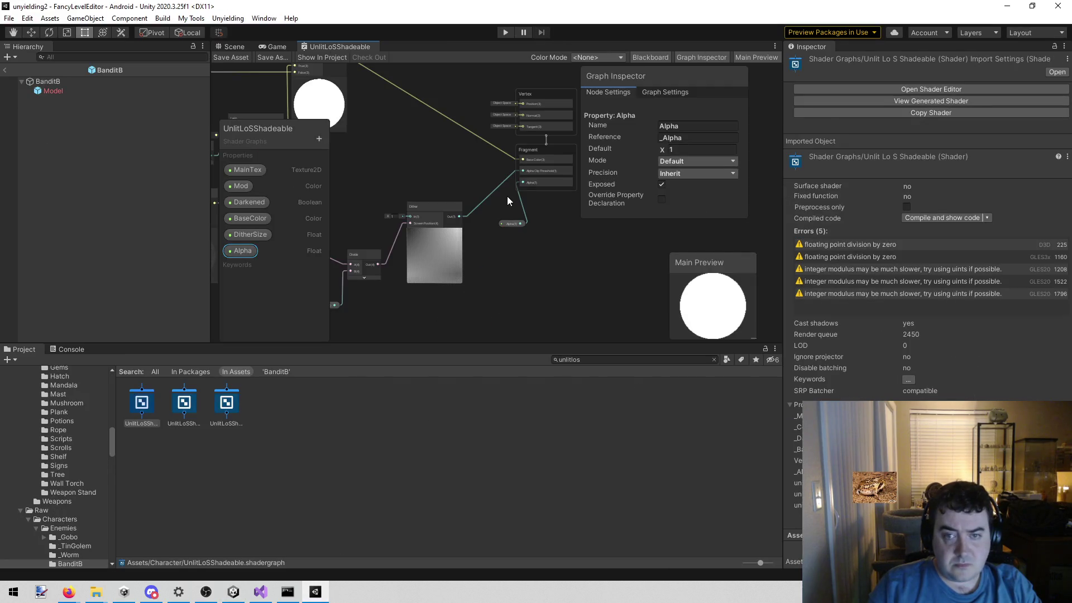
pyautogui.click(646, 91)
pyautogui.scroll(-2, 677, 165)
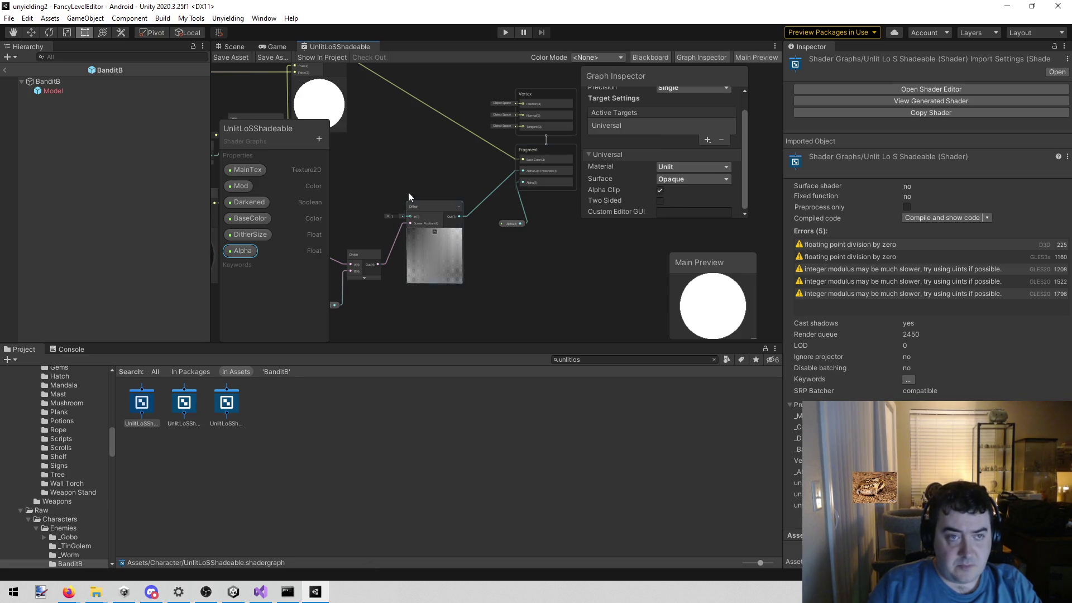
pyautogui.click(234, 592)
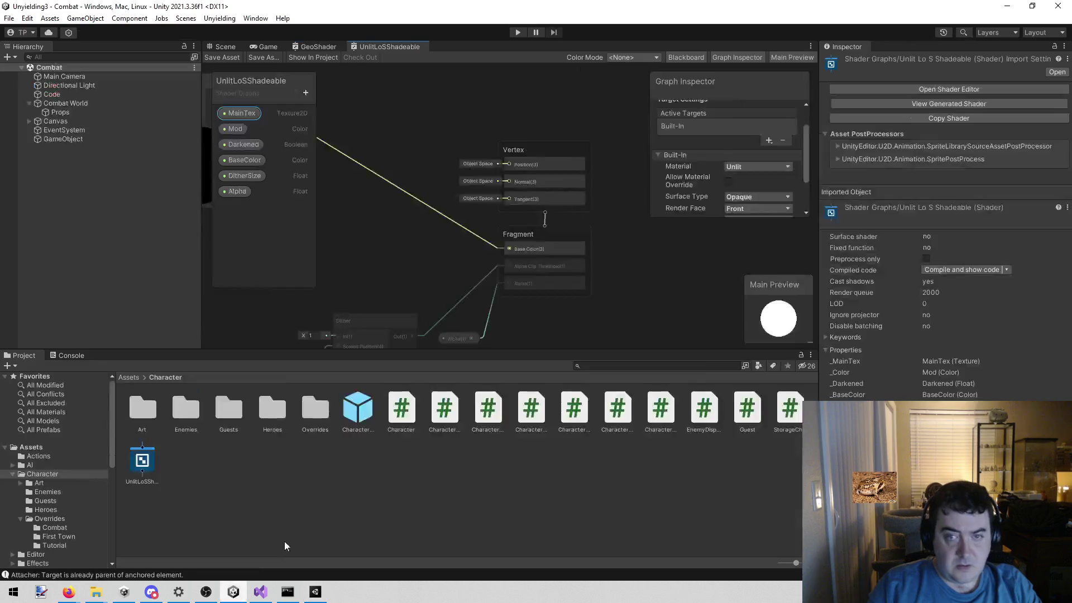
pyautogui.scroll(-2, 748, 203)
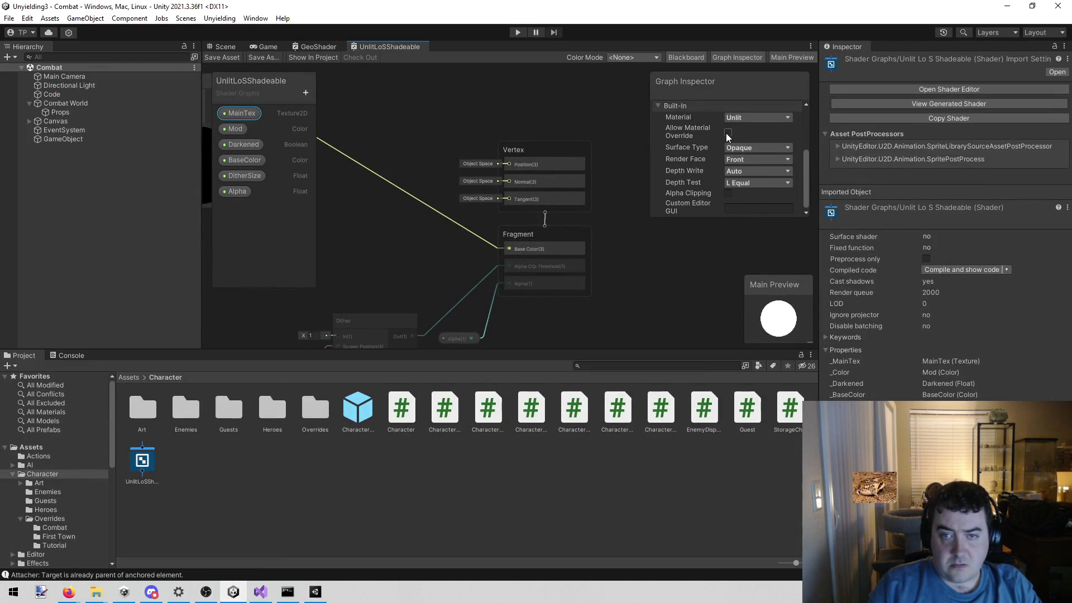
pyautogui.click(740, 148)
pyautogui.click(668, 152)
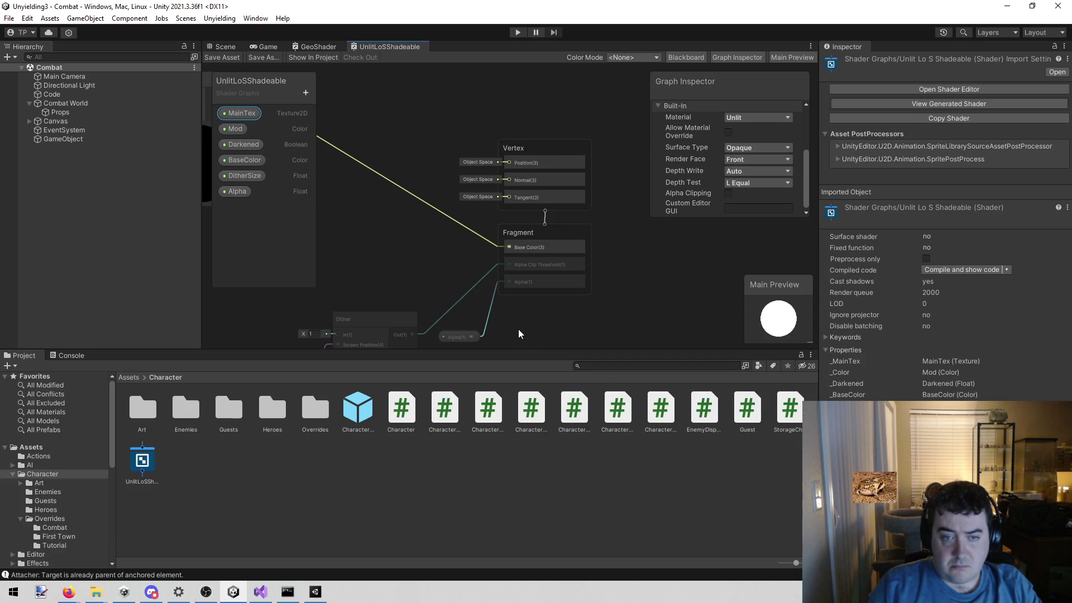
# Check the Fragment outputs and the MainTex property settings in the Unyielding3 graph.
pyautogui.moveTo(518, 330); pyautogui.dragTo(528, 279)
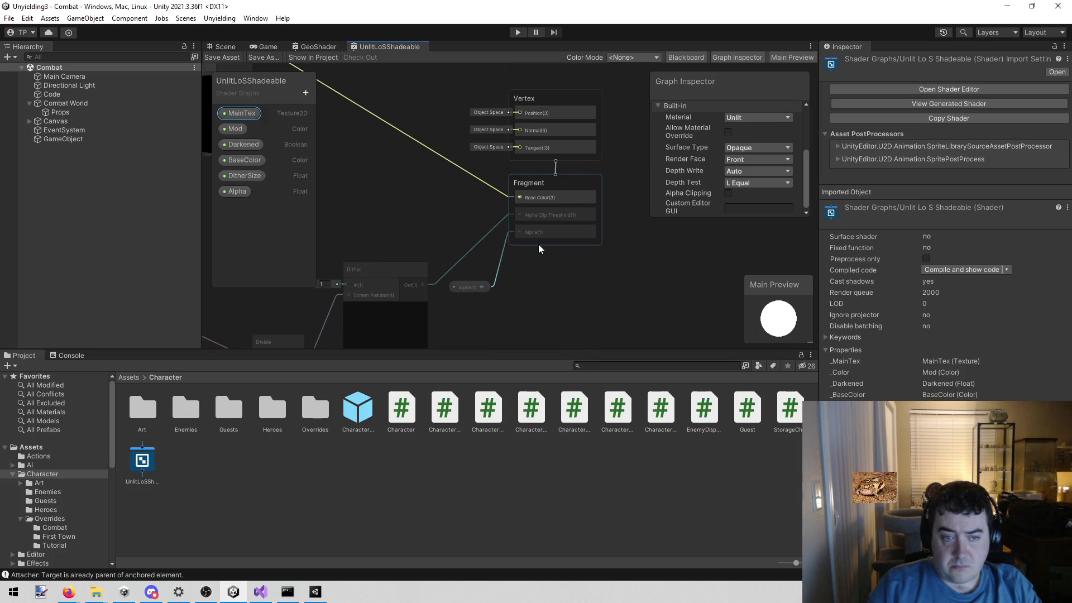
pyautogui.scroll(1, 539, 243)
pyautogui.scroll(1, 764, 140)
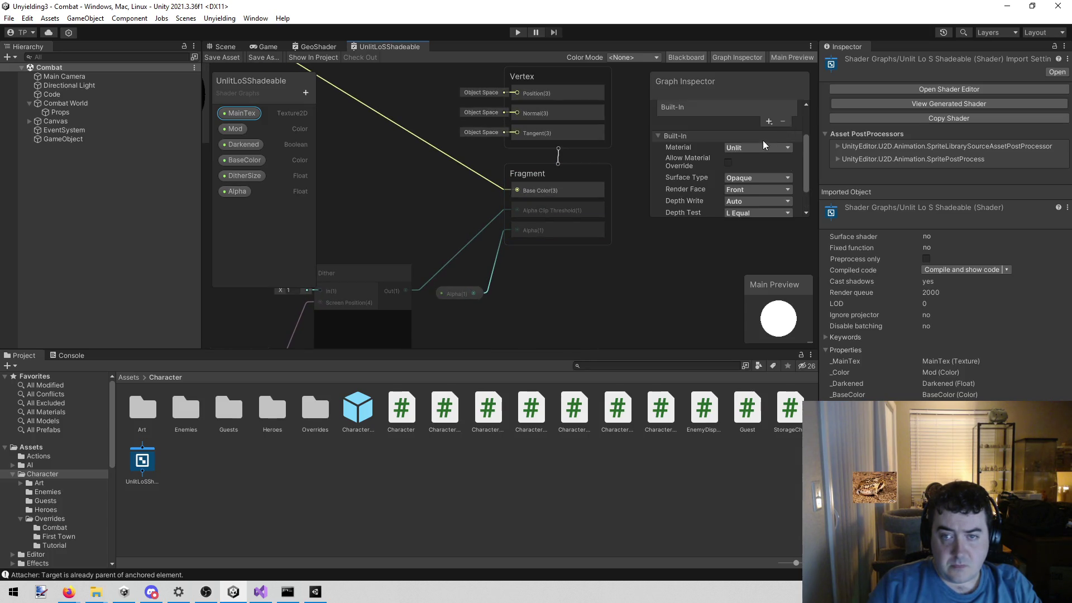
pyautogui.scroll(1, 732, 160)
pyautogui.scroll(1, 733, 161)
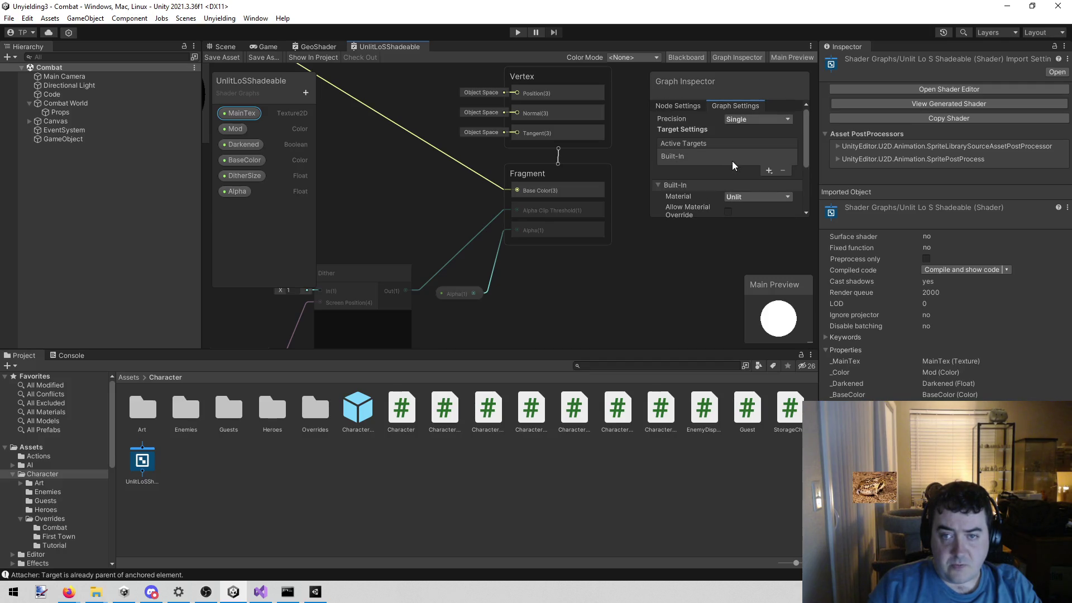
pyautogui.click(679, 103)
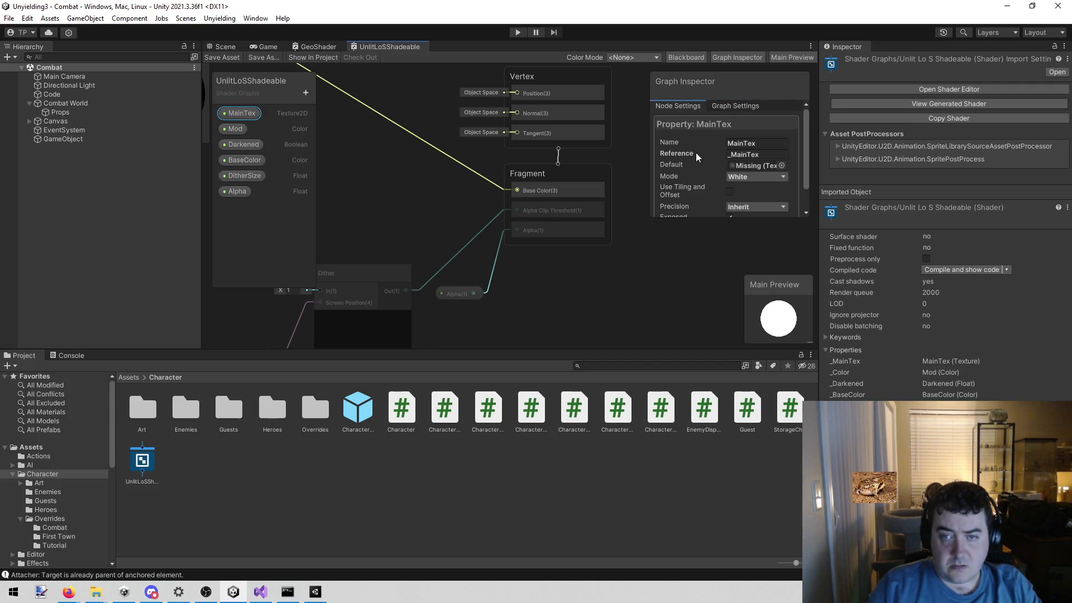
pyautogui.scroll(-1, 696, 152)
pyautogui.scroll(1, 695, 154)
pyautogui.click(720, 106)
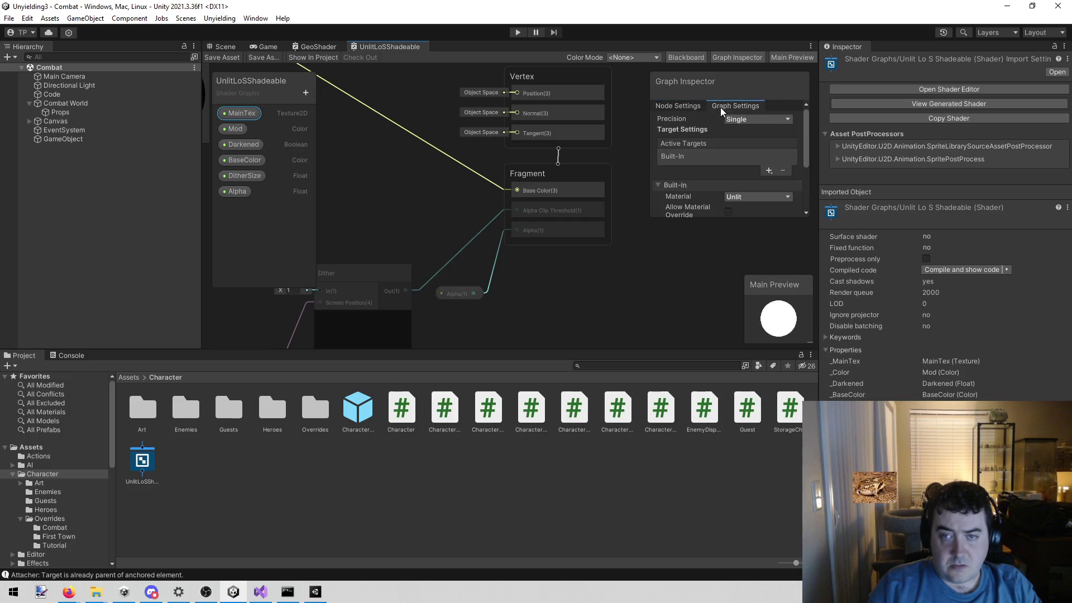
pyautogui.scroll(-3, 716, 160)
# Keep Opaque surface, Front render face and Auto depth write, enable Alpha Clipping, and save.
pyautogui.click(740, 165)
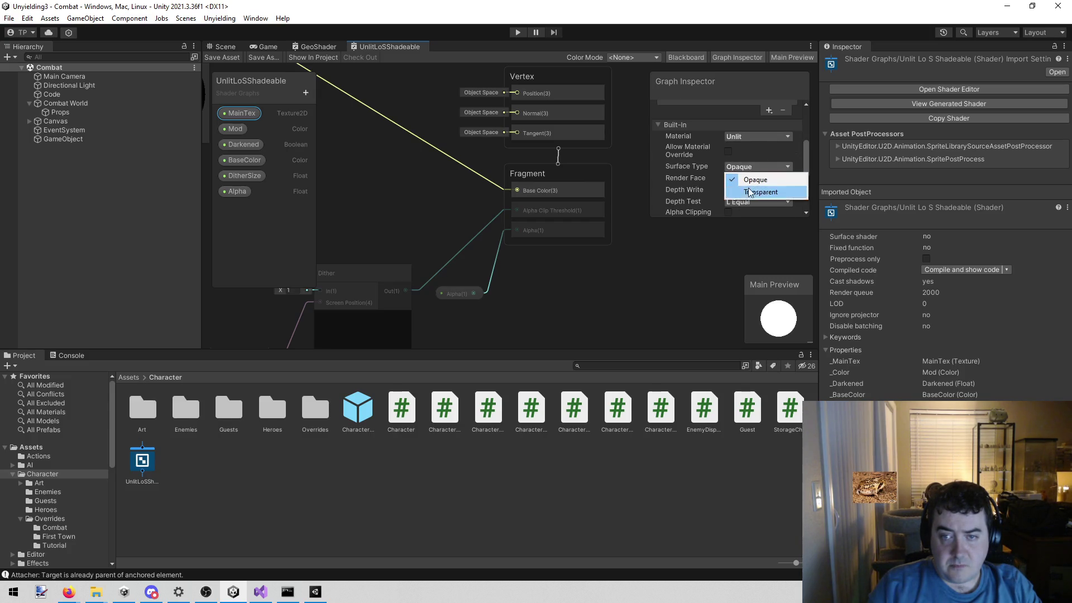
pyautogui.click(750, 187)
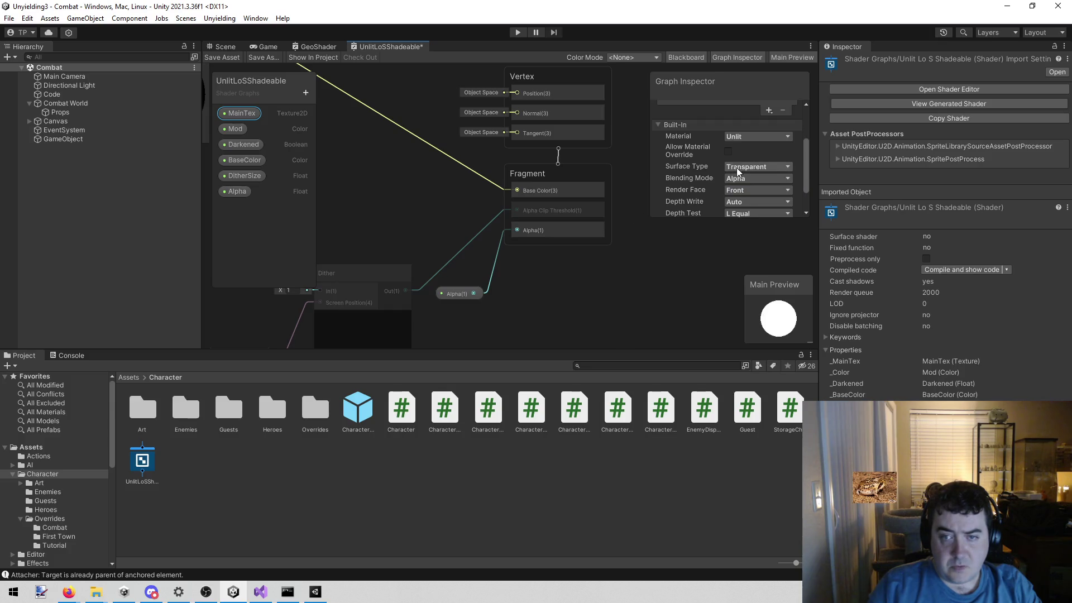
pyautogui.click(747, 166)
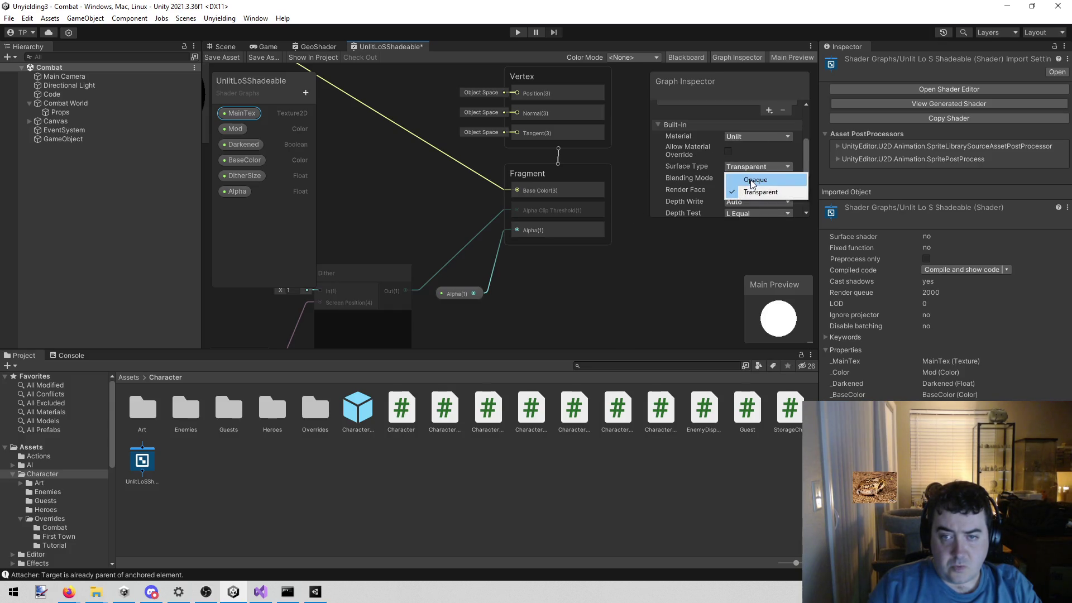
pyautogui.click(752, 180)
pyautogui.click(743, 179)
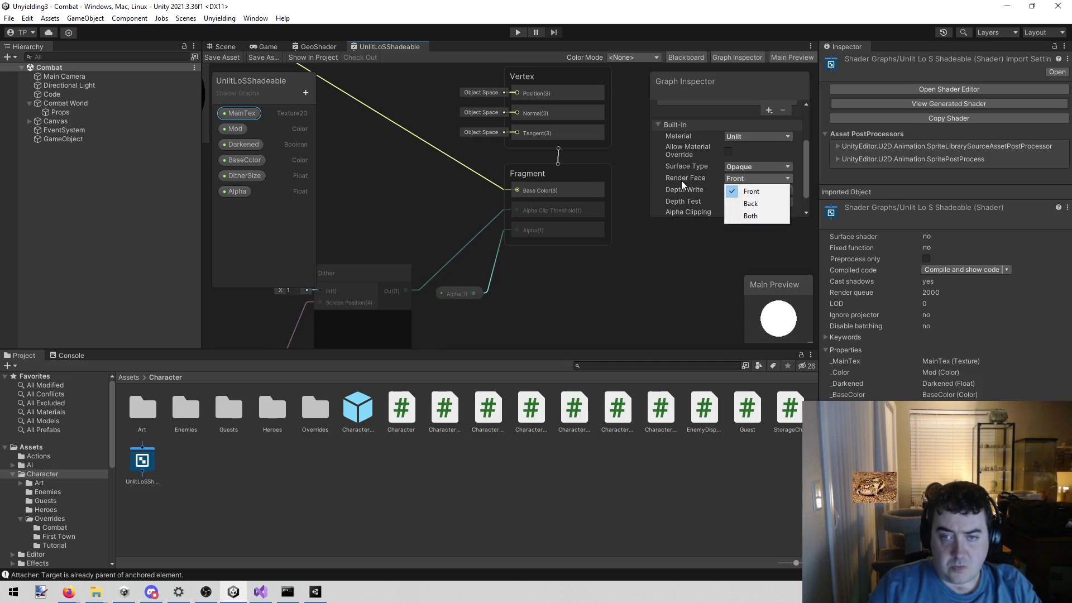
pyautogui.click(681, 179)
pyautogui.click(735, 191)
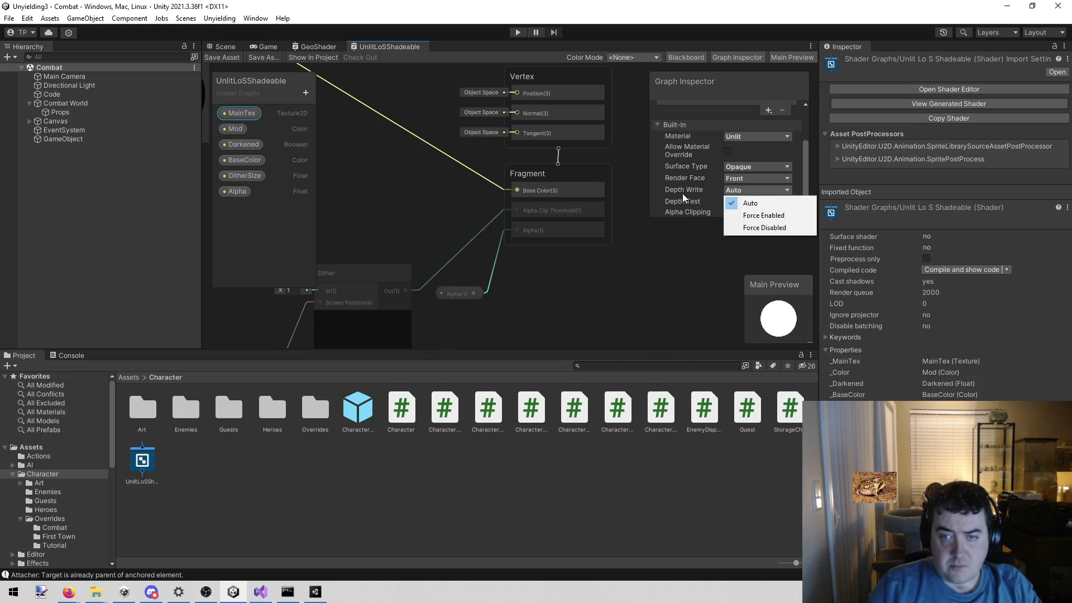
pyautogui.click(685, 192)
pyautogui.scroll(-1, 719, 186)
pyautogui.click(728, 195)
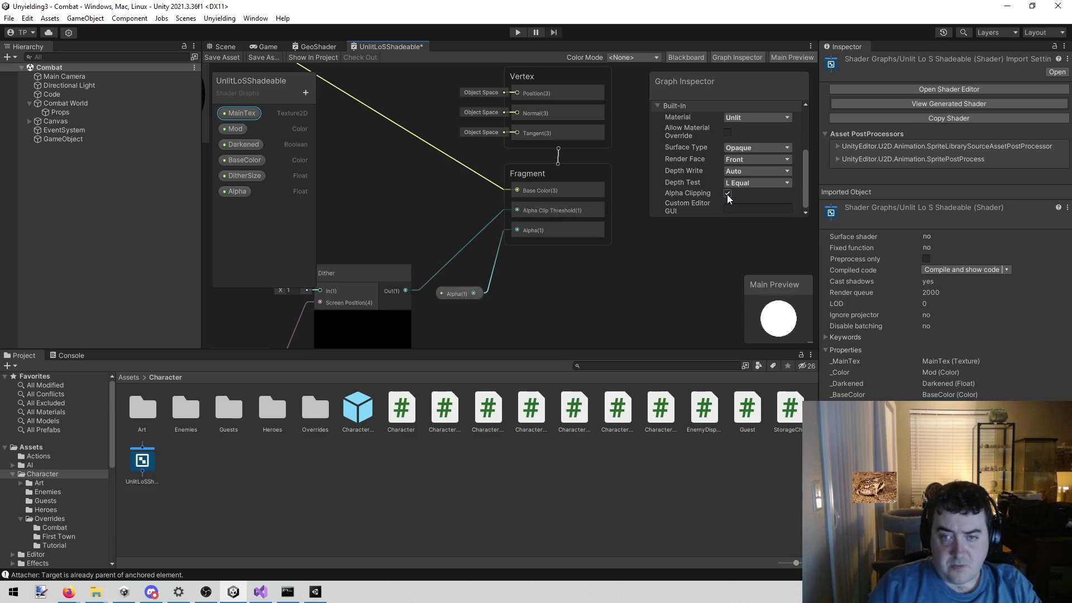
pyautogui.moveTo(561, 327)
pyautogui.mouseDown()
pyautogui.moveTo(676, 268)
pyautogui.moveTo(511, 193)
pyautogui.moveTo(681, 243)
pyautogui.moveTo(478, 133)
pyautogui.moveTo(588, 152)
pyautogui.moveTo(611, 143)
pyautogui.moveTo(497, 163)
pyautogui.mouseUp()
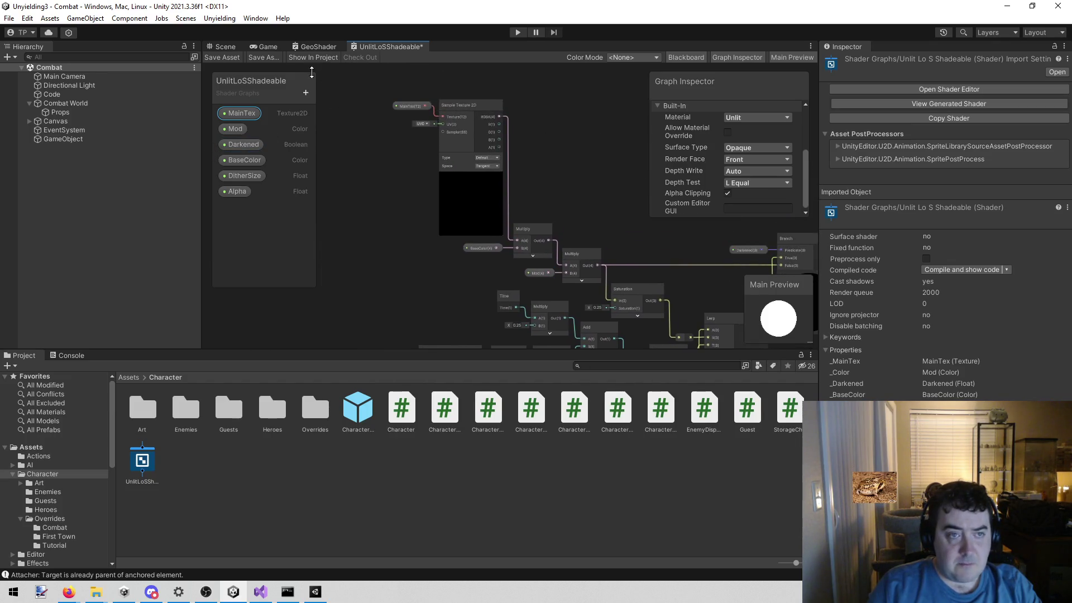
pyautogui.click(224, 58)
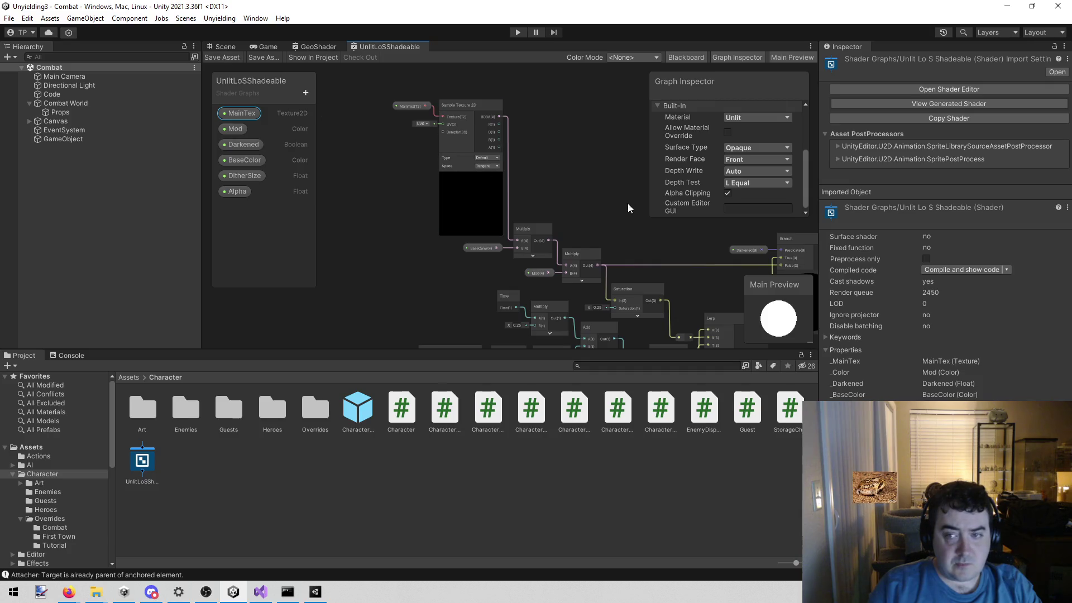
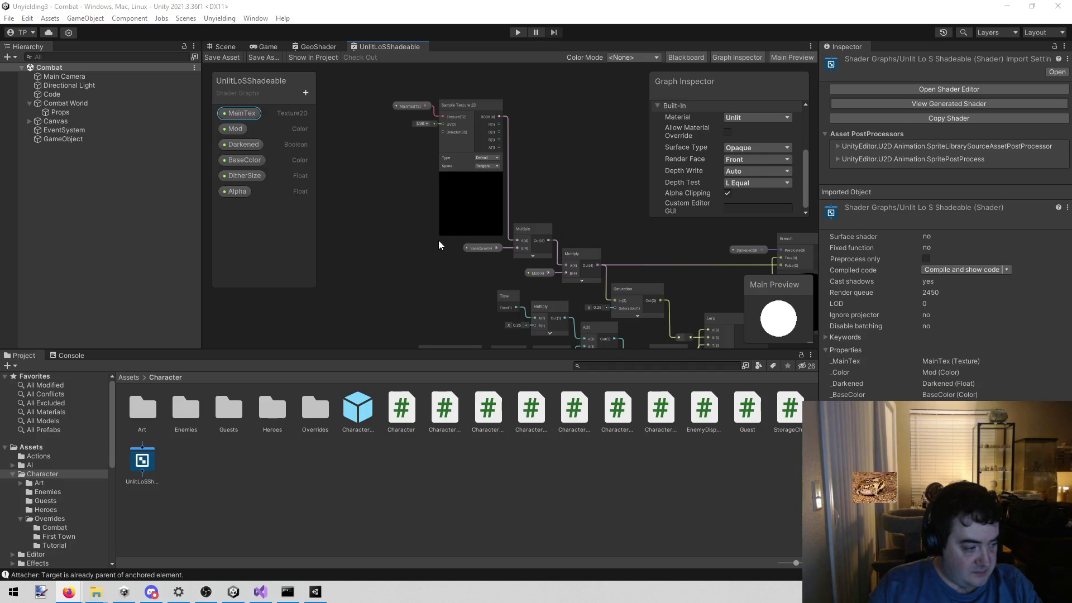
# Pan around the shader graph to inspect the Branch, Vertex and Fragment output nodes.
pyautogui.moveTo(582, 186)
pyautogui.mouseDown()
pyautogui.moveTo(450, 135)
pyautogui.moveTo(458, 129)
pyautogui.moveTo(427, 123)
pyautogui.moveTo(434, 132)
pyautogui.moveTo(484, 26)
pyautogui.moveTo(472, 47)
pyautogui.mouseUp()
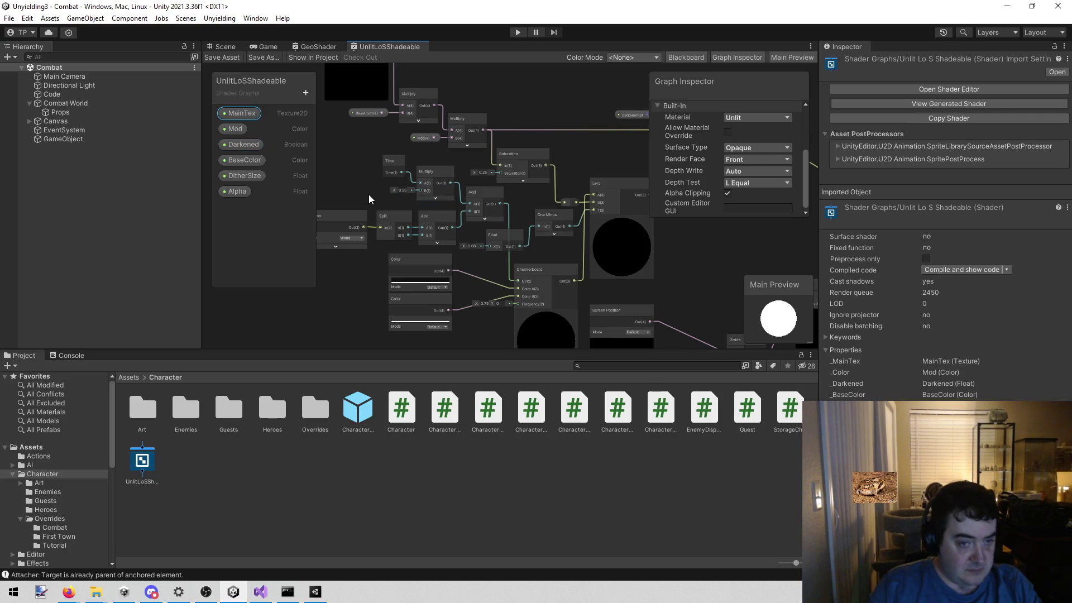
pyautogui.moveTo(340, 148); pyautogui.dragTo(352, 163)
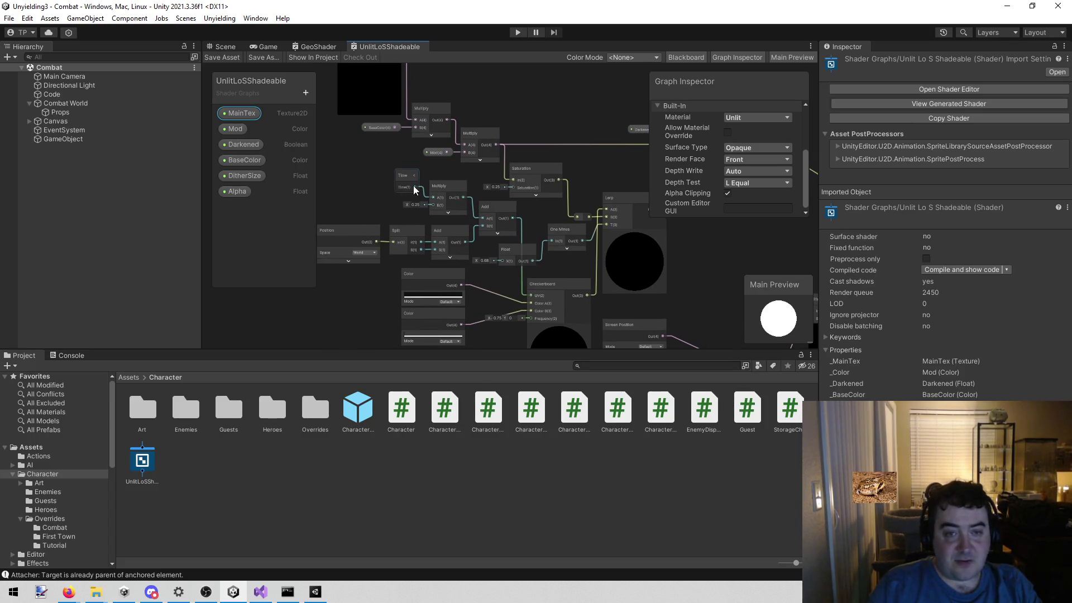
pyautogui.moveTo(555, 98); pyautogui.dragTo(385, 166)
pyautogui.moveTo(455, 132); pyautogui.dragTo(302, 61)
pyautogui.scroll(-3, 469, 193)
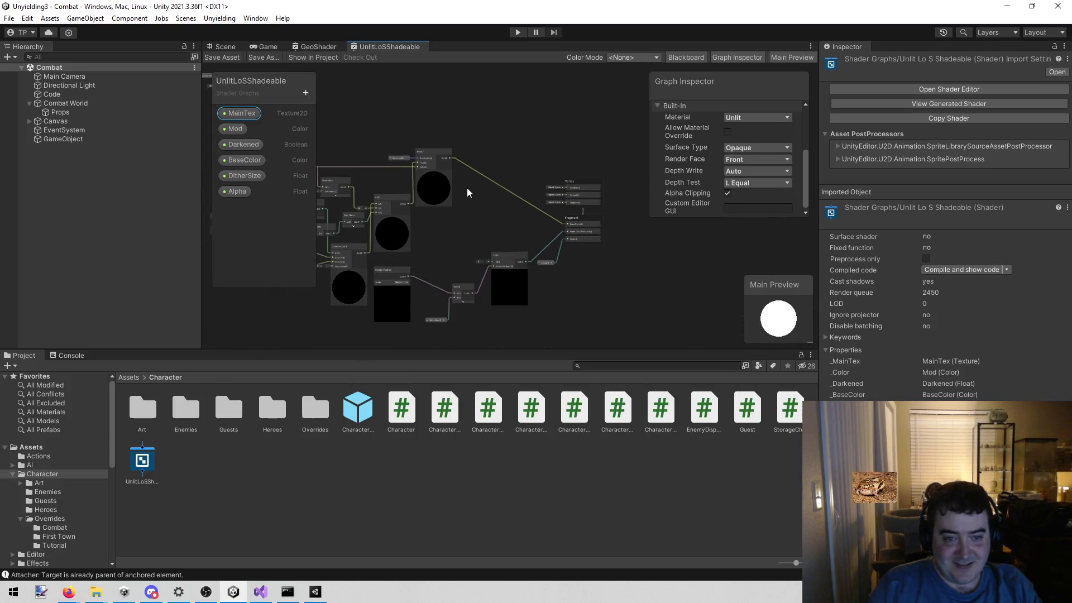
pyautogui.moveTo(341, 97); pyautogui.dragTo(427, 105)
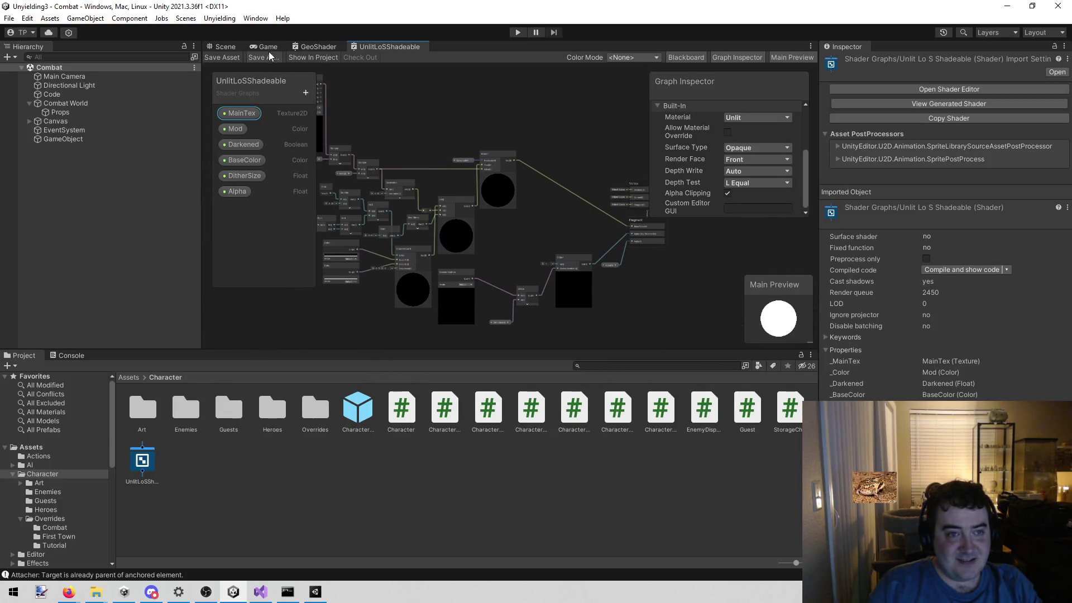
# Switch to the Scene view and create a New Material in the Character folder.
pyautogui.click(226, 46)
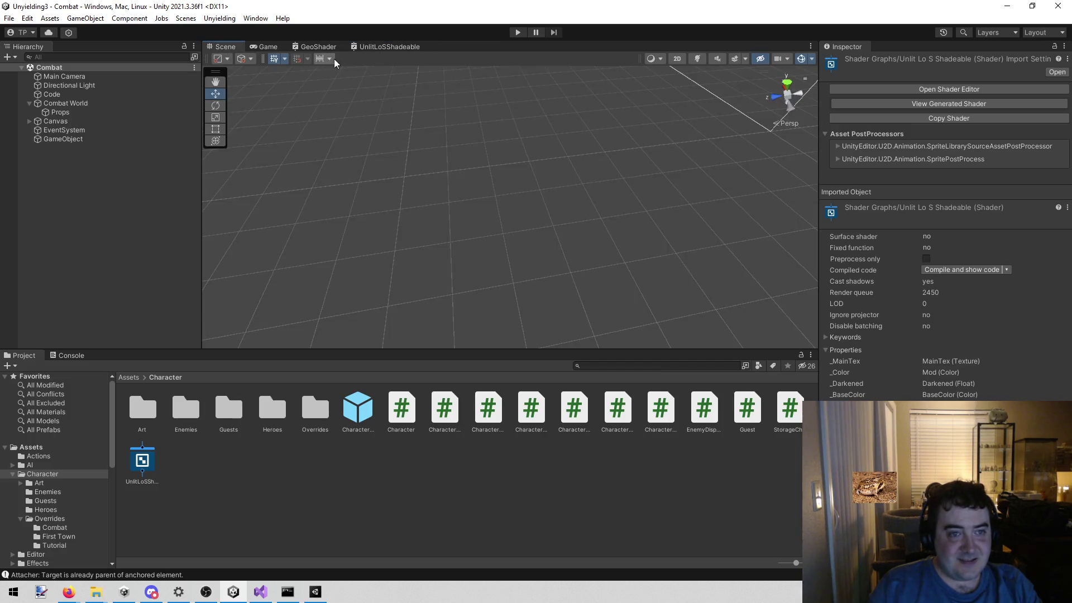
pyautogui.click(269, 534)
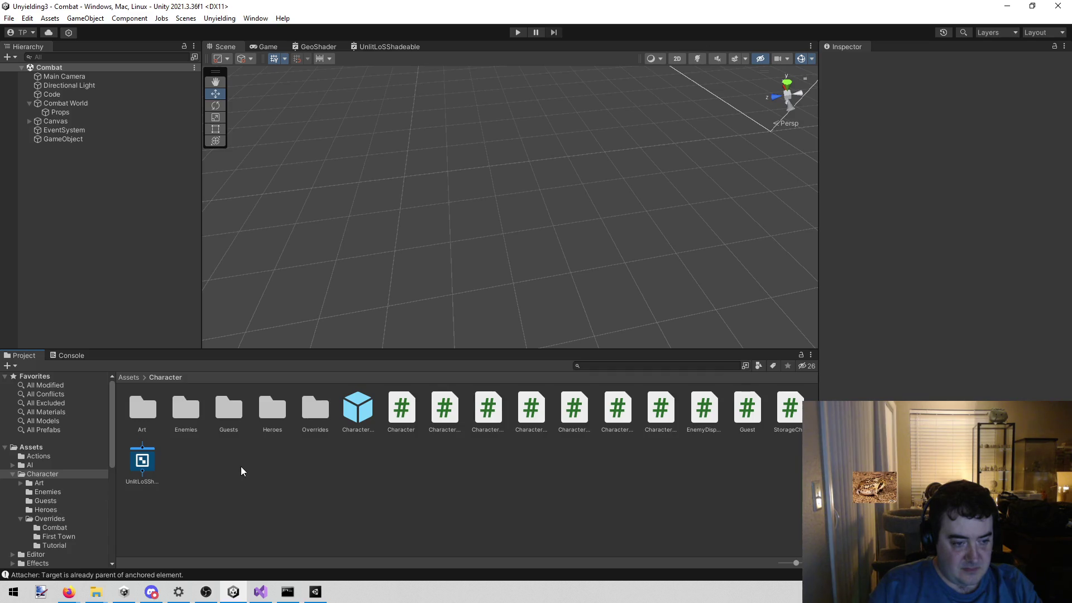
pyautogui.rightClick(205, 478)
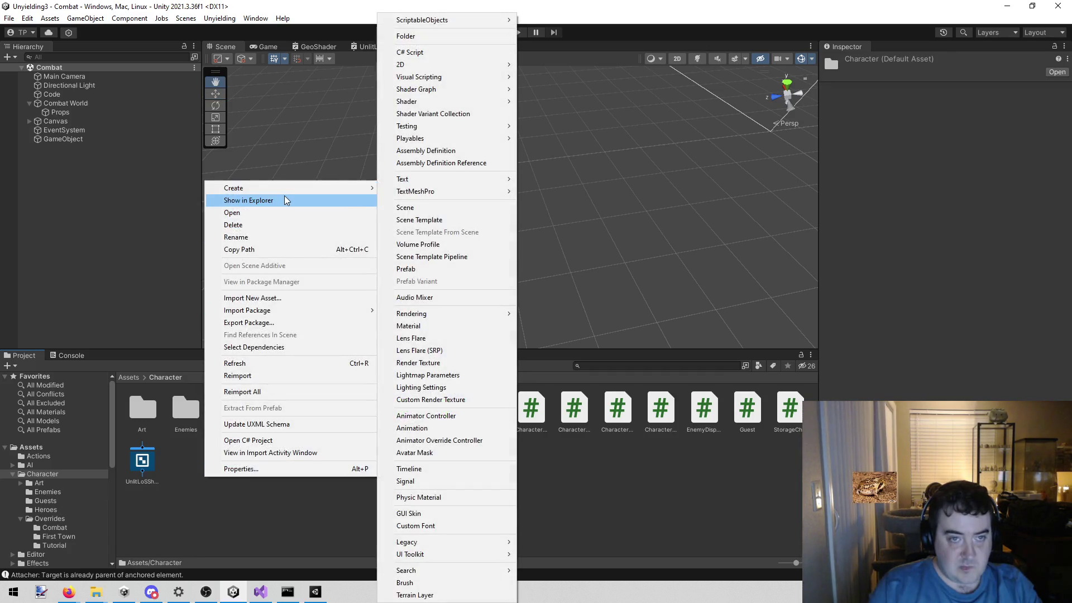
pyautogui.moveTo(313, 188)
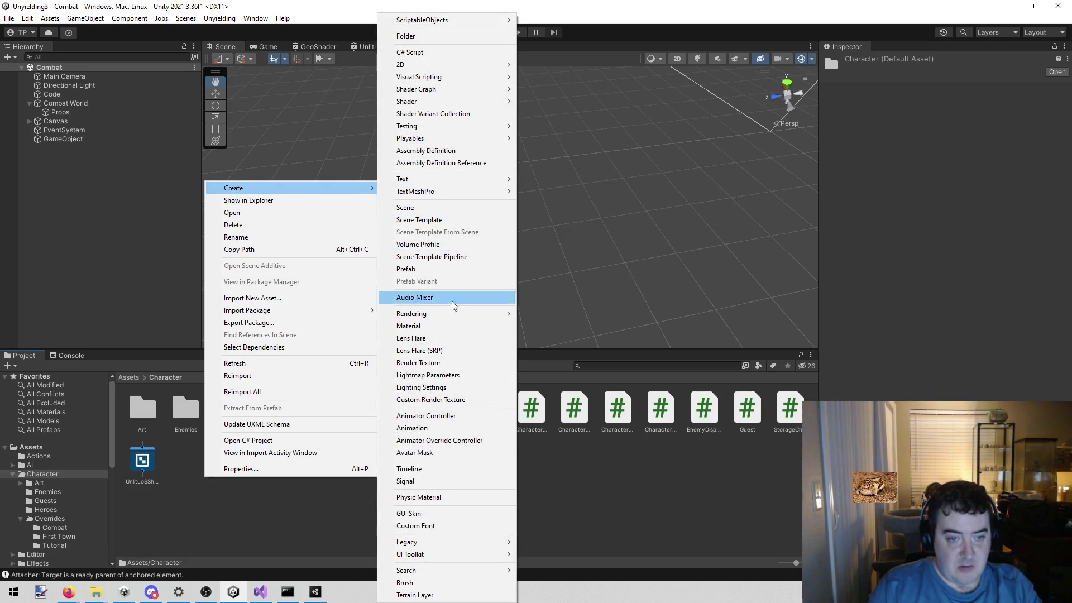
pyautogui.click(447, 326)
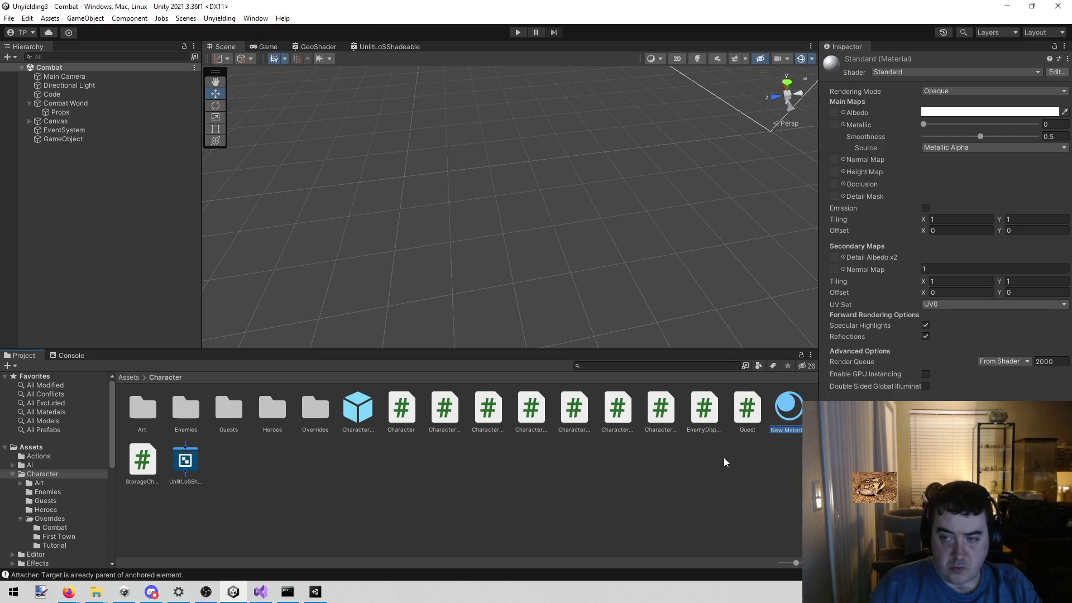
# Set New Material's shader to Shader Graphs/UnlitLoSShadeable by searching 'un'.
pyautogui.click(900, 69)
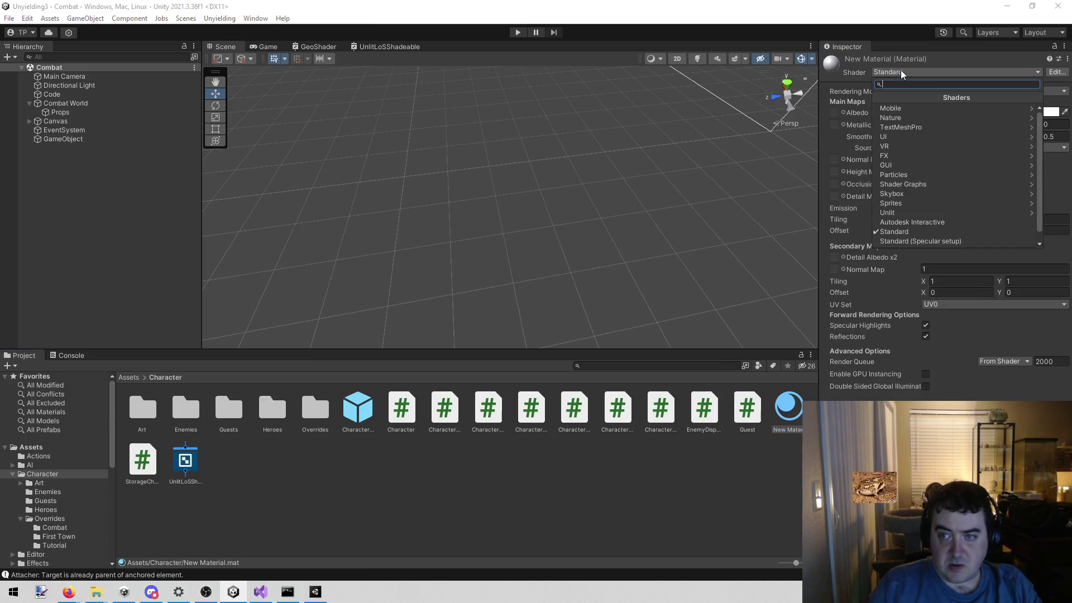
pyautogui.scroll(-1, 940, 217)
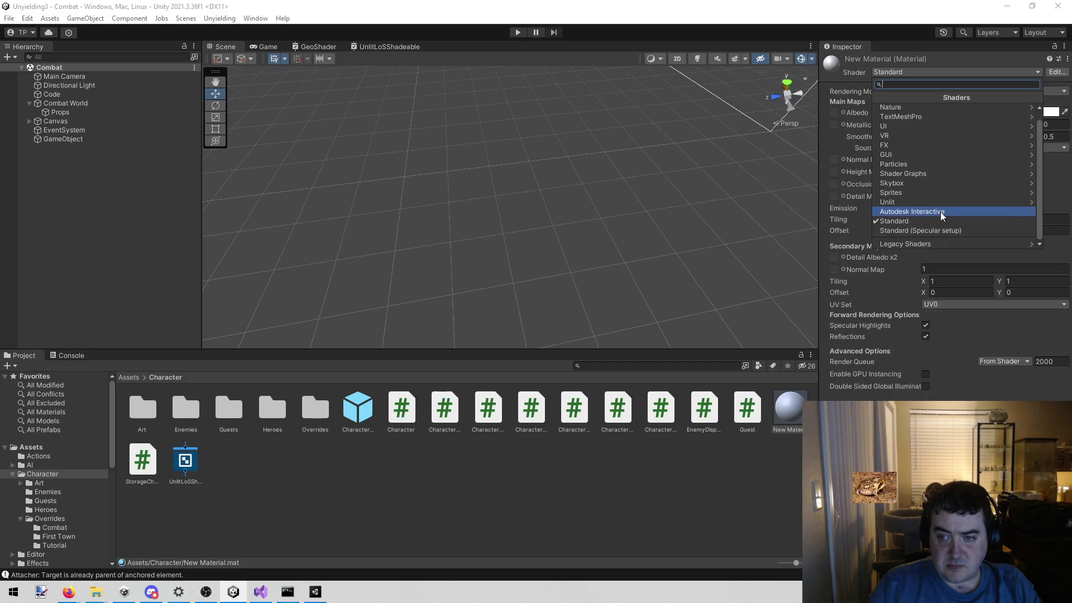
pyautogui.write('un')
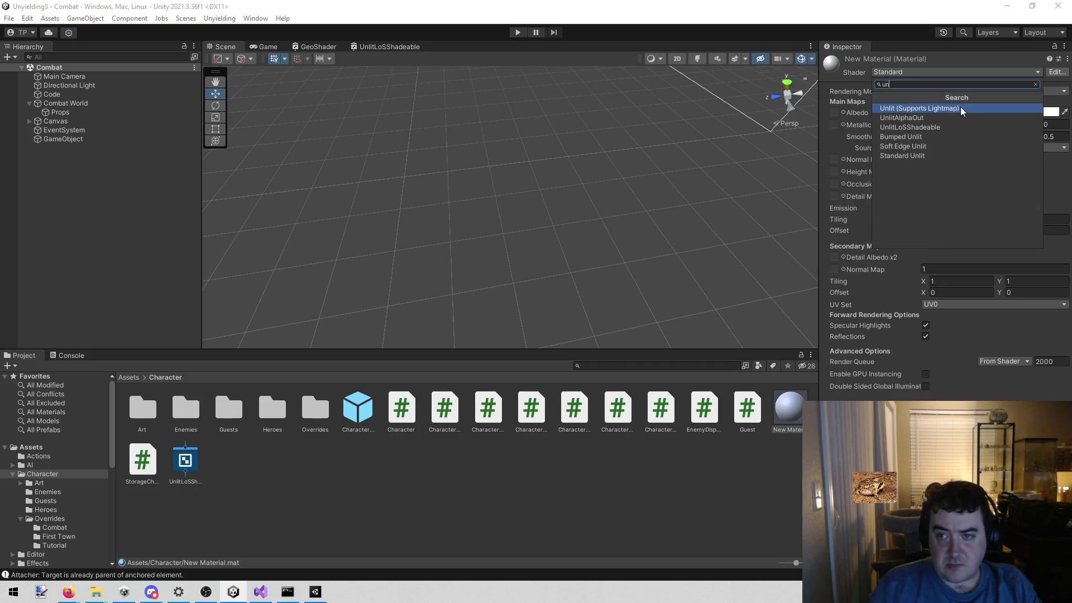
pyautogui.click(953, 127)
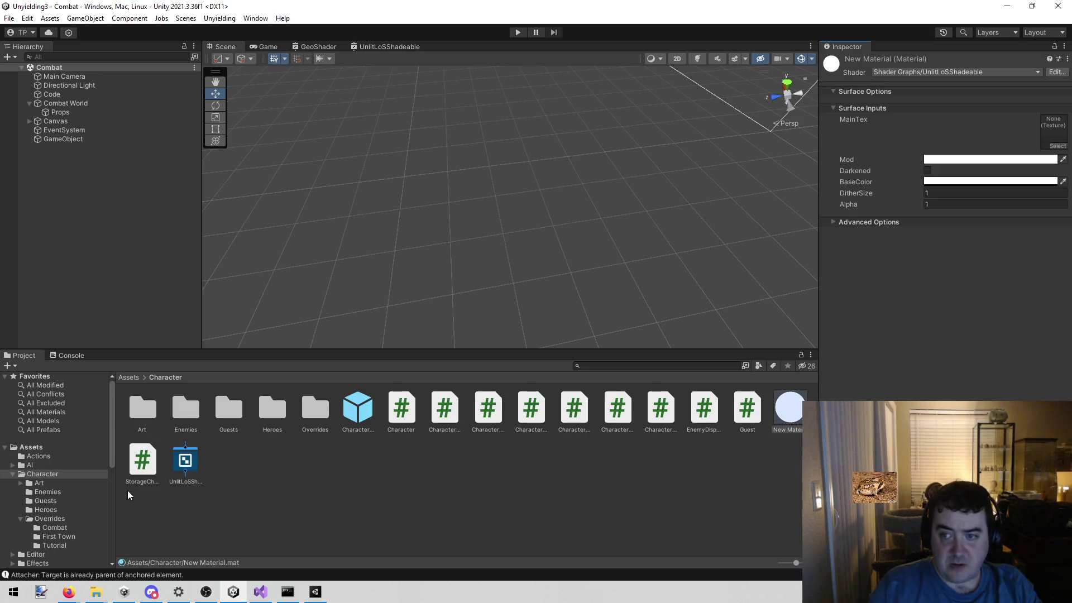
pyautogui.scroll(-2, 96, 519)
# Browse the Project tree to the Models/Raw/Heroes/_Lenette folder.
pyautogui.scroll(-2, 97, 515)
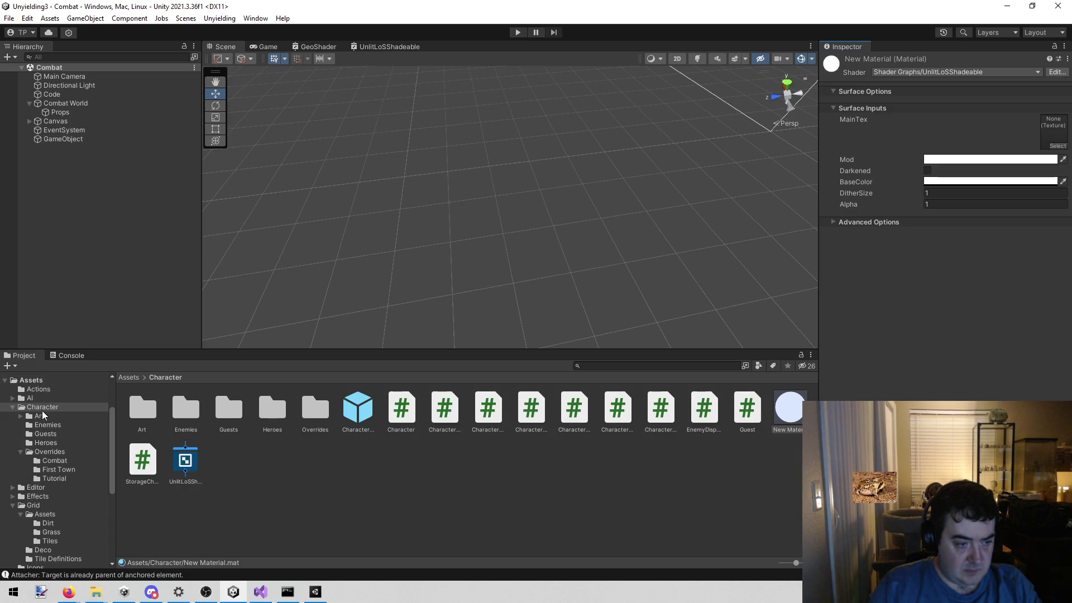
pyautogui.scroll(-3, 43, 441)
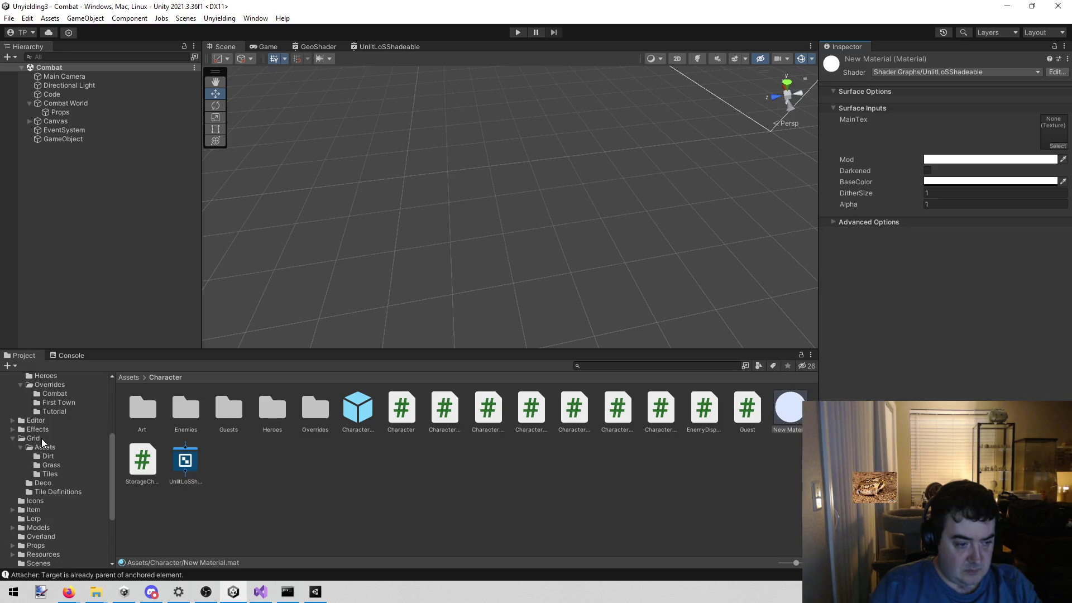
pyautogui.click(12, 528)
pyautogui.scroll(-2, 37, 542)
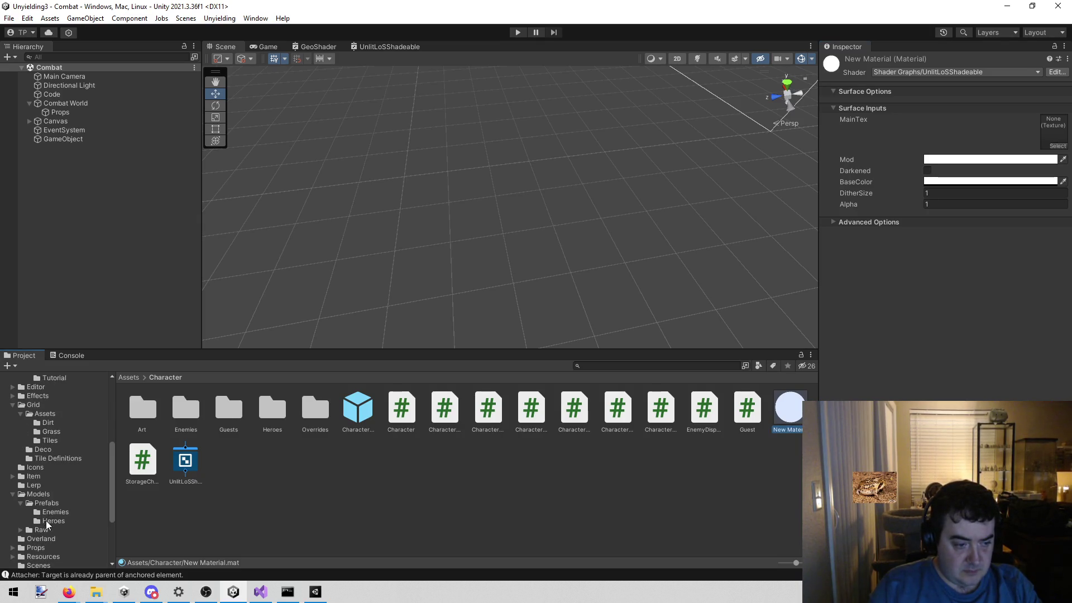
pyautogui.click(21, 505)
pyautogui.click(21, 512)
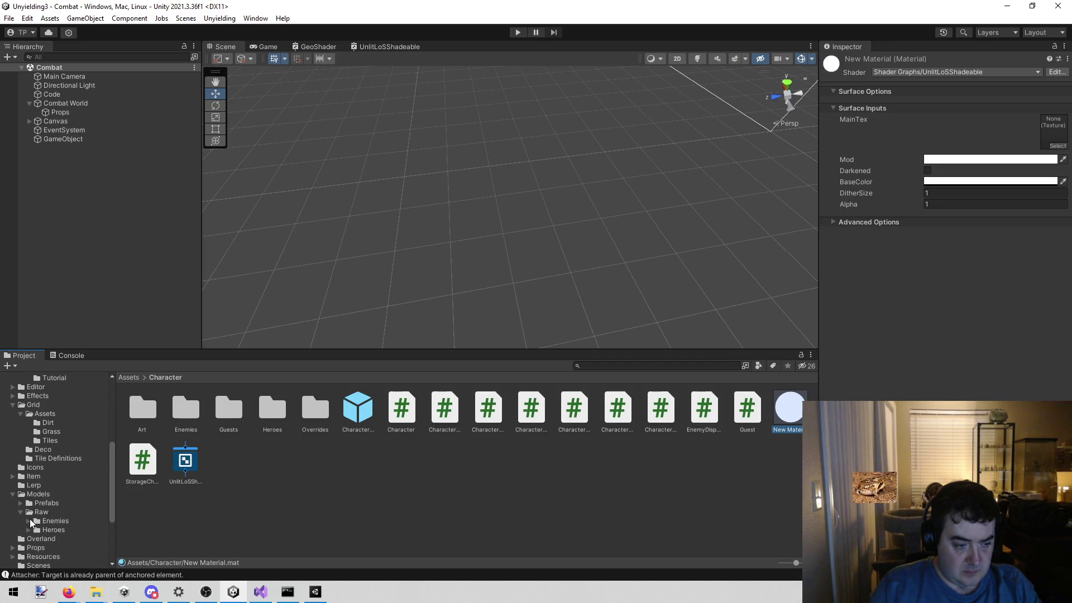
pyautogui.click(29, 530)
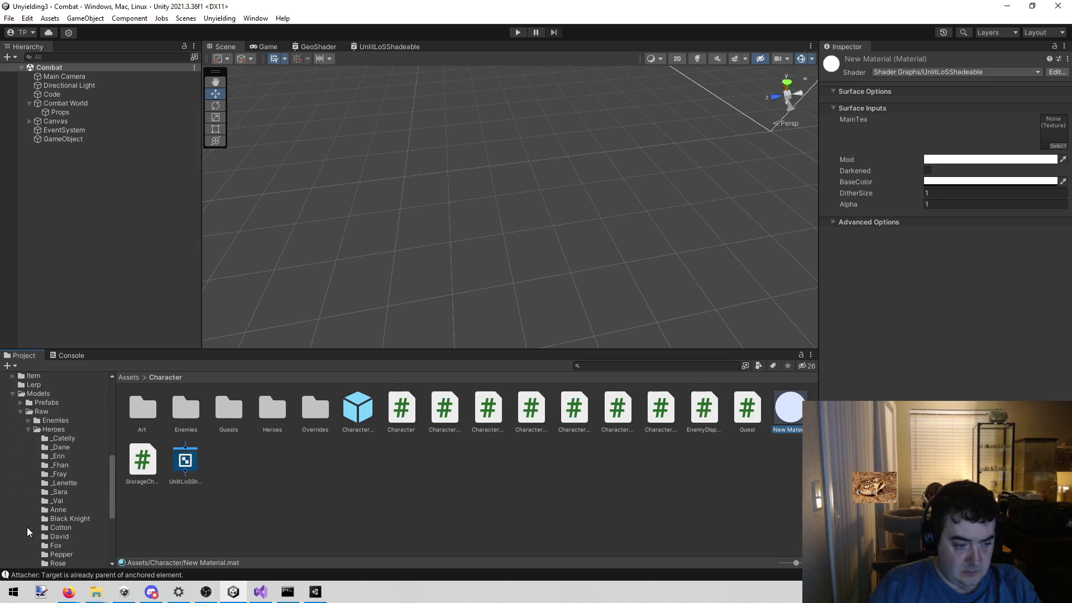
pyautogui.scroll(-3, 33, 519)
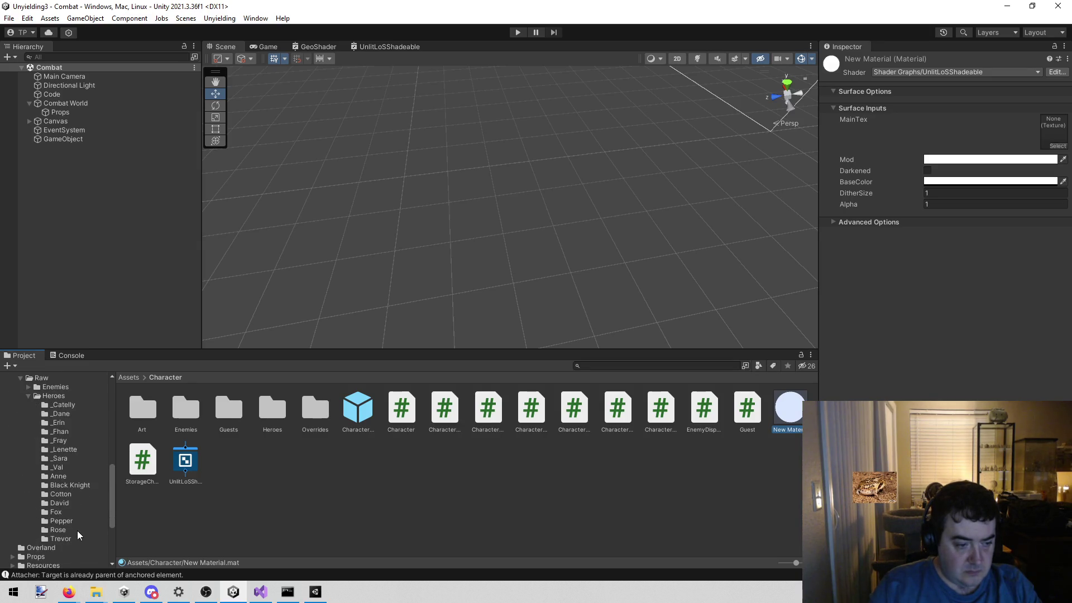
pyautogui.click(59, 450)
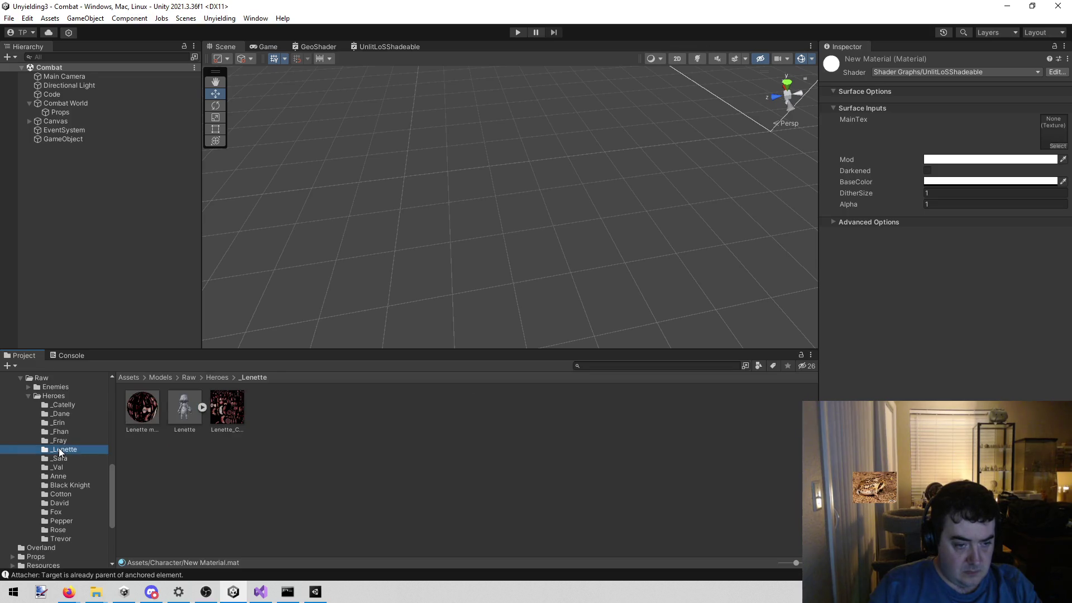
# Assign the Lenette texture to the material's MainTex and bring the Unyielding2 project forward.
pyautogui.scroll(5, 59, 448)
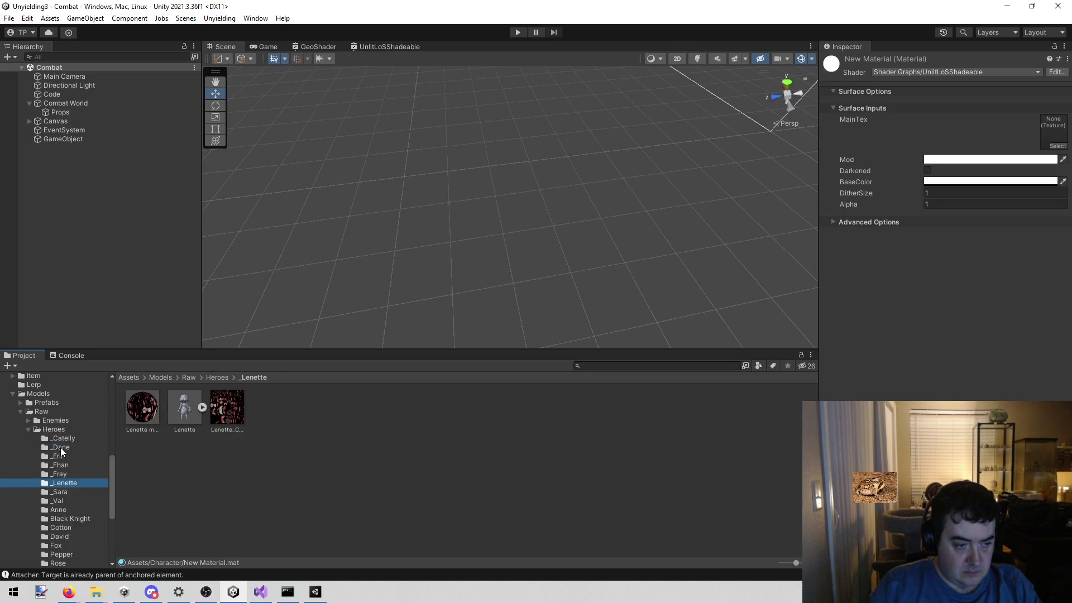
pyautogui.scroll(5, 60, 447)
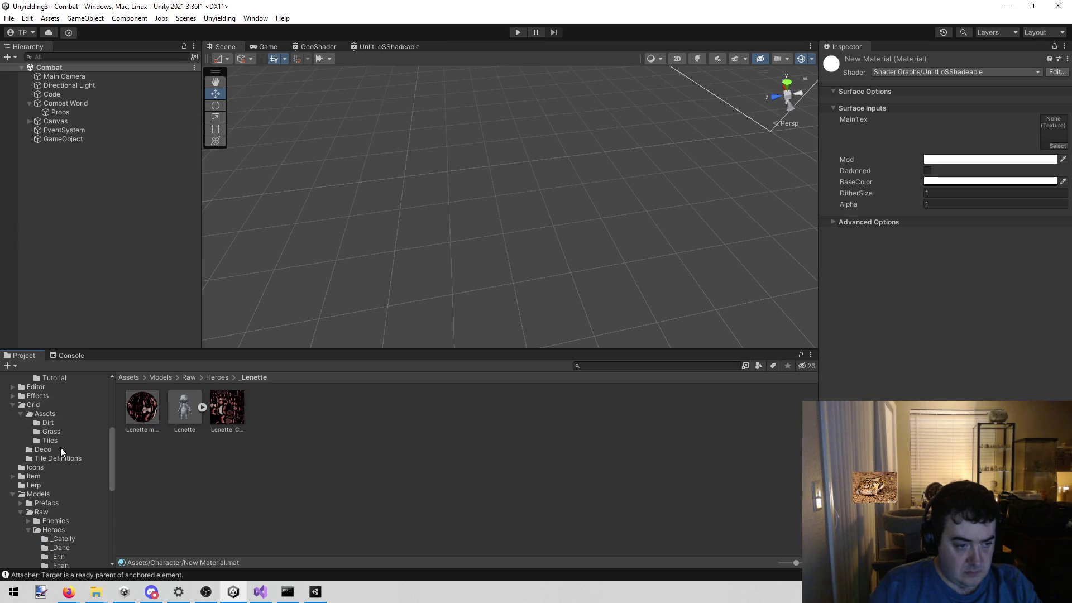
pyautogui.moveTo(222, 410)
pyautogui.mouseDown()
pyautogui.moveTo(986, 168)
pyautogui.moveTo(1054, 132)
pyautogui.mouseUp()
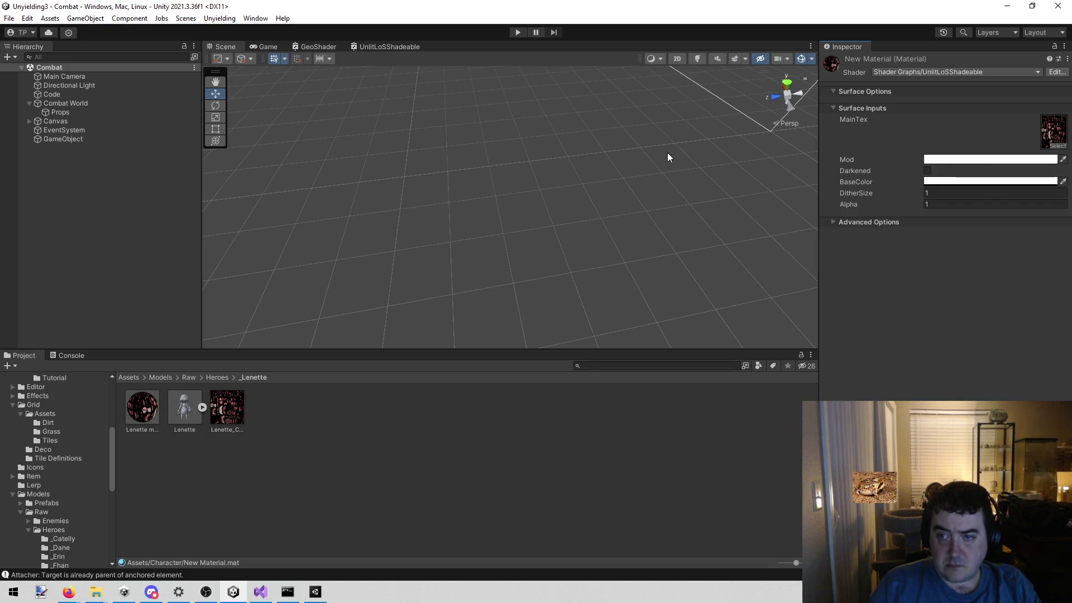
pyautogui.click(316, 592)
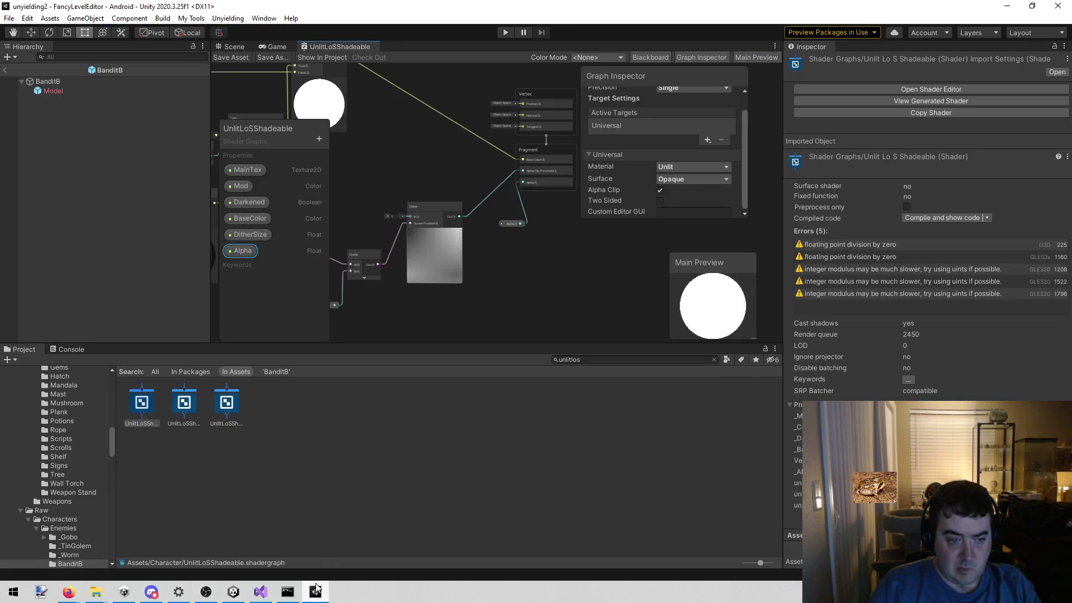
# Clear the project search, open Heroes/_Lenette and select its New Material.
pyautogui.click(620, 359)
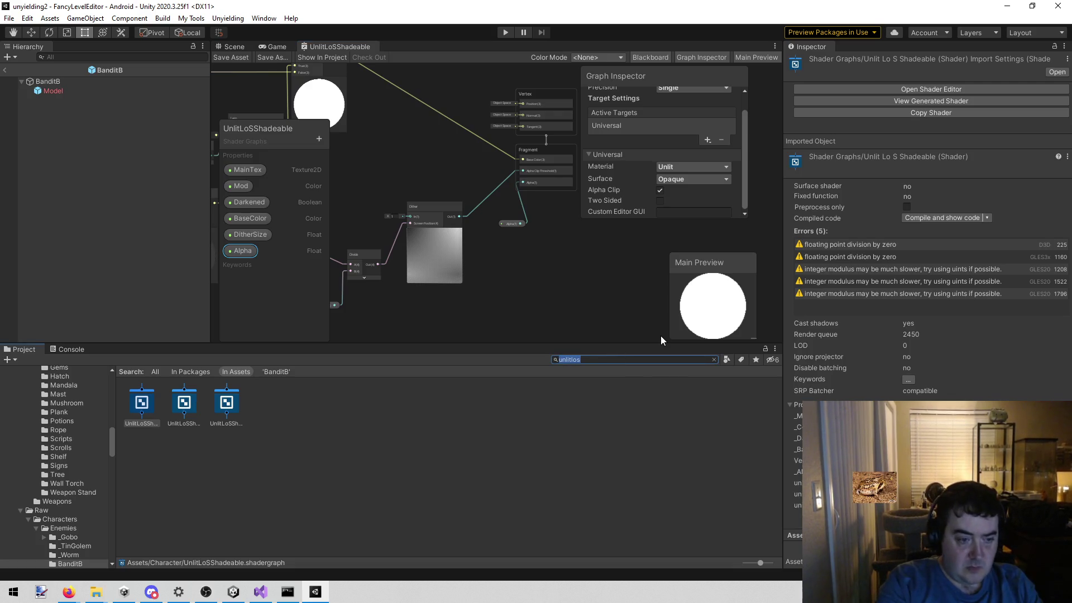
pyautogui.scroll(-5, 77, 537)
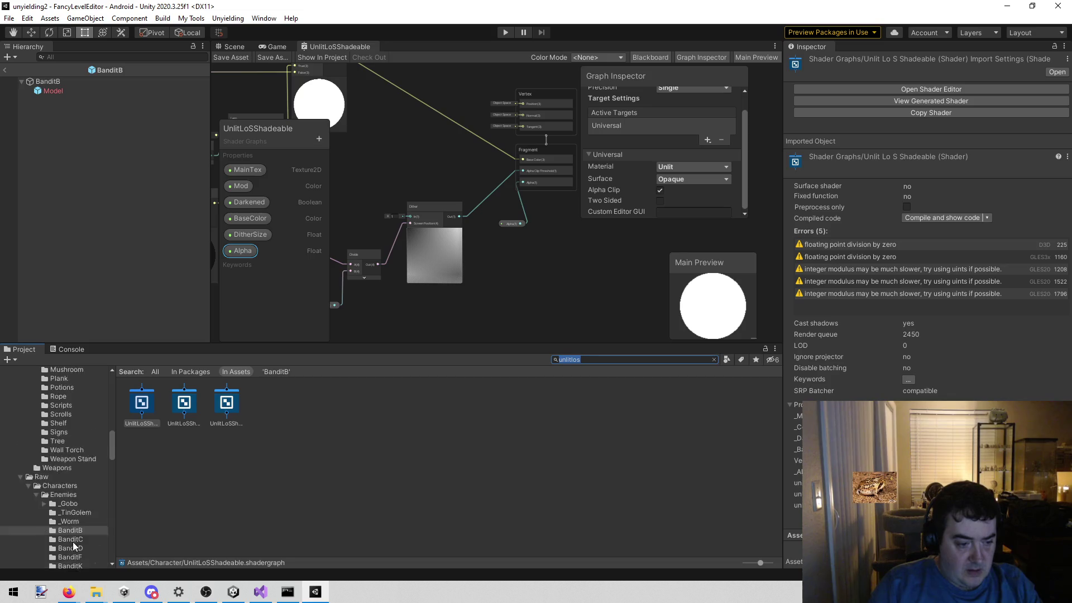
pyautogui.click(36, 394)
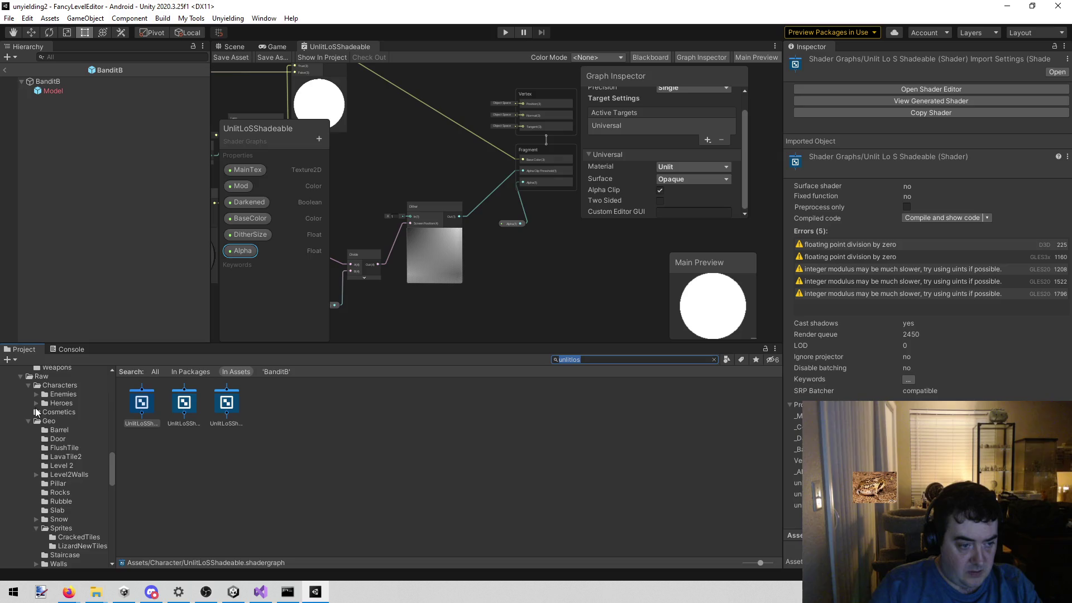
pyautogui.click(56, 403)
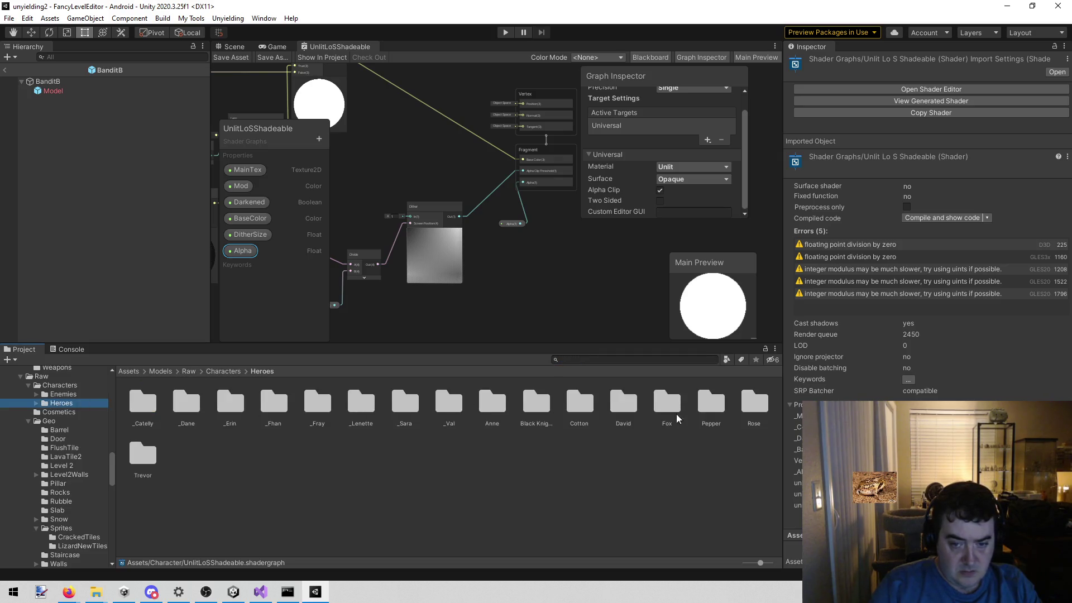
pyautogui.doubleClick(366, 401)
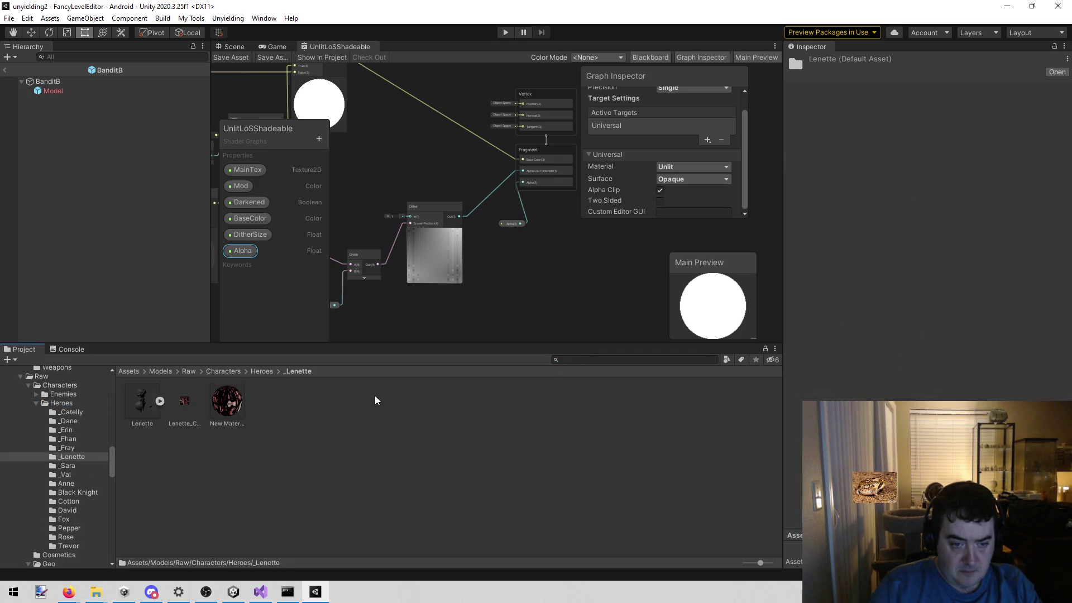
pyautogui.click(234, 404)
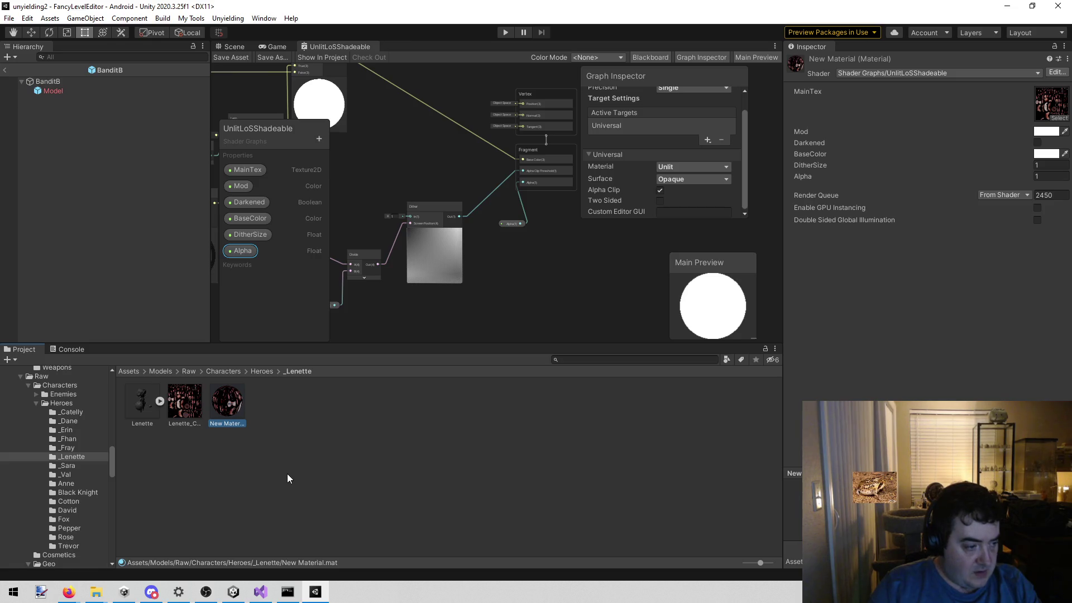
# Return to the Unyielding3 editor and show its Character folder contents.
pyautogui.hotkey('alt', 'Tab')
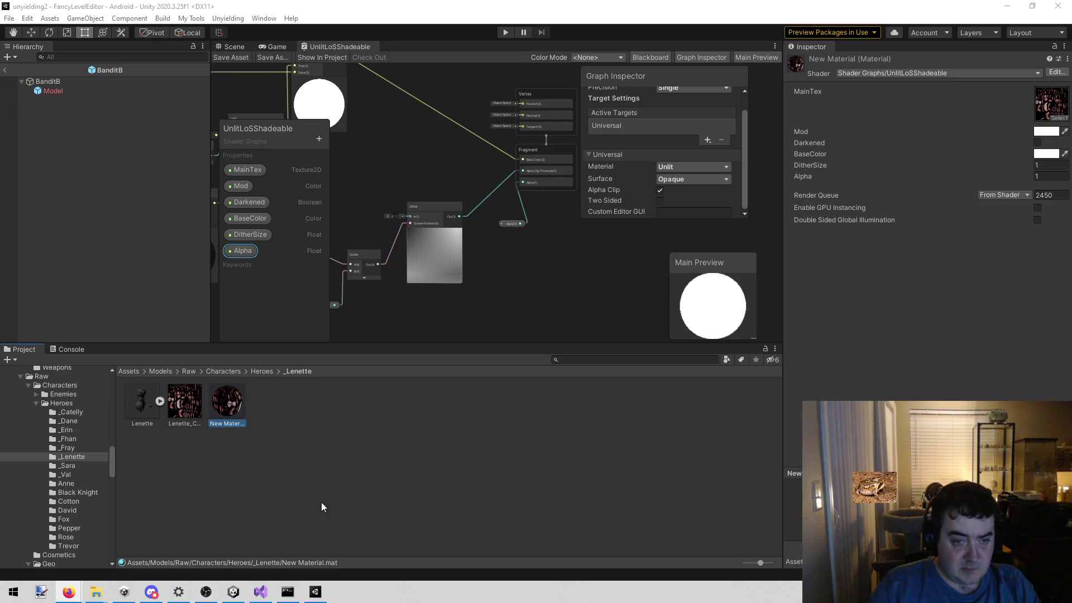
pyautogui.scroll(10, 77, 454)
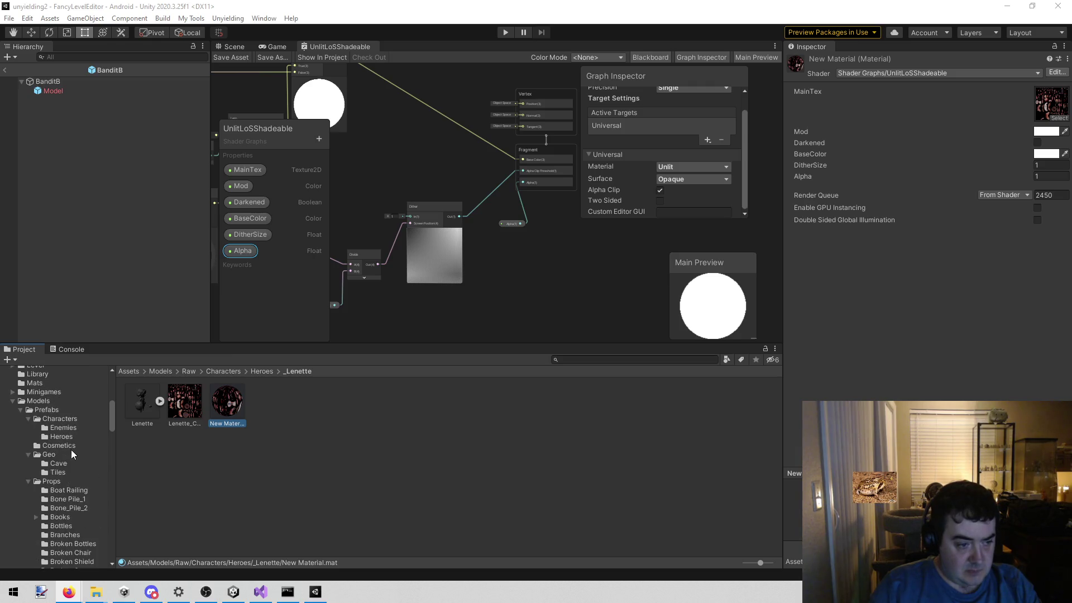
pyautogui.scroll(4, 65, 428)
pyautogui.scroll(6, 53, 463)
pyautogui.click(85, 400)
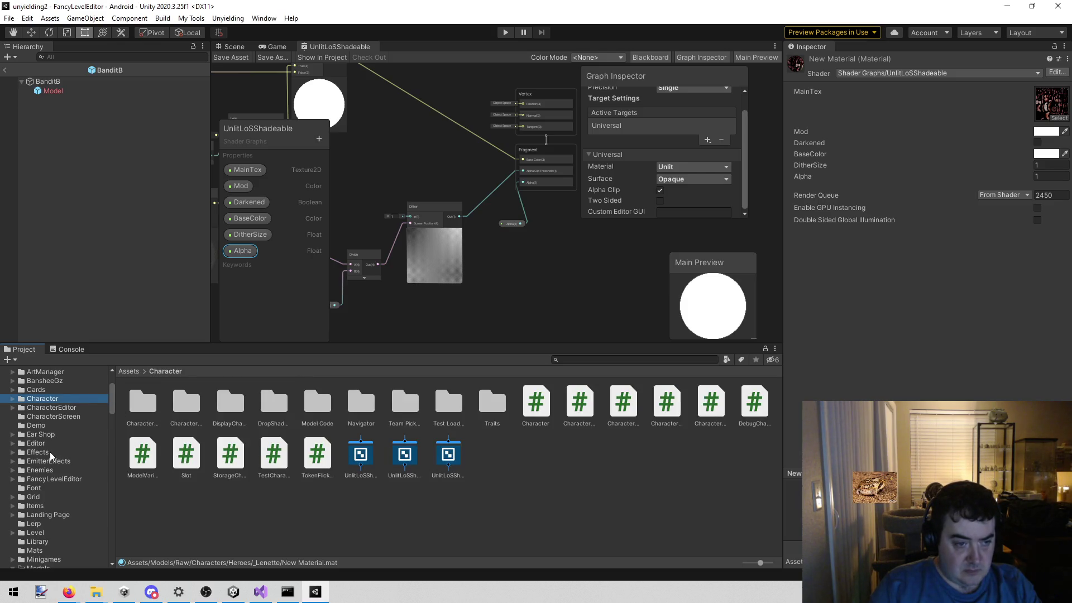
pyautogui.scroll(4, 50, 455)
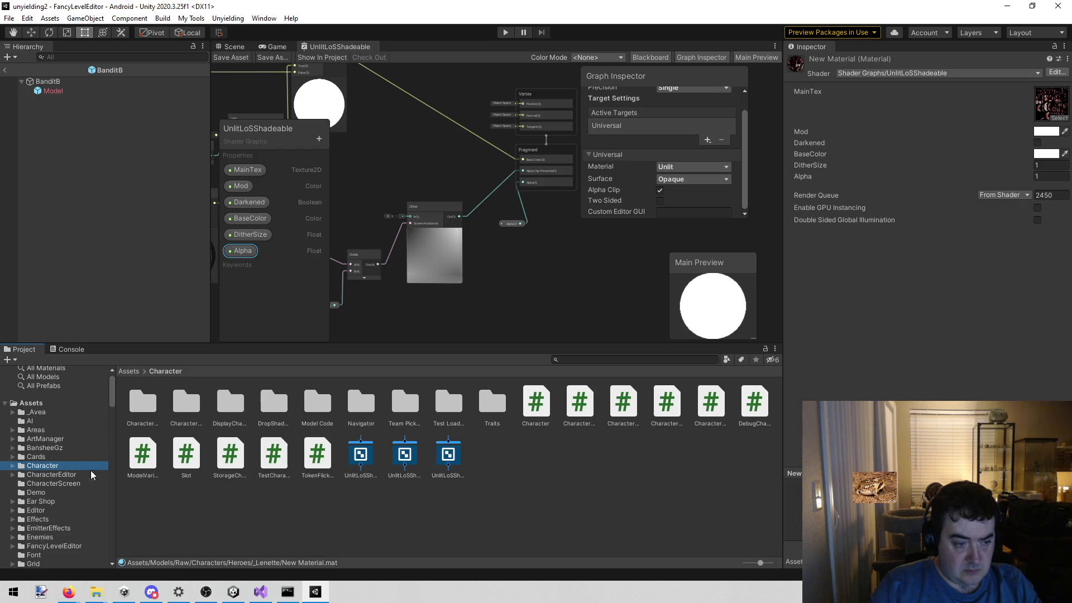
pyautogui.click(232, 590)
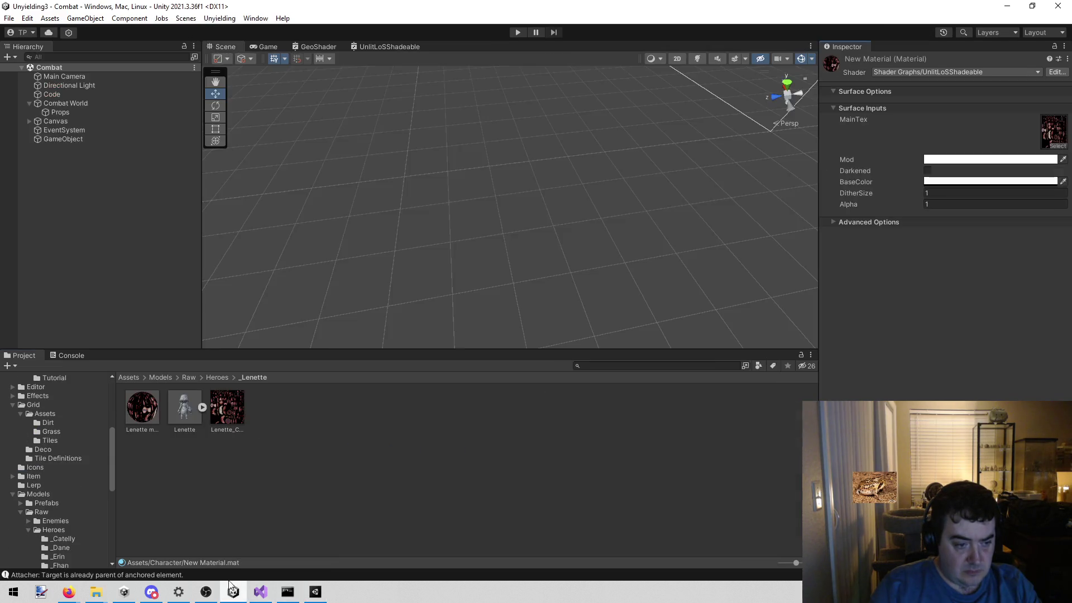
pyautogui.scroll(10, 66, 471)
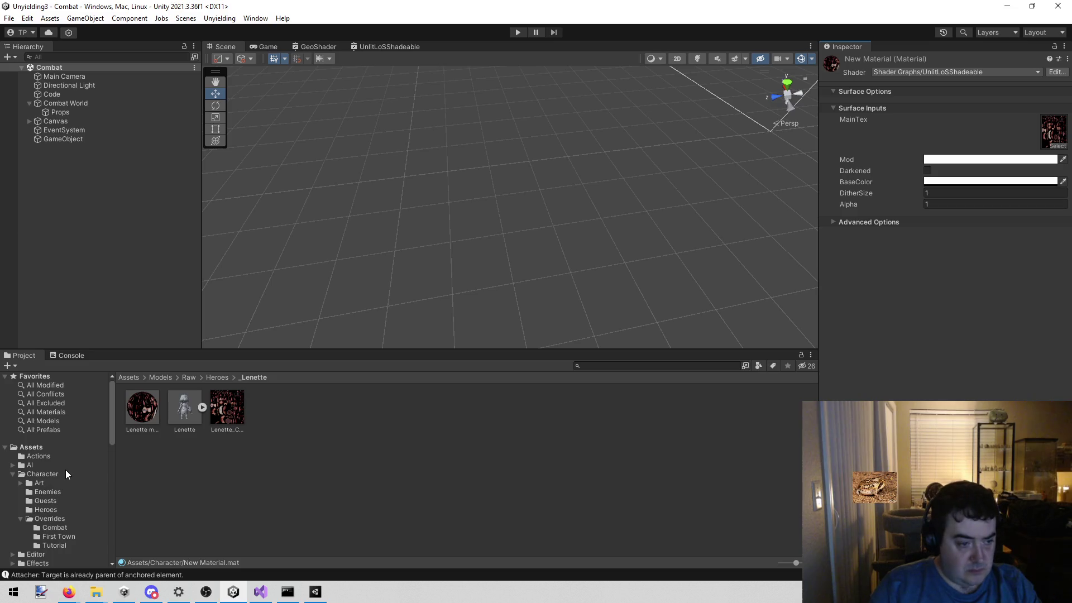
pyautogui.click(45, 474)
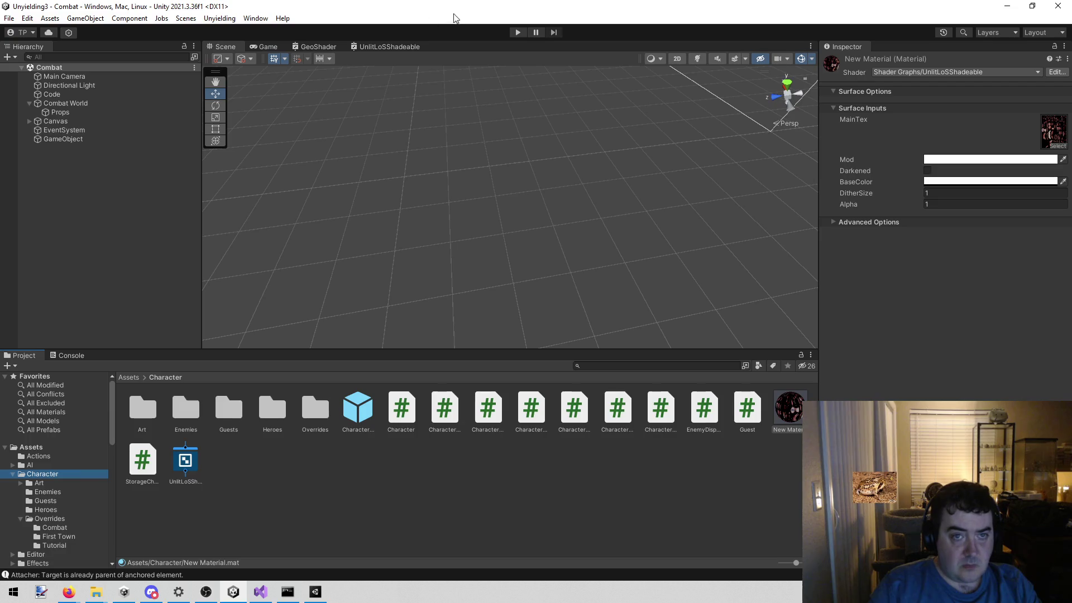
# Play the Combat scene and select Lenette(Clone) in the Scene view.
pyautogui.click(518, 32)
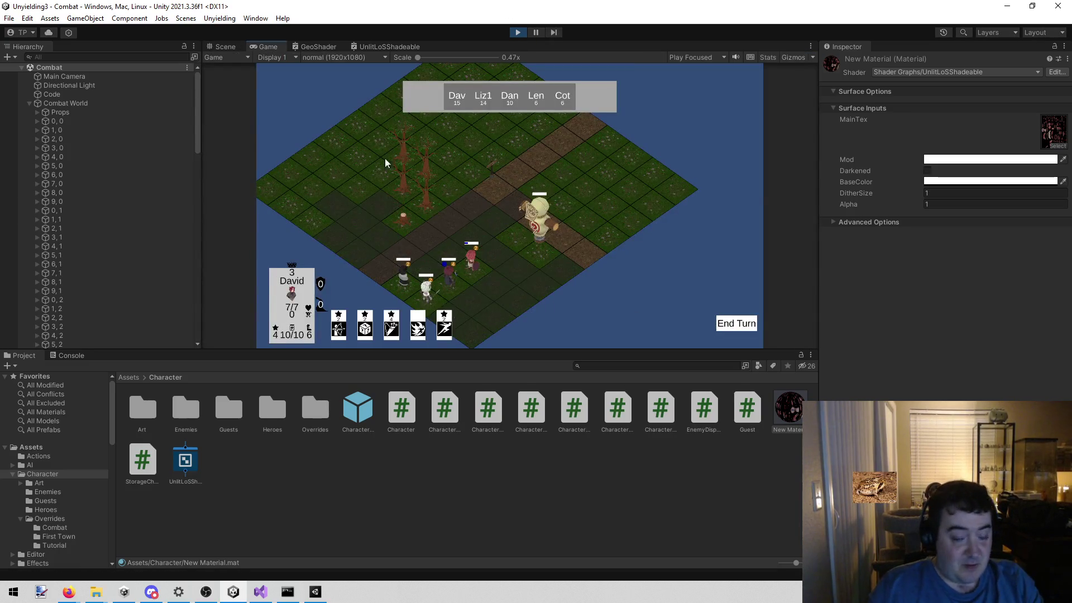
pyautogui.click(217, 48)
pyautogui.moveTo(384, 178)
pyautogui.mouseDown()
pyautogui.moveTo(619, 62)
pyautogui.moveTo(464, 109)
pyautogui.mouseUp()
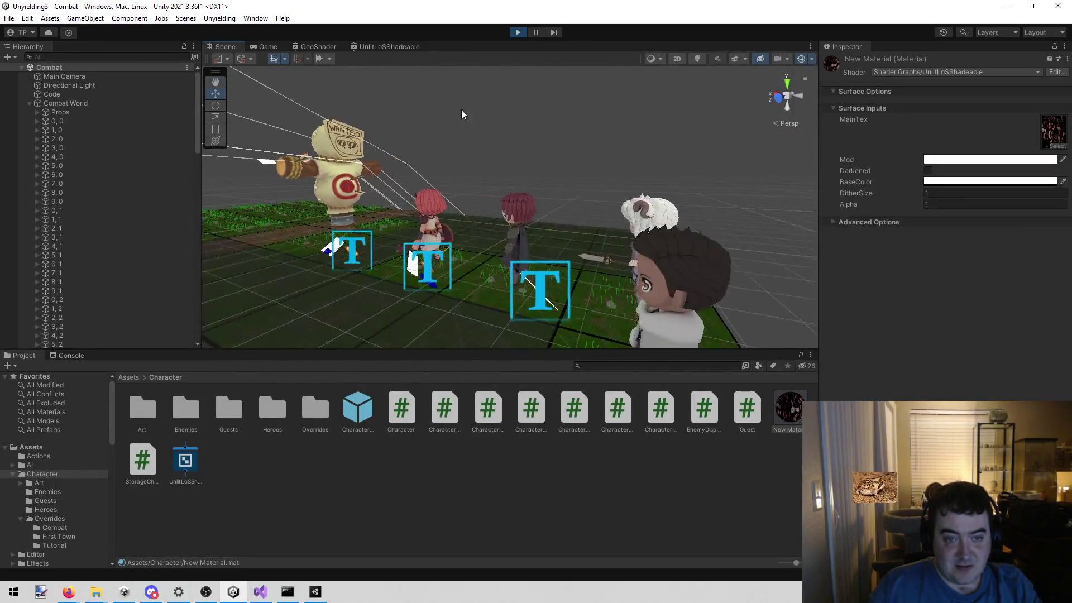
pyautogui.click(422, 203)
pyautogui.click(422, 202)
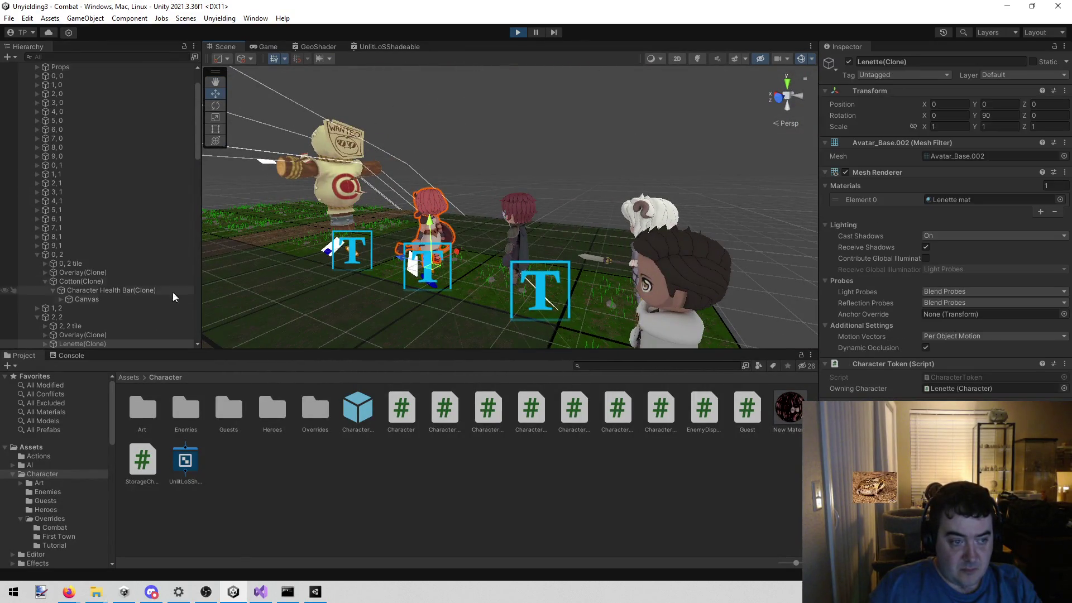
# Replace Lenette mat with New Material on the Mesh Renderer's Element 0.
pyautogui.scroll(-1, 137, 319)
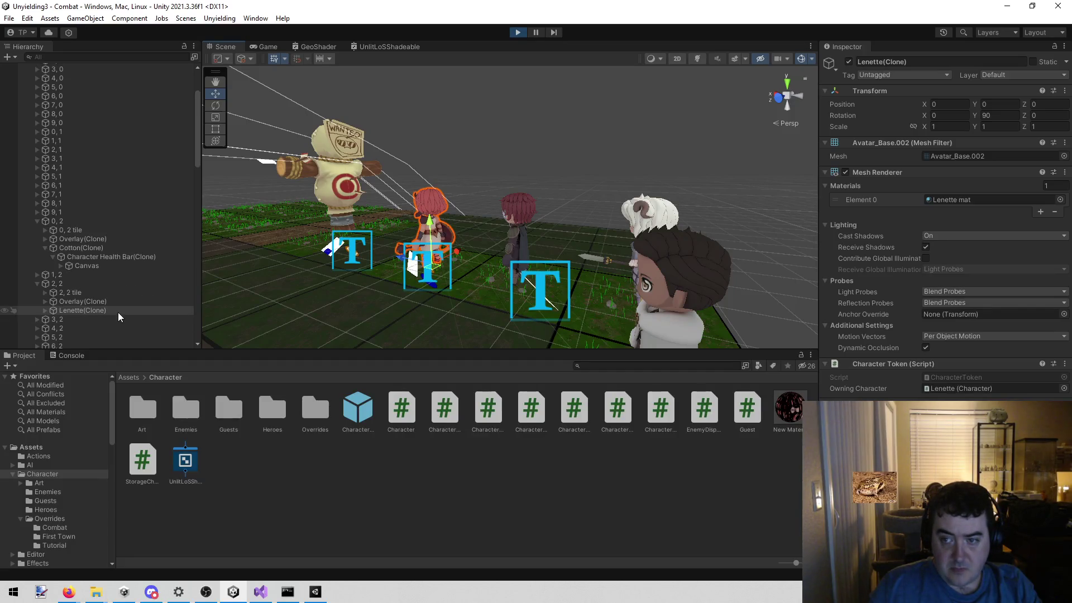
pyautogui.moveTo(792, 424)
pyautogui.mouseDown()
pyautogui.moveTo(921, 309)
pyautogui.moveTo(959, 202)
pyautogui.mouseUp()
pyautogui.scroll(3, 584, 98)
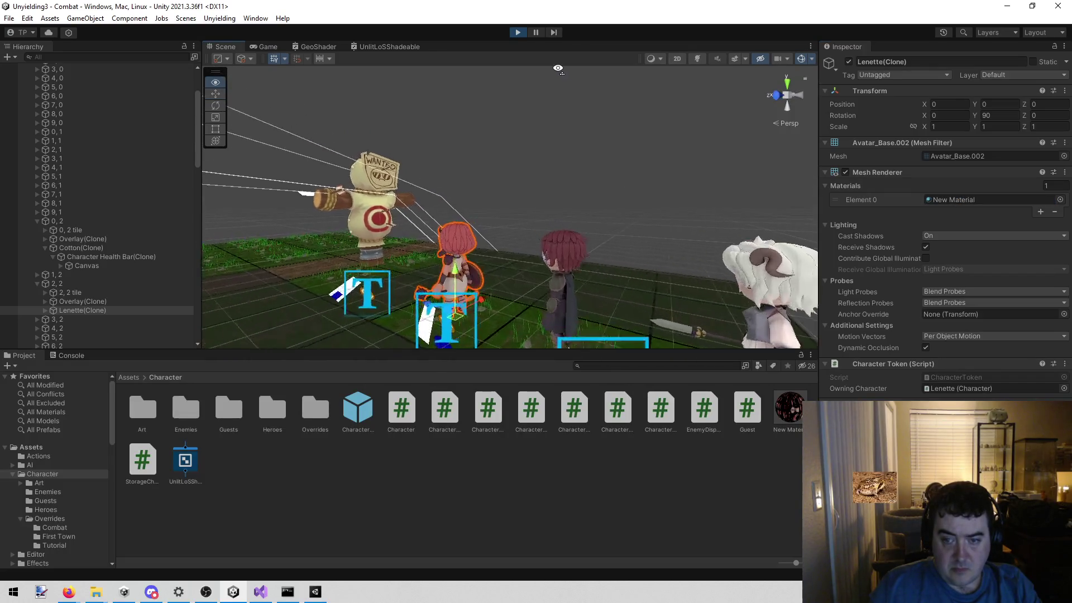
pyautogui.click(788, 417)
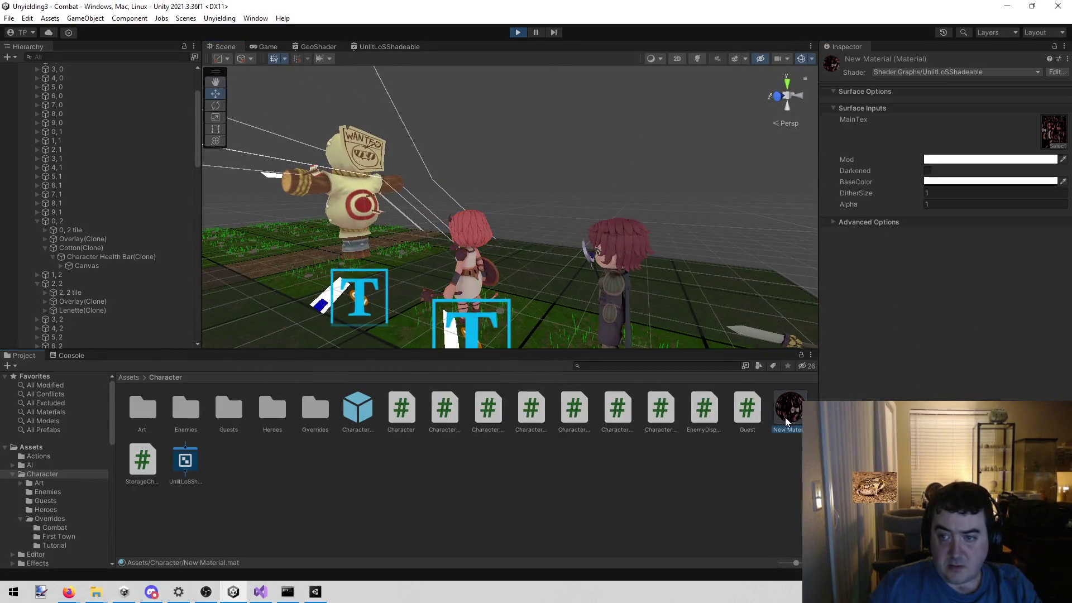
# Toggle New Material's Darkened option on and off in the Game view, then stop play mode.
pyautogui.click(927, 171)
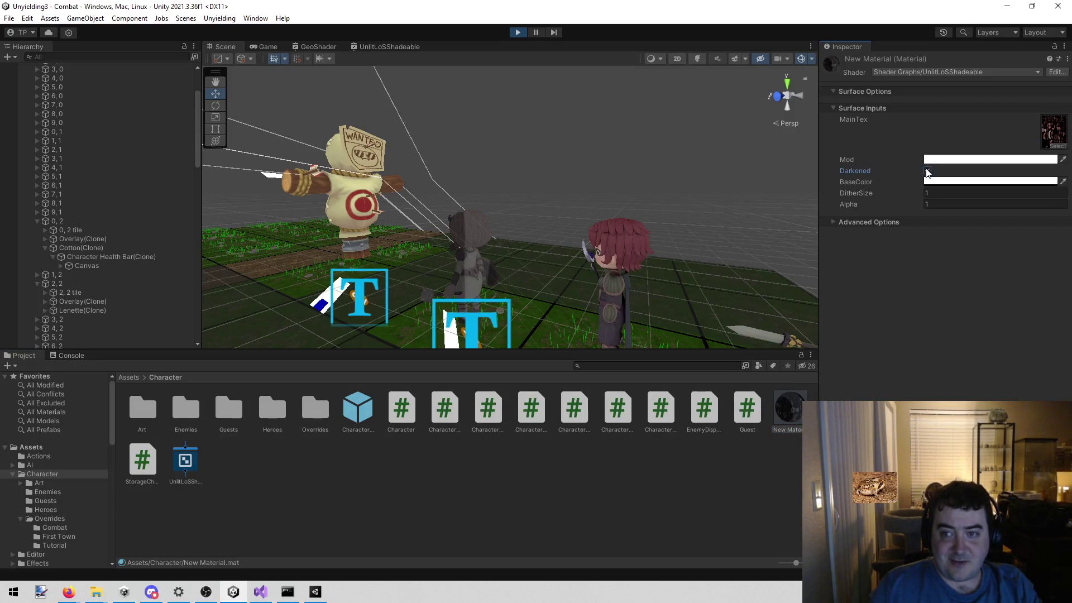
pyautogui.click(264, 47)
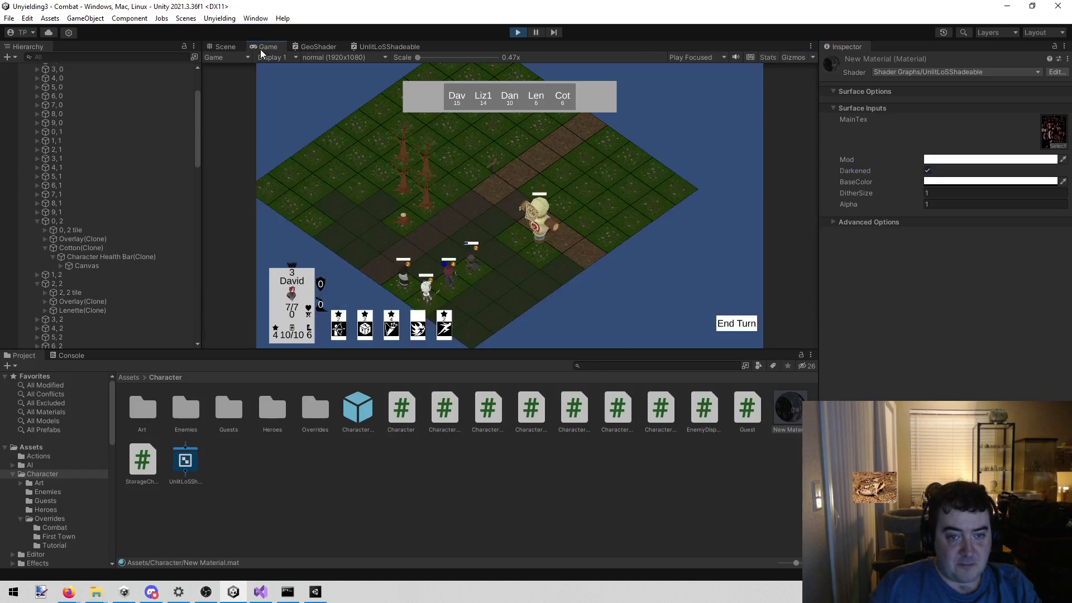
pyautogui.scroll(3, 381, 249)
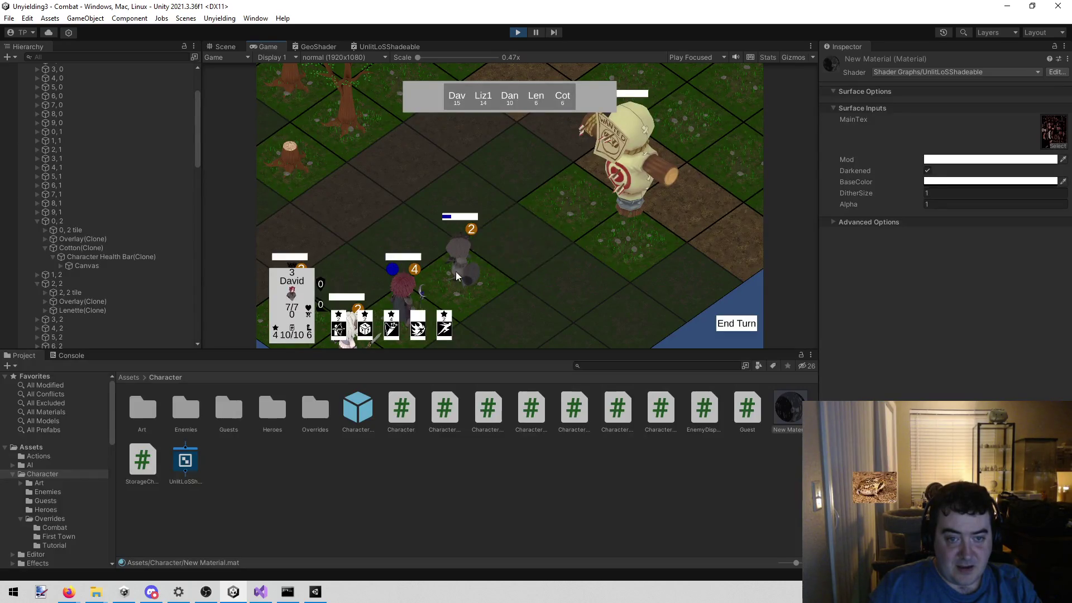
pyautogui.click(928, 171)
pyautogui.click(928, 170)
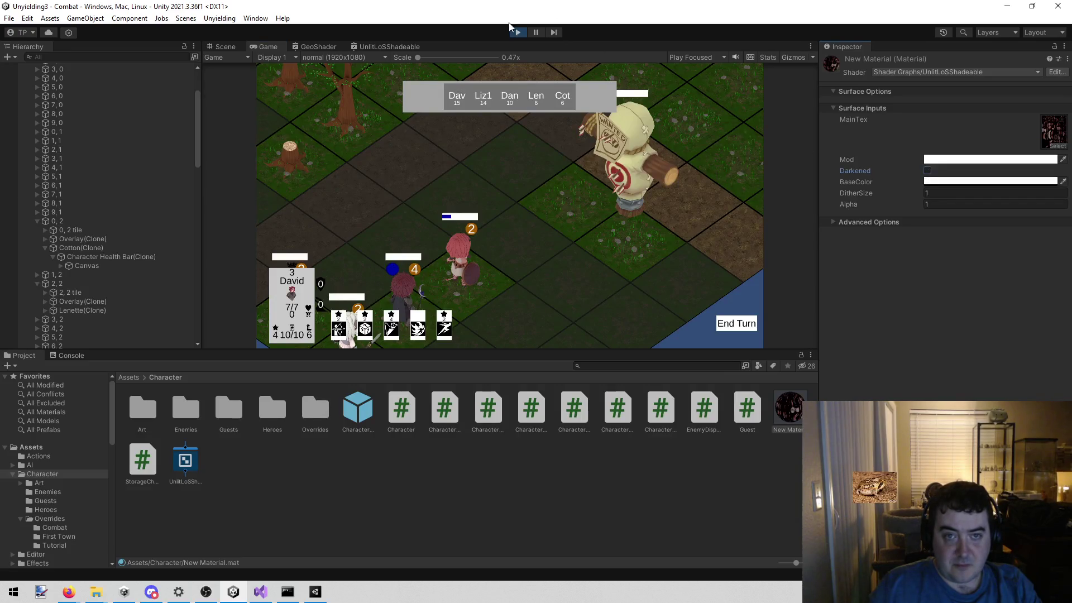
pyautogui.click(514, 33)
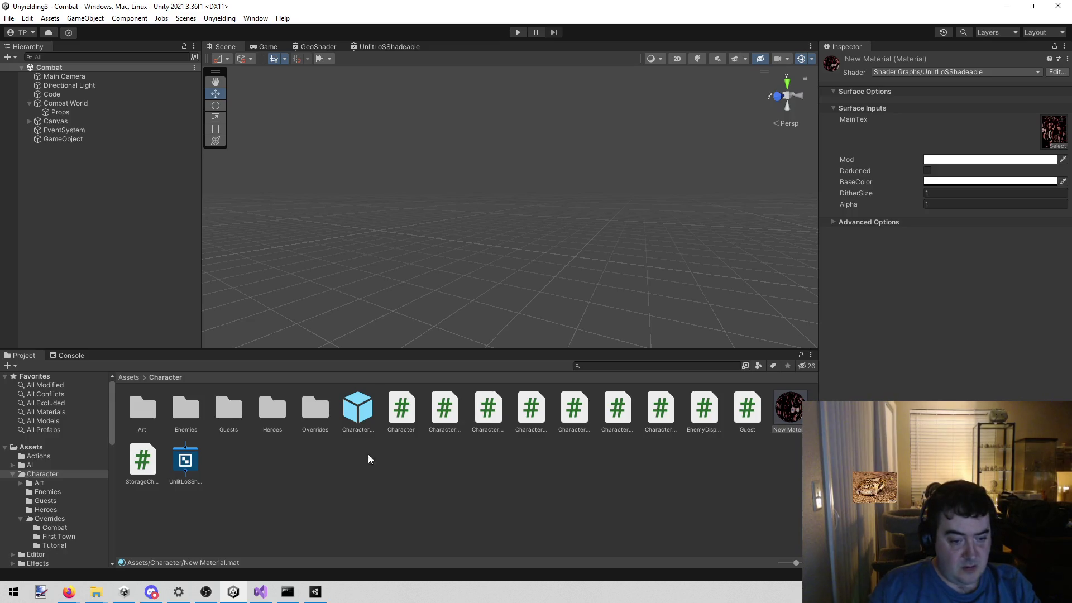
# In Unyielding2, exit BanditB prefab mode and load Unyielding > Combat.
pyautogui.click(315, 592)
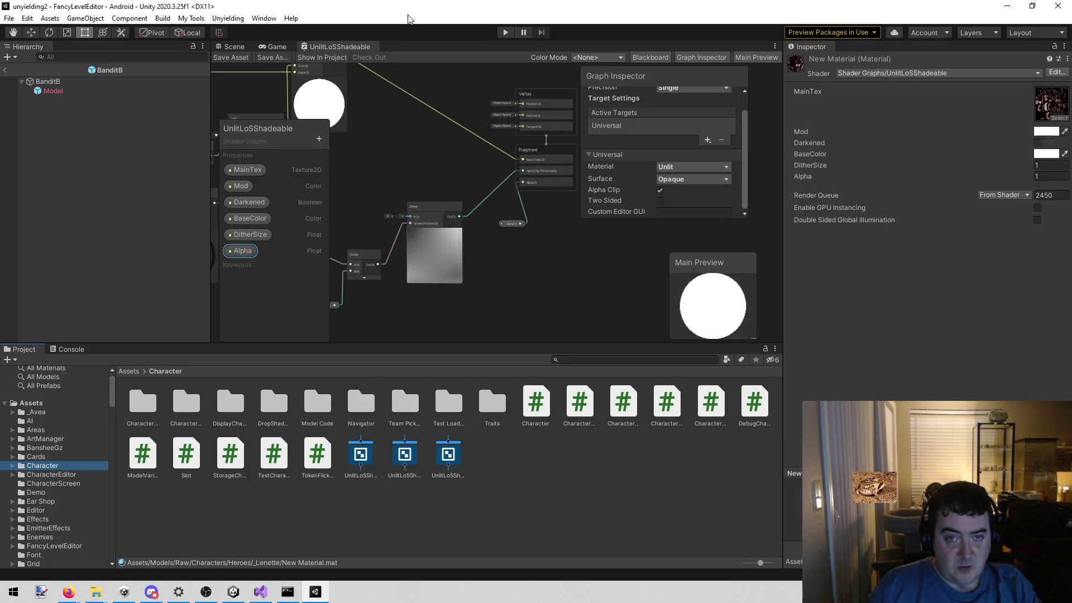
pyautogui.click(5, 71)
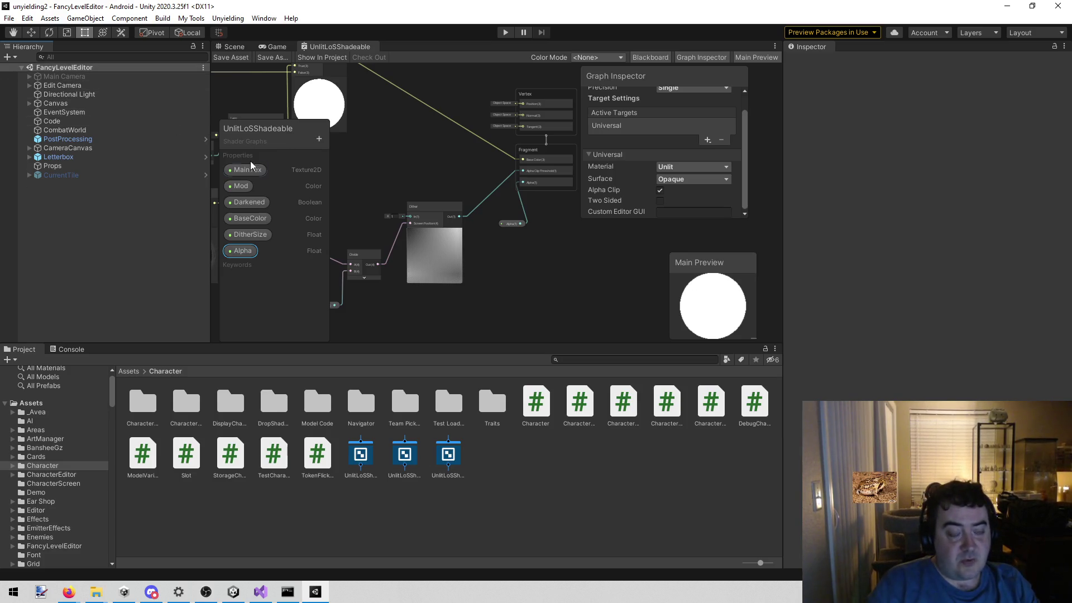
pyautogui.moveTo(262, 582)
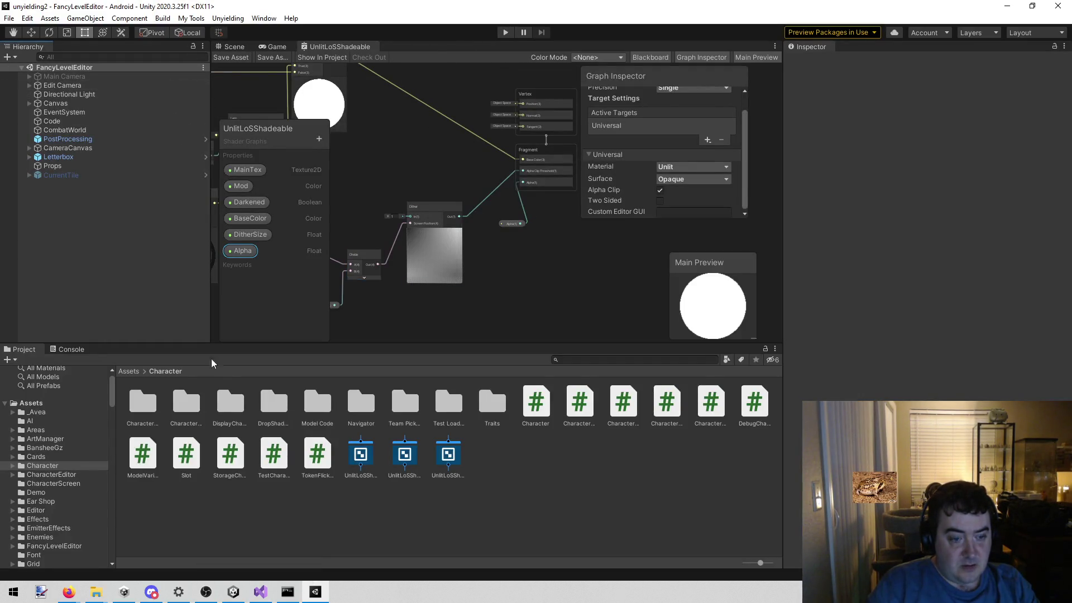
pyautogui.click(163, 18)
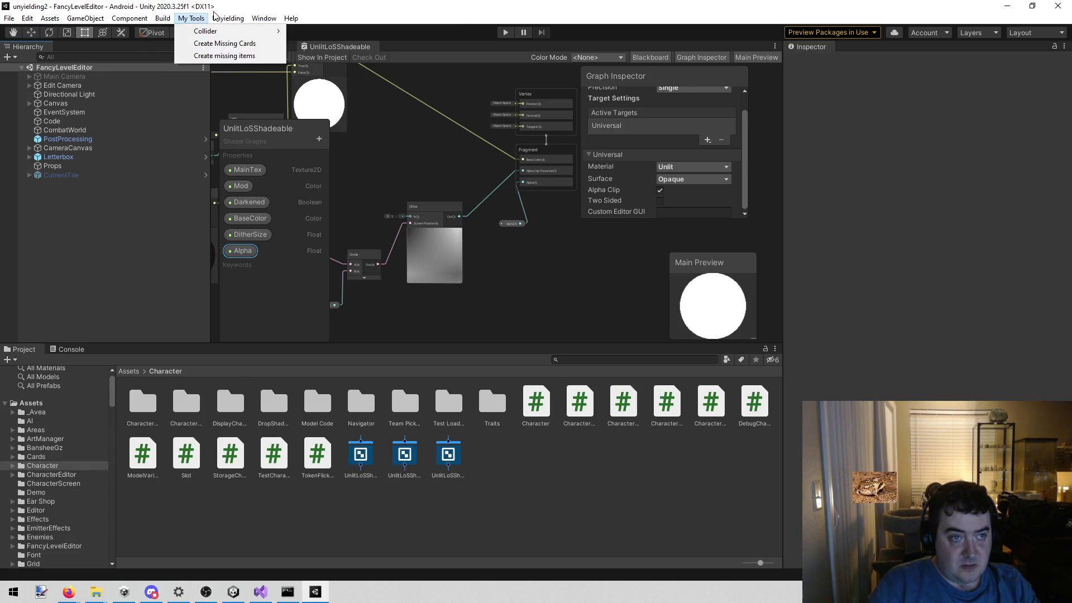
pyautogui.click(228, 29)
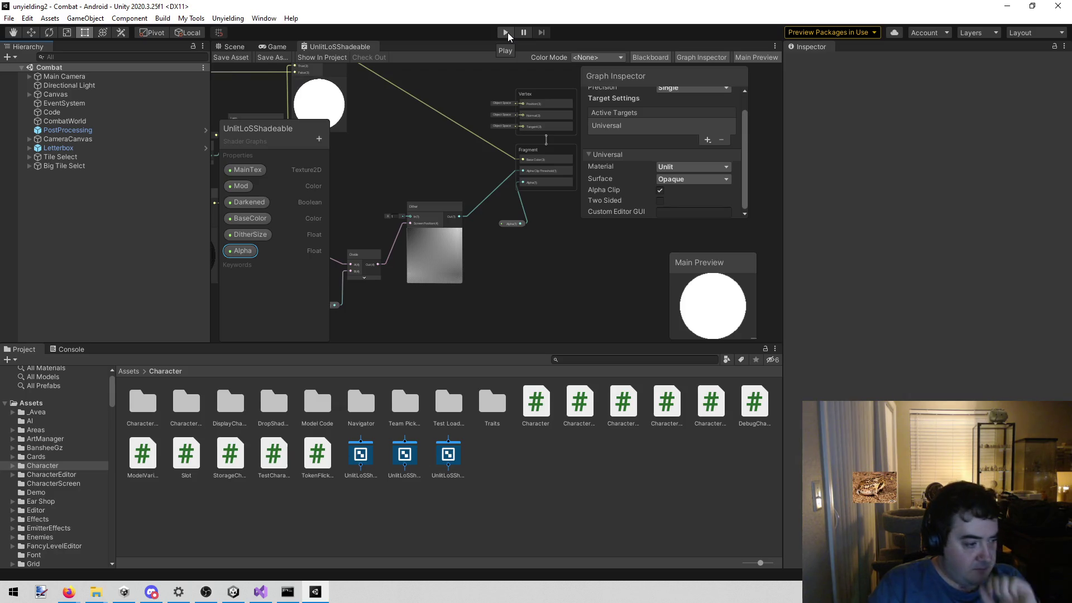
# Press Play to start the Unyielding2 Combat scene.
pyautogui.click(506, 34)
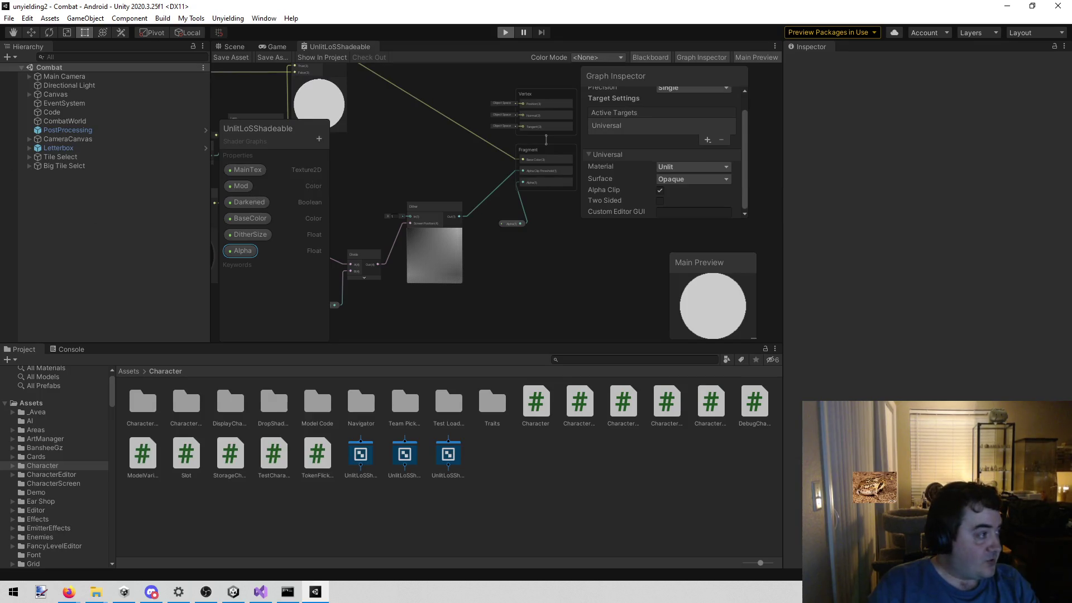
pyautogui.hotkey('alt', 'Tab')
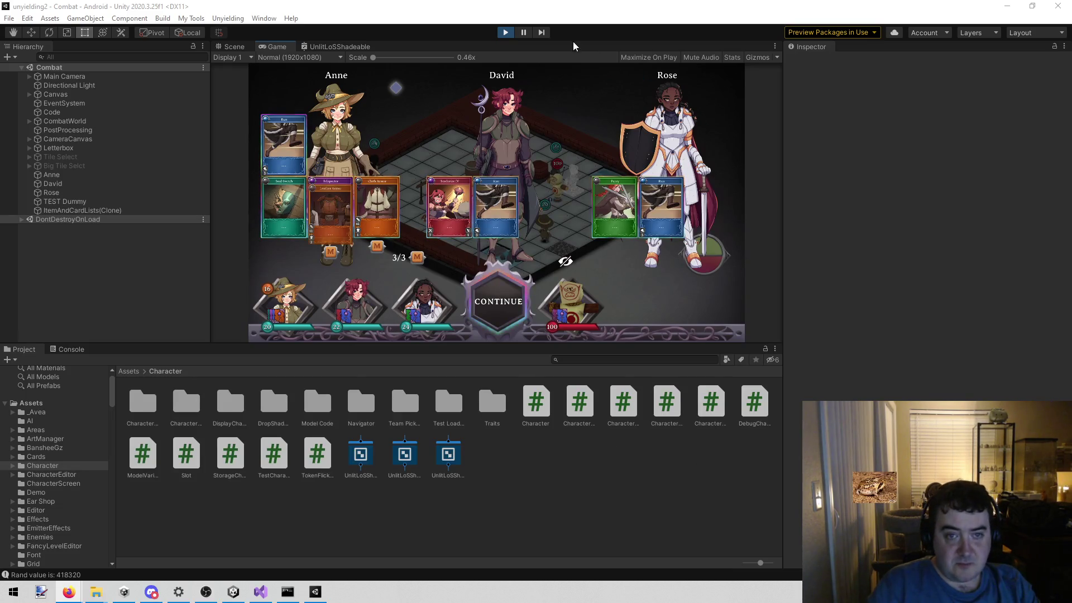
# Advance past the card draw and orbit the 3D Scene view around the CombatWorld board.
pyautogui.click(509, 284)
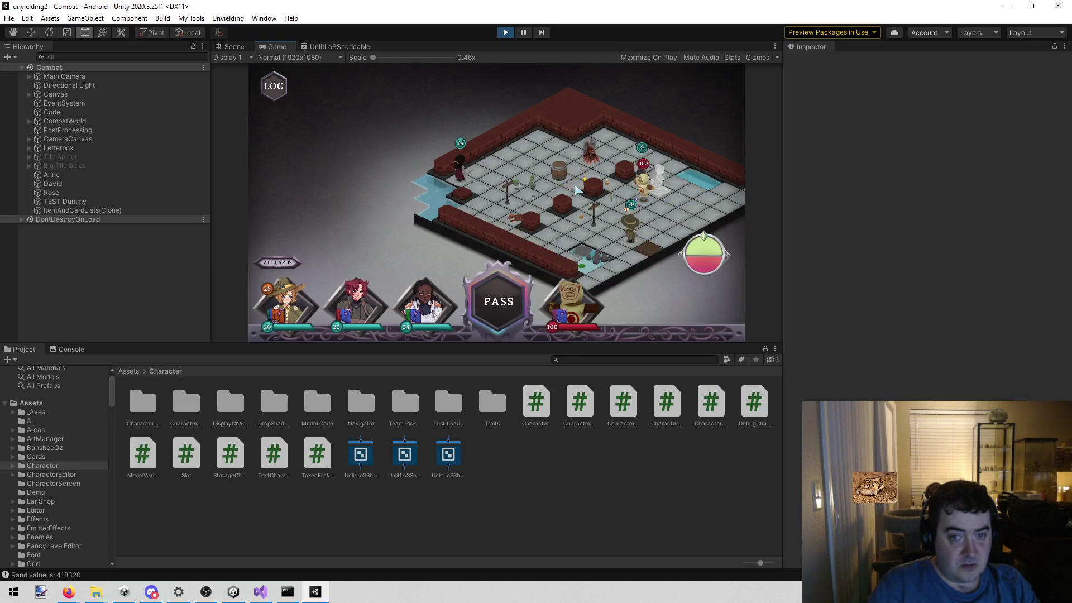
pyautogui.click(234, 47)
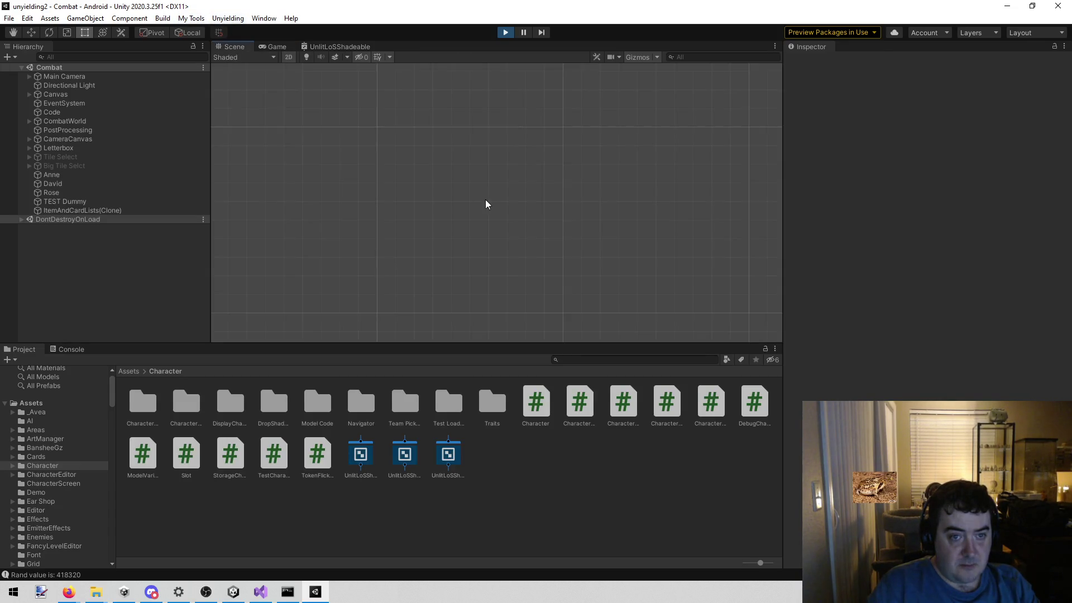
pyautogui.click(287, 57)
pyautogui.moveTo(321, 134)
pyautogui.mouseDown()
pyautogui.moveTo(587, 242)
pyautogui.moveTo(453, 279)
pyautogui.moveTo(344, 270)
pyautogui.moveTo(352, 290)
pyautogui.moveTo(523, 291)
pyautogui.moveTo(597, 270)
pyautogui.mouseUp()
pyautogui.moveTo(582, 304); pyautogui.dragTo(604, 304)
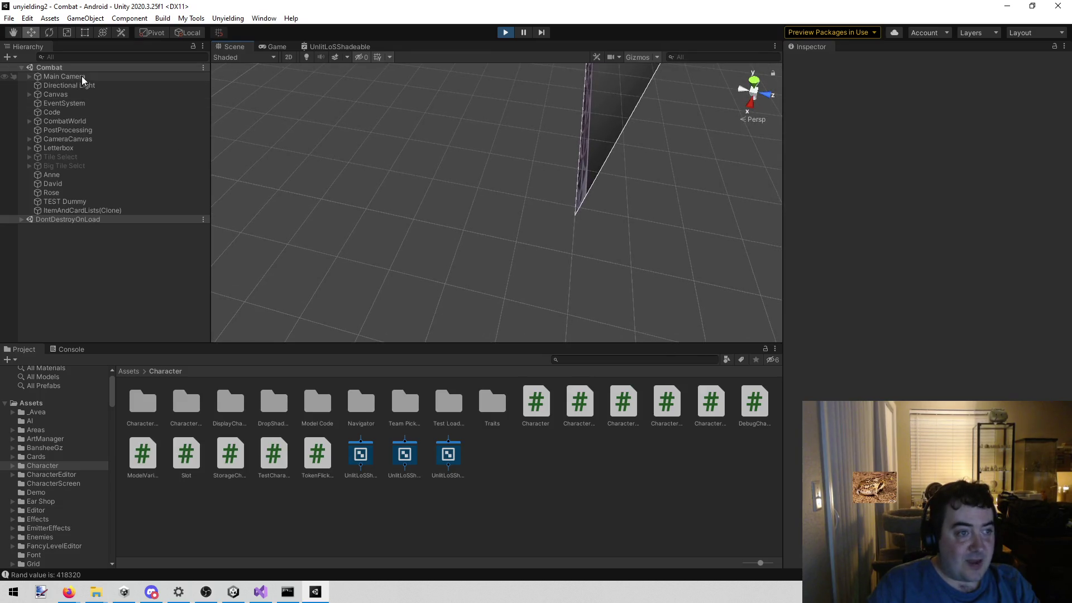
pyautogui.doubleClick(83, 120)
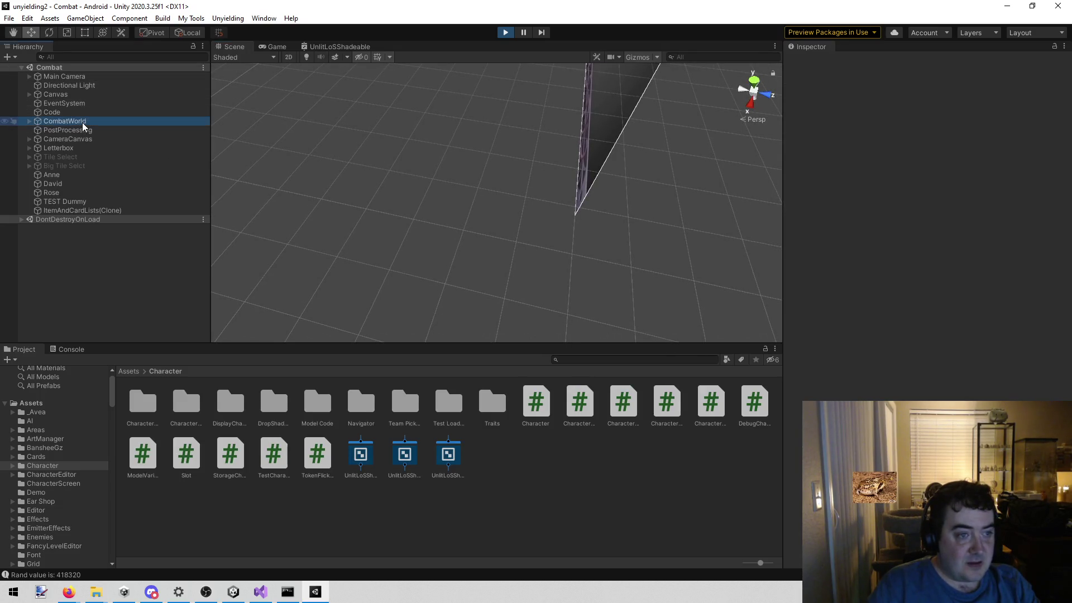
pyautogui.click(600, 215)
pyautogui.keyDown('alt'); pyautogui.moveTo(600, 215); pyautogui.dragTo(602, 148); pyautogui.keyUp('alt')
pyautogui.scroll(5, 485, 230)
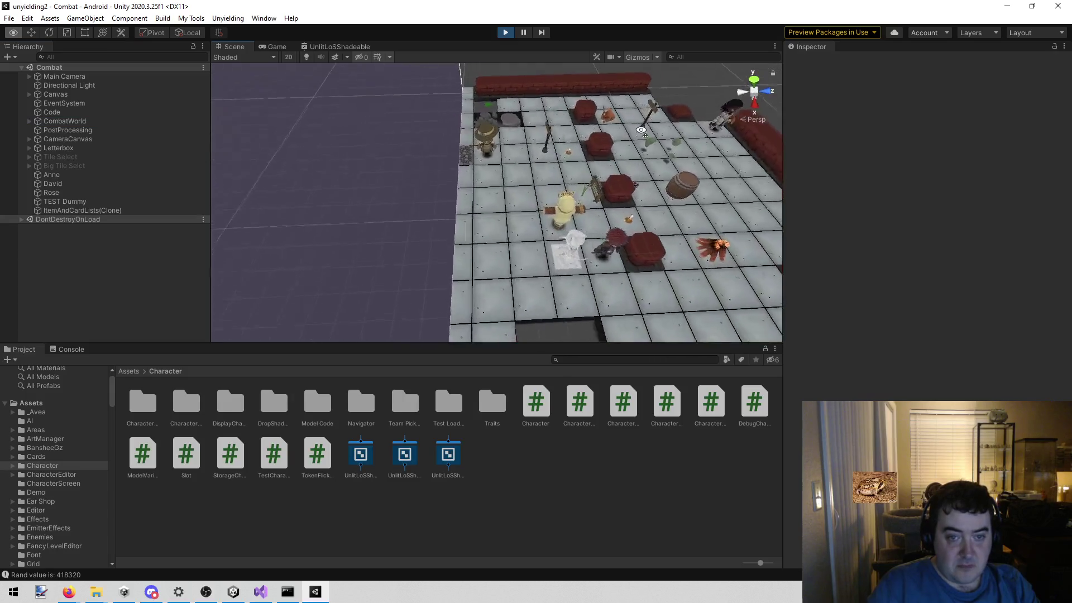
# Select a floor tile and show its Element 0 DefaultTile material's properties.
pyautogui.click(485, 230)
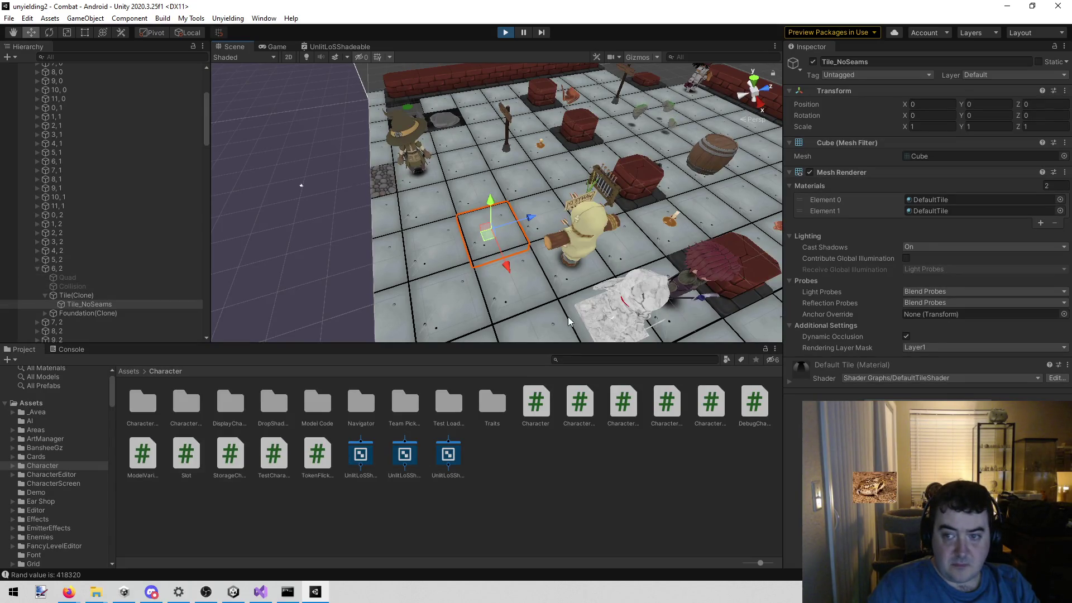
pyautogui.click(950, 200)
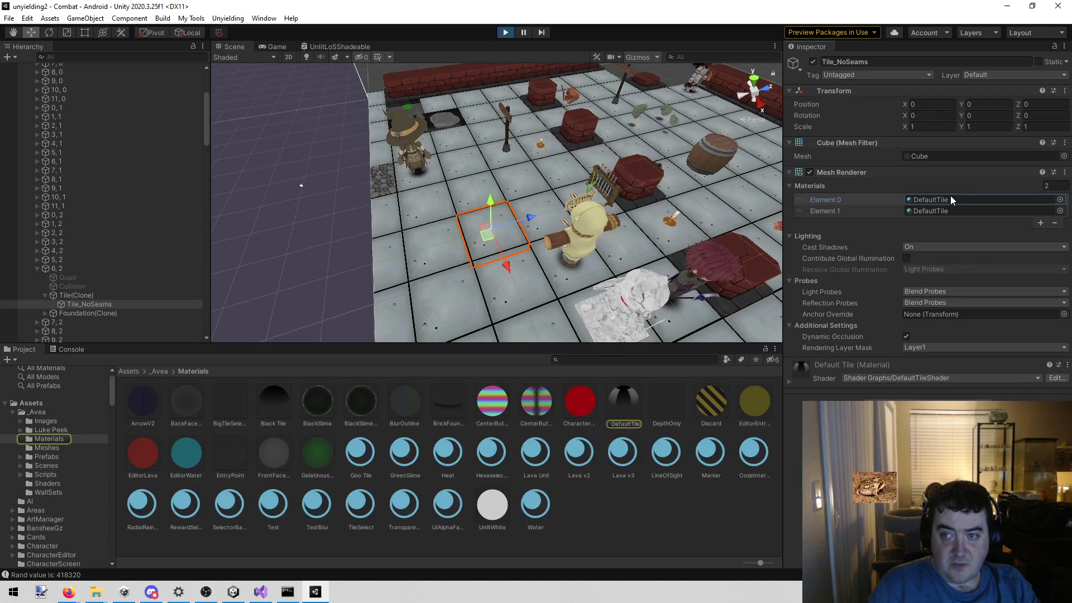
pyautogui.click(629, 401)
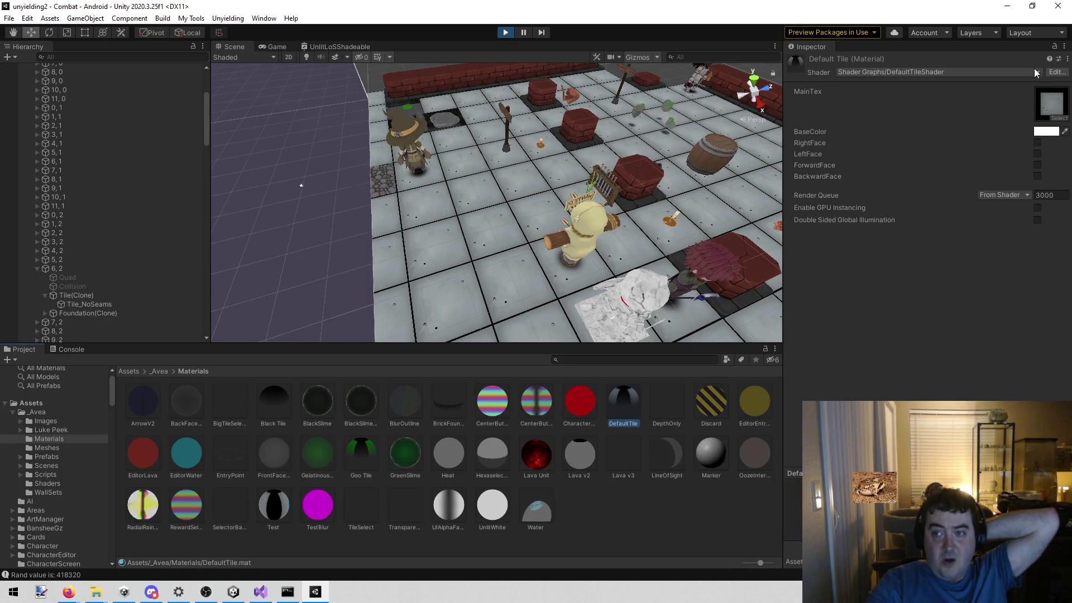
# Open the DefaultTileShader graph and study its ShowHideFaceAlongNormal, Multiply and Sample Texture 2D nodes.
pyautogui.click(1063, 75)
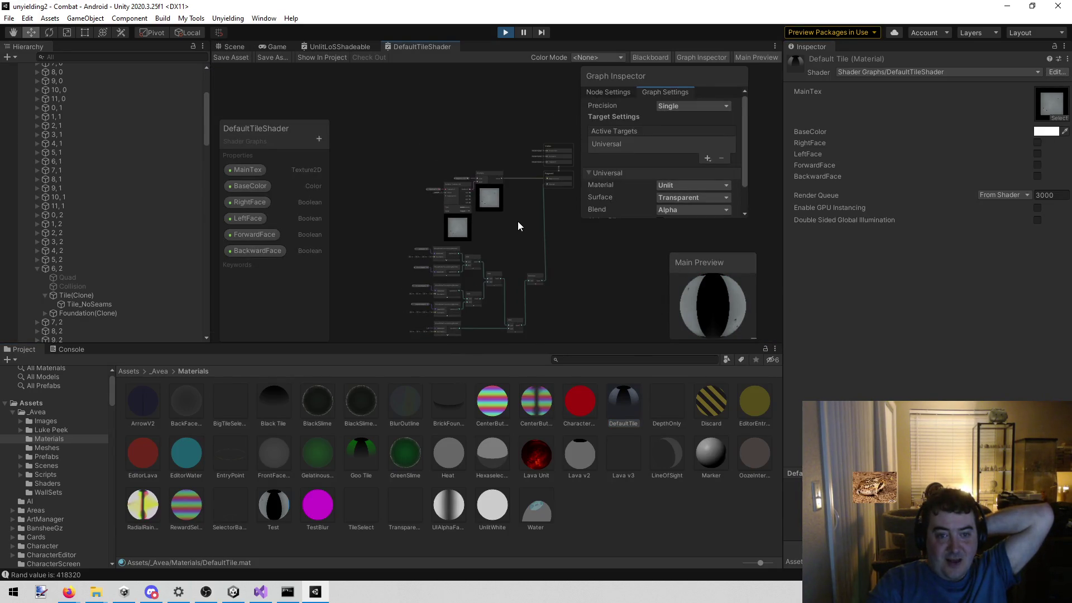
pyautogui.scroll(1, 519, 221)
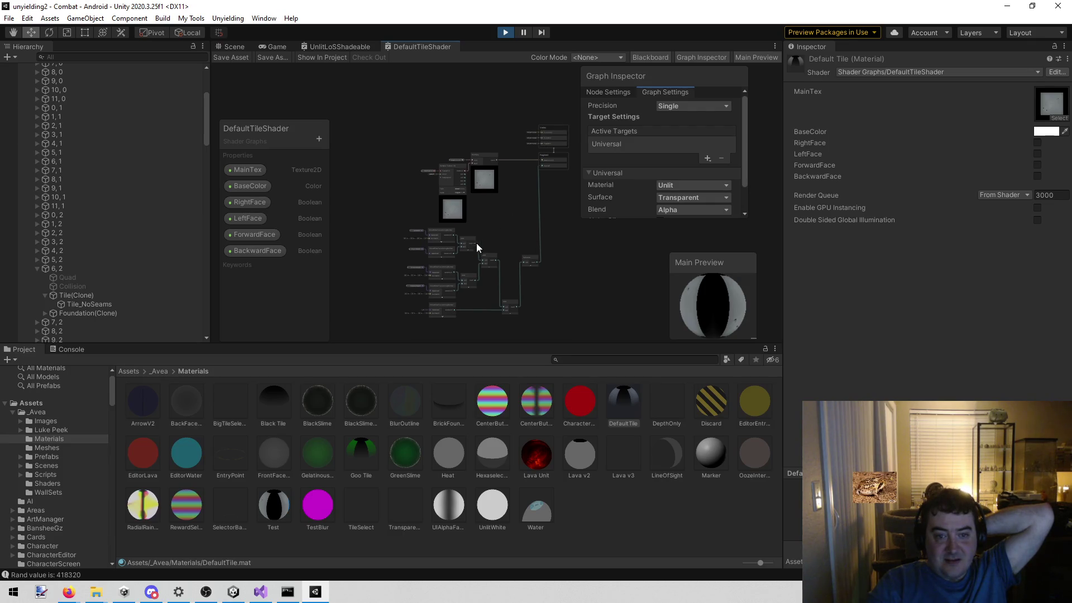
pyautogui.scroll(4, 479, 237)
pyautogui.scroll(5, 447, 265)
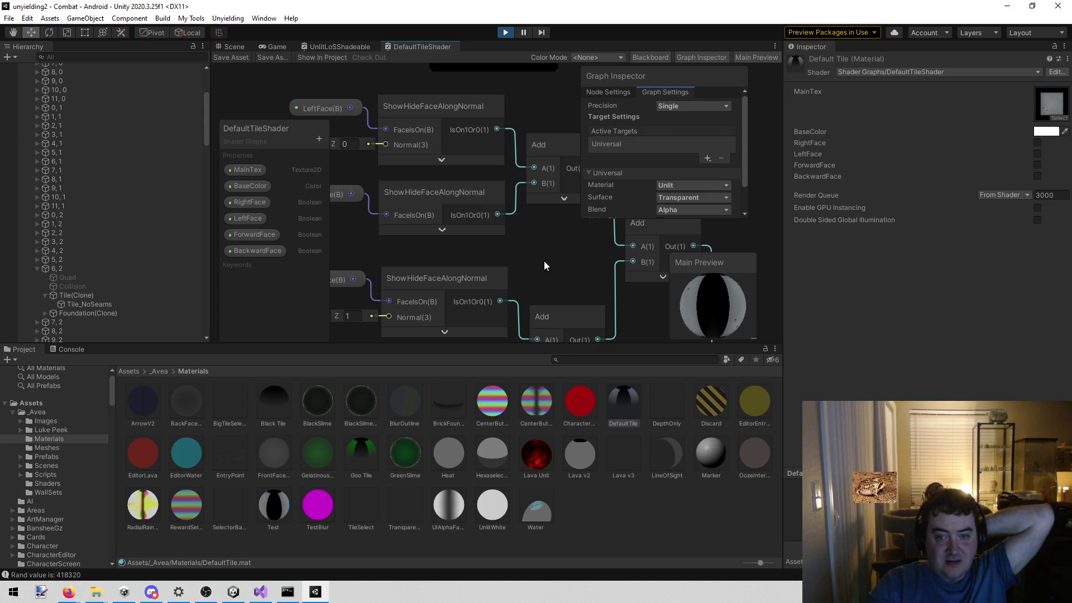
pyautogui.scroll(-8, 544, 261)
pyautogui.scroll(6, 487, 234)
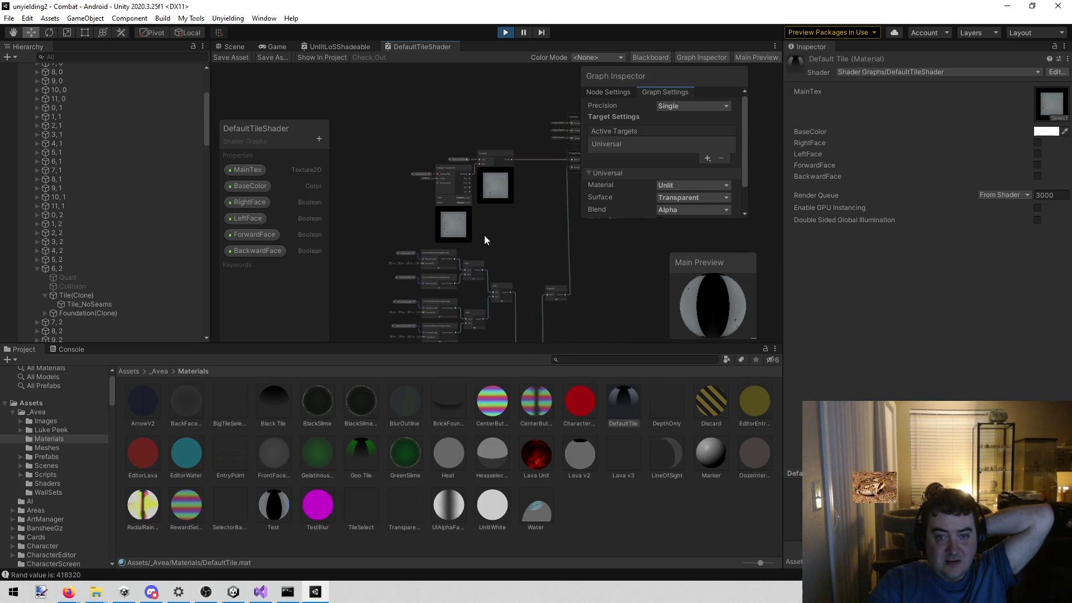
pyautogui.moveTo(460, 302)
pyautogui.mouseDown()
pyautogui.moveTo(469, 144)
pyautogui.moveTo(510, 44)
pyautogui.mouseUp()
pyautogui.moveTo(447, 296)
pyautogui.mouseDown()
pyautogui.moveTo(551, 252)
pyautogui.moveTo(416, 326)
pyautogui.mouseUp()
pyautogui.moveTo(569, 100); pyautogui.dragTo(460, 290)
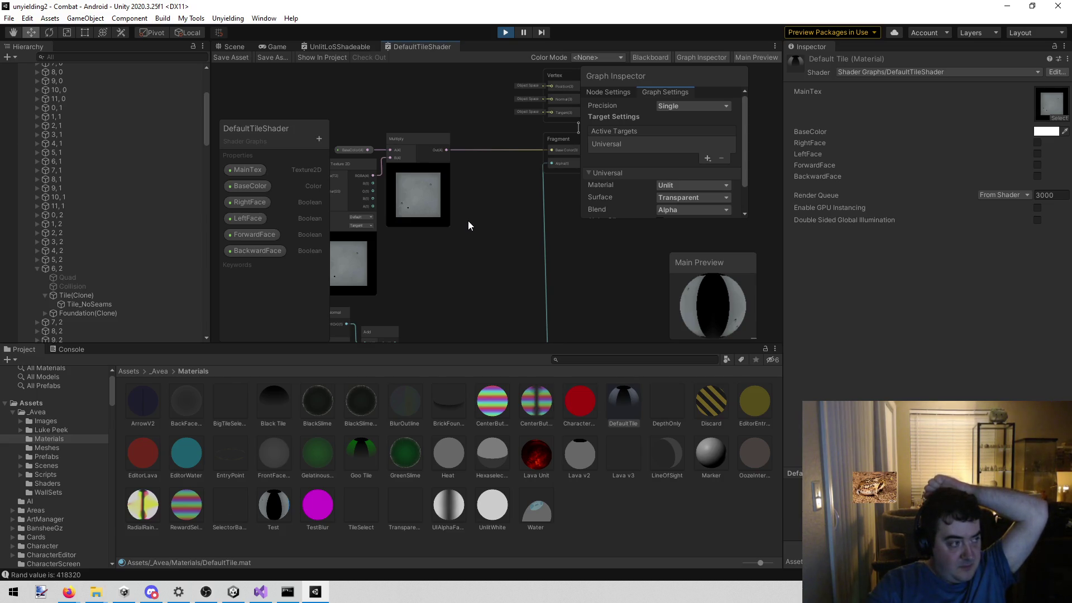
pyautogui.moveTo(405, 276)
pyautogui.mouseDown()
pyautogui.moveTo(472, 269)
pyautogui.moveTo(487, 303)
pyautogui.moveTo(537, 150)
pyautogui.mouseUp()
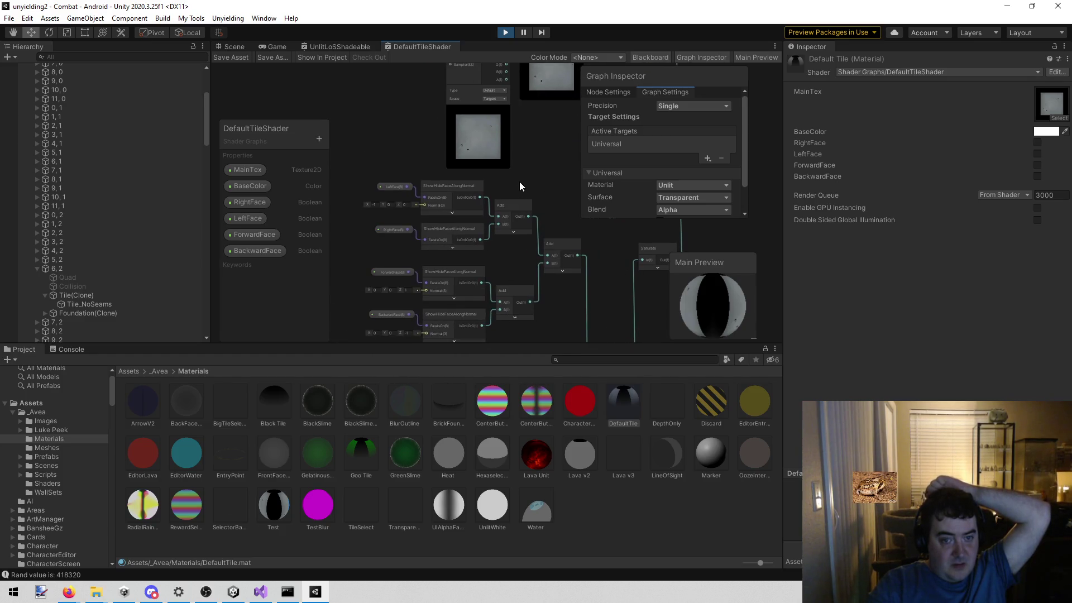
pyautogui.moveTo(560, 320)
pyautogui.mouseDown()
pyautogui.moveTo(526, 179)
pyautogui.moveTo(518, 223)
pyautogui.moveTo(444, 334)
pyautogui.mouseUp()
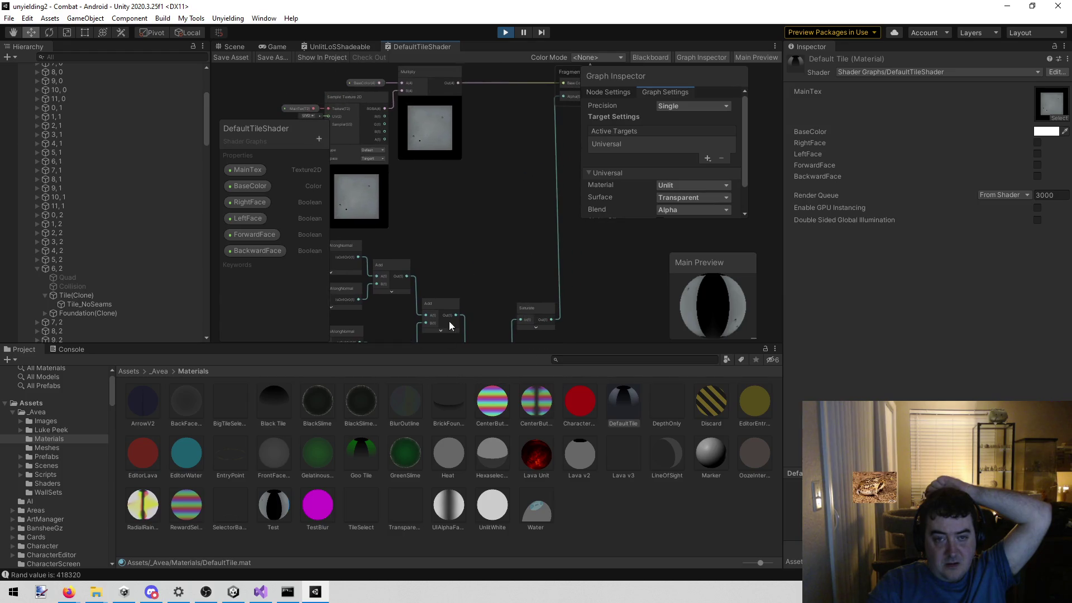
pyautogui.moveTo(445, 240)
pyautogui.mouseDown()
pyautogui.moveTo(433, 280)
pyautogui.moveTo(471, 287)
pyautogui.moveTo(527, 371)
pyautogui.mouseUp()
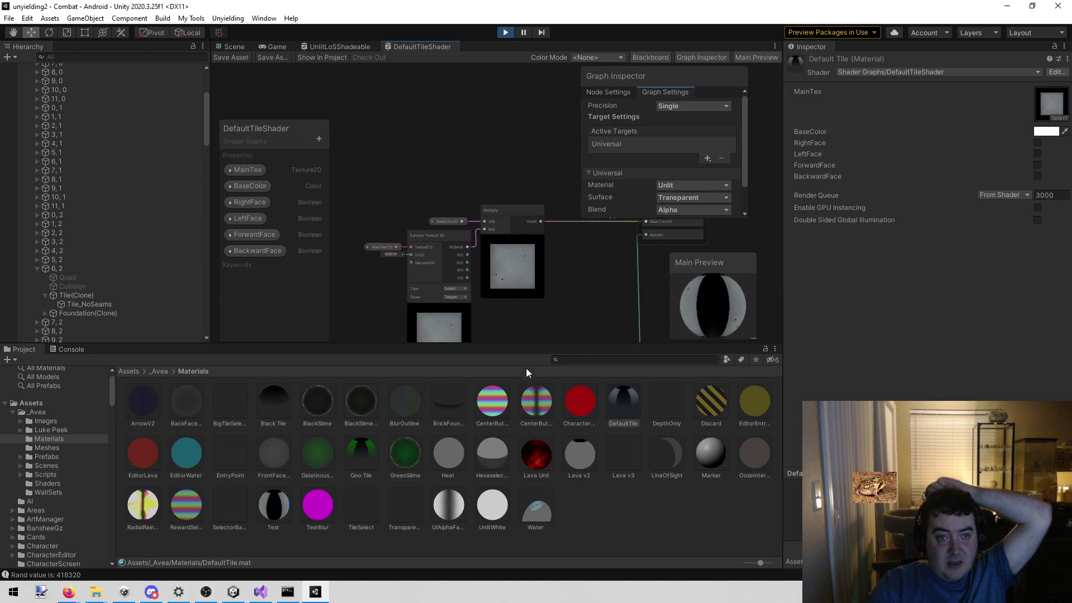
pyautogui.scroll(4, 452, 204)
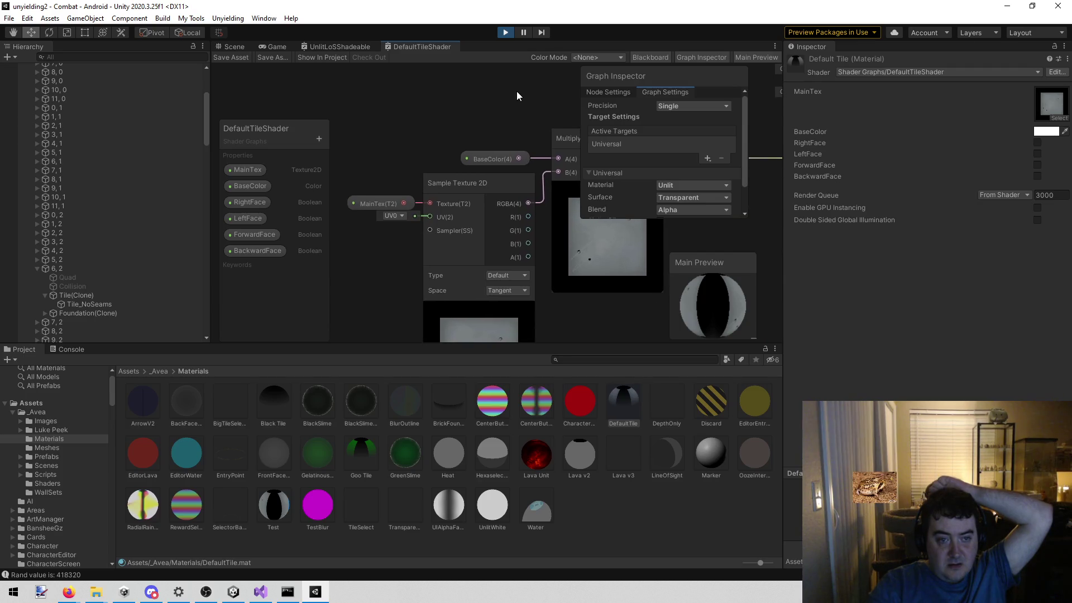
pyautogui.scroll(-3, 447, 123)
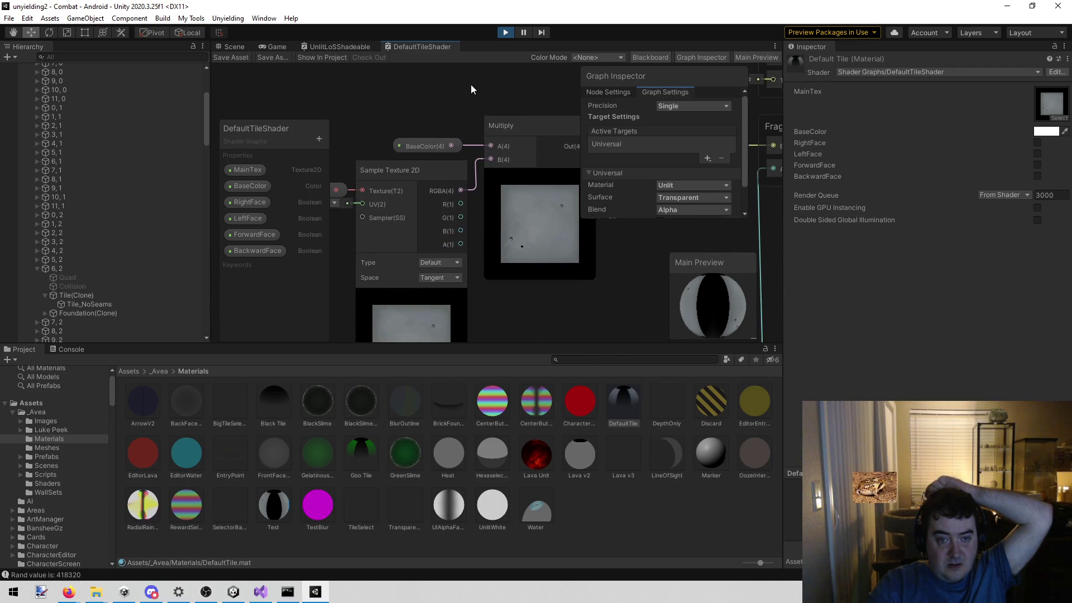
pyautogui.scroll(3, 243, 213)
pyautogui.moveTo(242, 212)
pyautogui.mouseDown()
pyautogui.moveTo(394, 202)
pyautogui.moveTo(552, 136)
pyautogui.mouseUp()
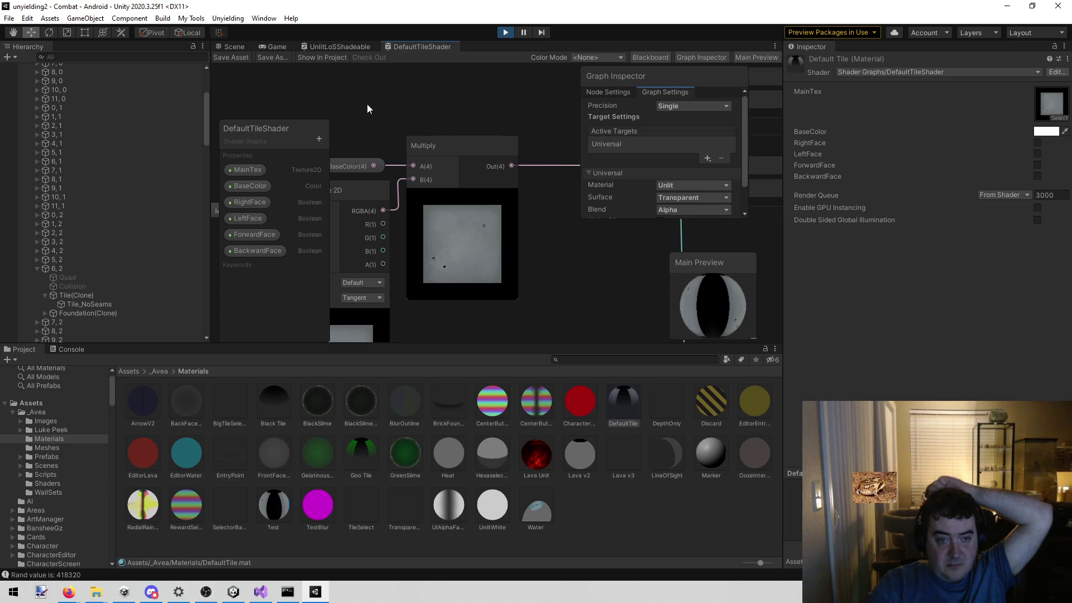
pyautogui.moveTo(489, 82)
pyautogui.mouseDown()
pyautogui.moveTo(473, 103)
pyautogui.moveTo(309, 156)
pyautogui.mouseUp()
pyautogui.moveTo(507, 148); pyautogui.dragTo(384, 188)
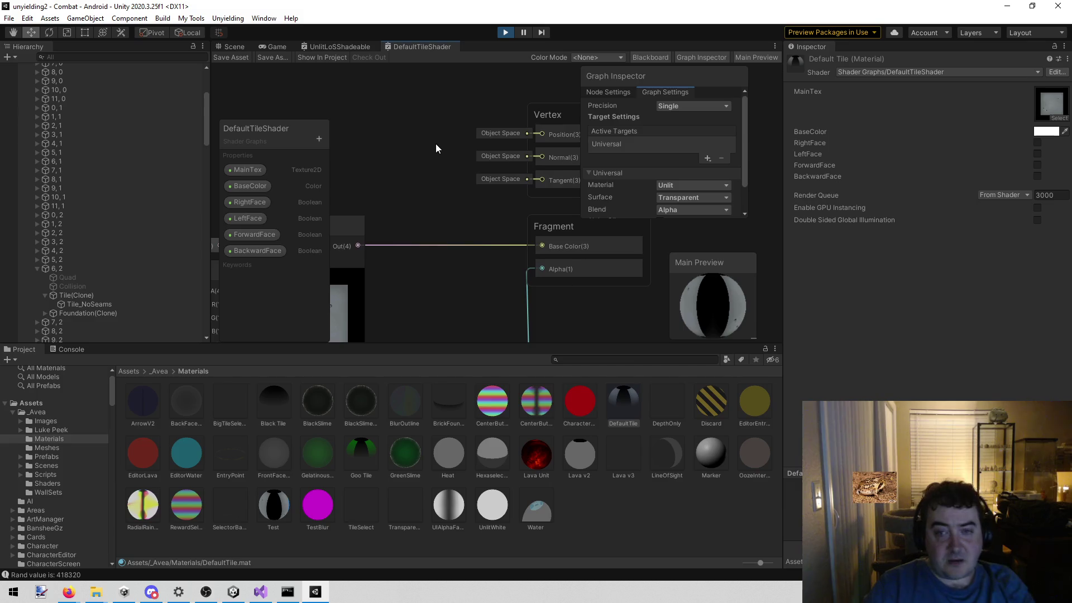
# Close the UnlitLoSShadeable graph tab, then show and pause the running game.
pyautogui.click(358, 46)
pyautogui.middleClick(357, 45)
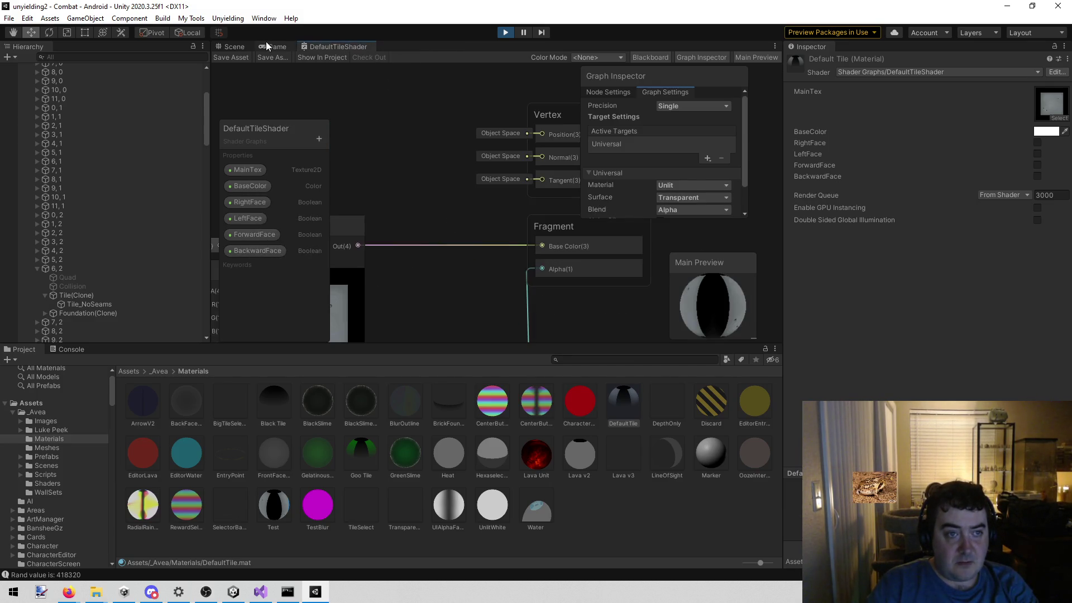
pyautogui.click(268, 46)
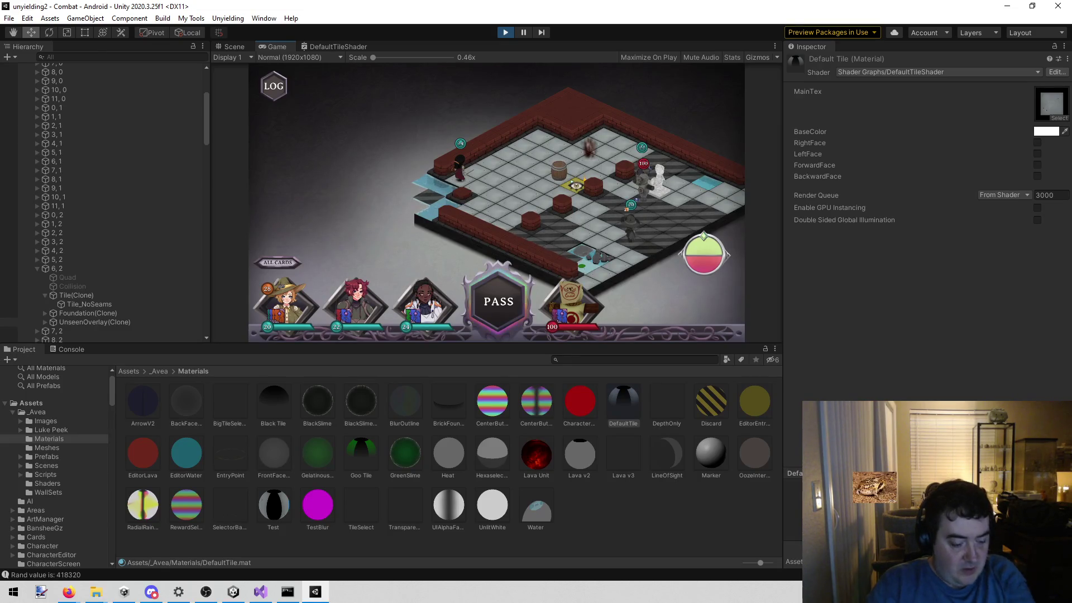
pyautogui.click(523, 32)
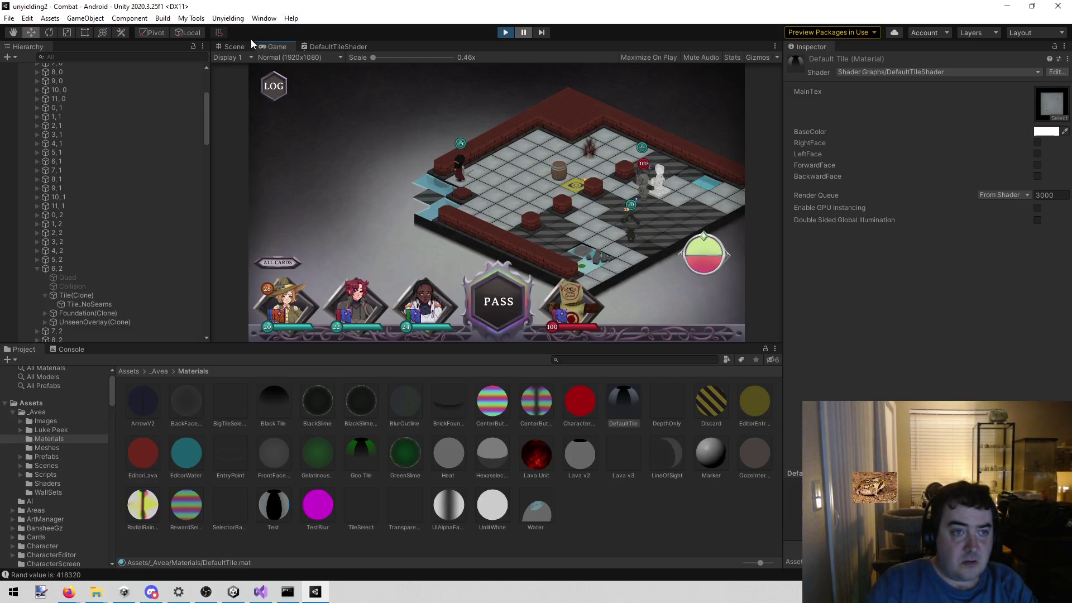
# Flip between the Scene and Game views, orbiting the scene camera around the board.
pyautogui.click(251, 44)
pyautogui.moveTo(299, 184)
pyautogui.mouseDown()
pyautogui.moveTo(324, 141)
pyautogui.moveTo(201, 191)
pyautogui.moveTo(295, 203)
pyautogui.moveTo(304, 112)
pyautogui.moveTo(468, 95)
pyautogui.moveTo(294, 136)
pyautogui.moveTo(240, 185)
pyautogui.mouseUp()
pyautogui.click(264, 46)
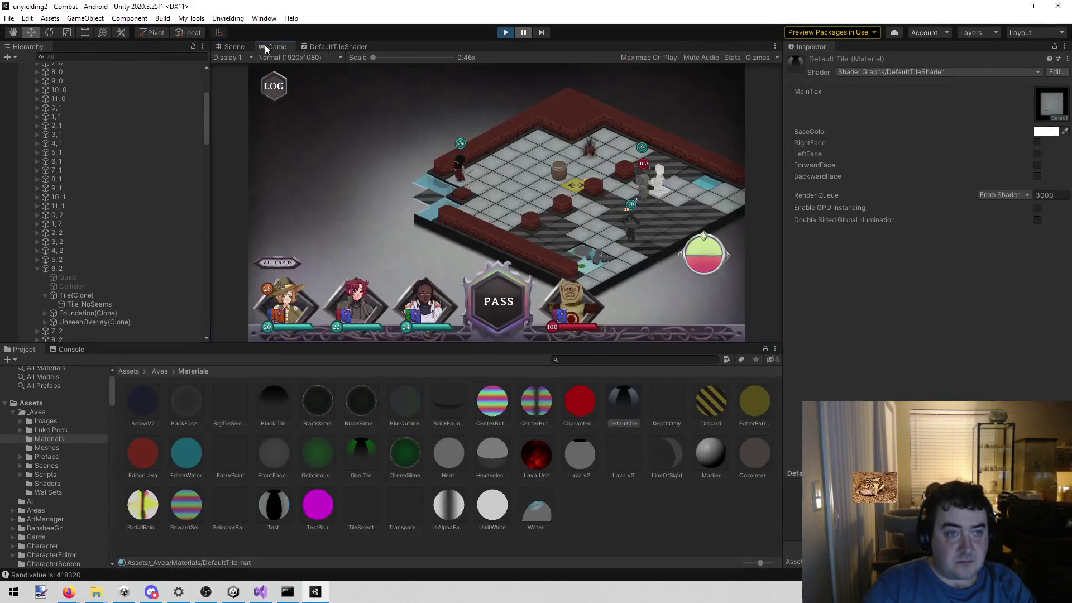
pyautogui.click(233, 47)
pyautogui.moveTo(310, 83)
pyautogui.mouseDown()
pyautogui.moveTo(517, 161)
pyautogui.moveTo(486, 237)
pyautogui.mouseUp()
# Select a tile's UnseenOverlay mesh, find its LineOfSight material, and open the LineOfSightShader graph.
pyautogui.click(472, 249)
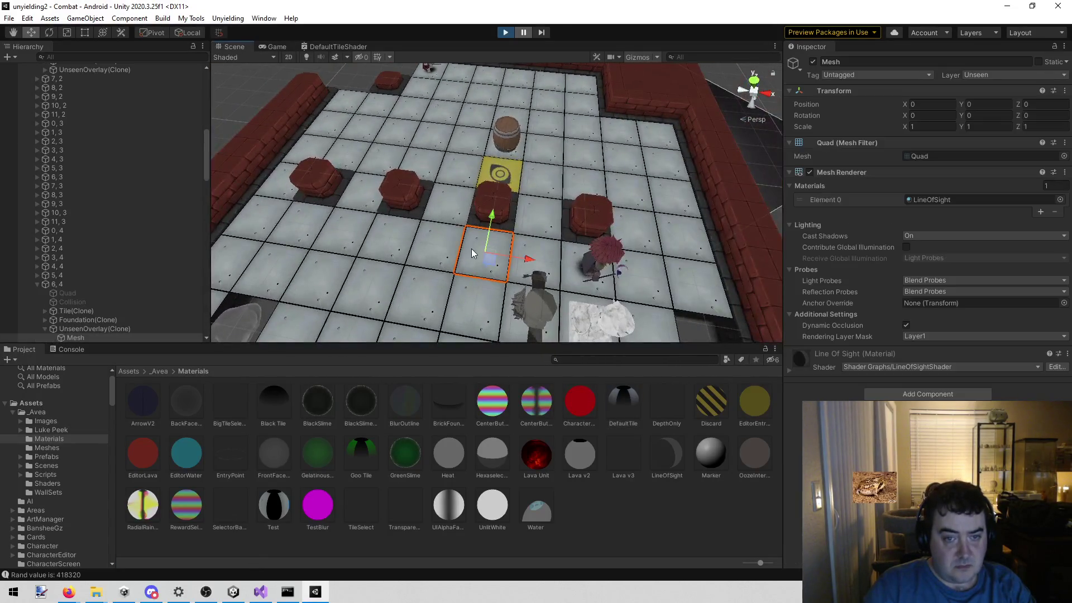
pyautogui.scroll(-3, 119, 316)
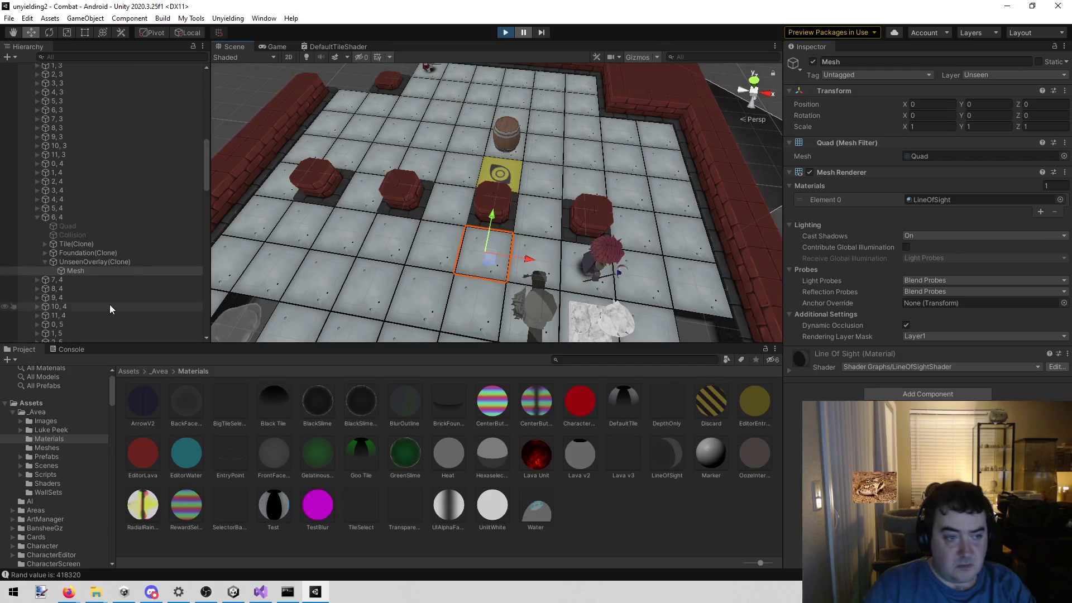
pyautogui.click(99, 262)
pyautogui.click(88, 270)
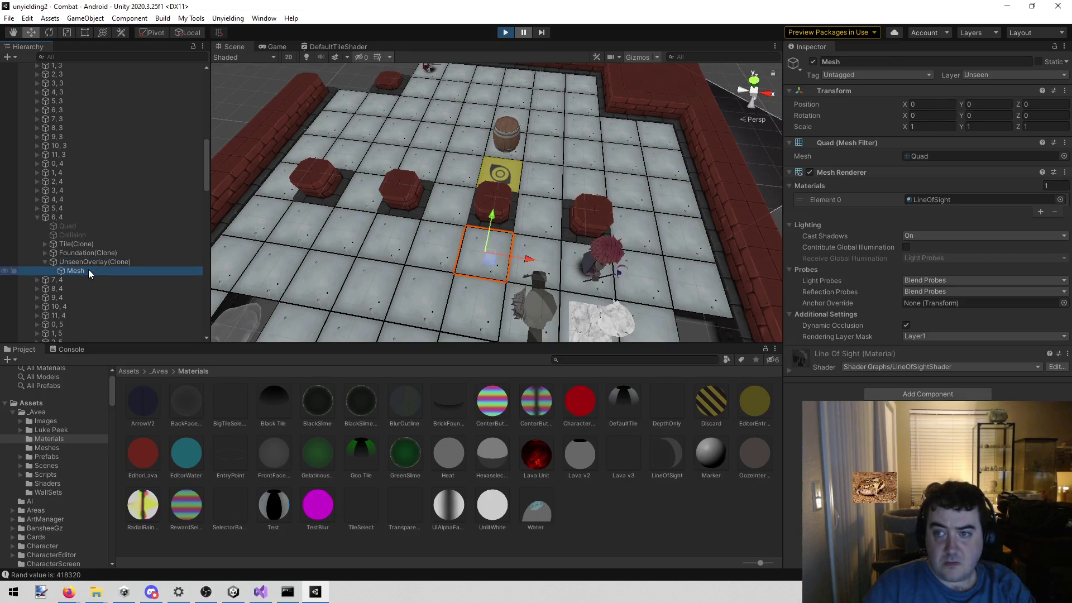
pyautogui.click(918, 198)
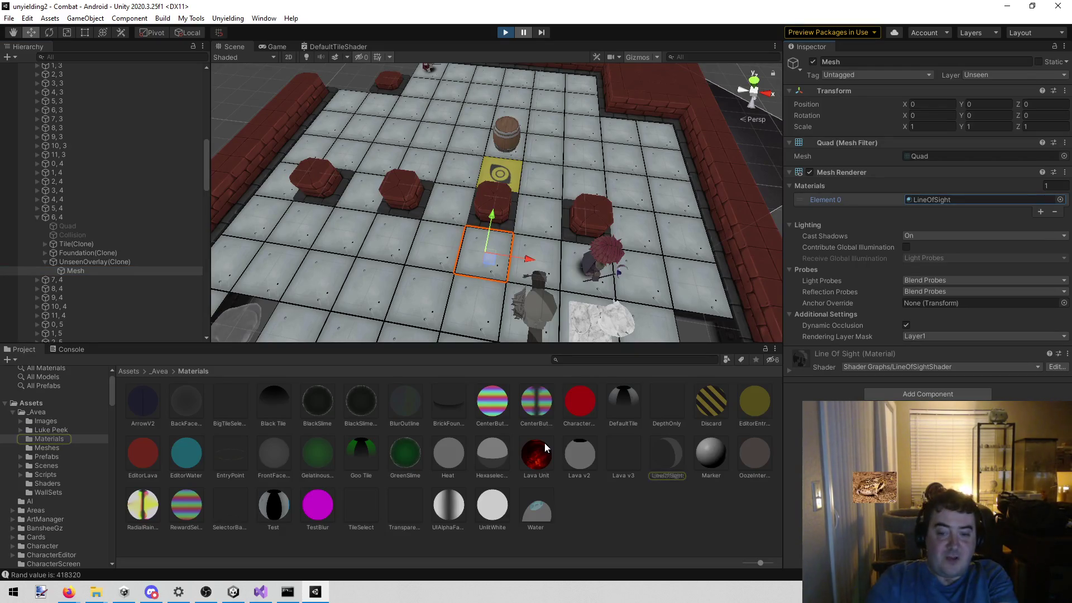
pyautogui.click(657, 457)
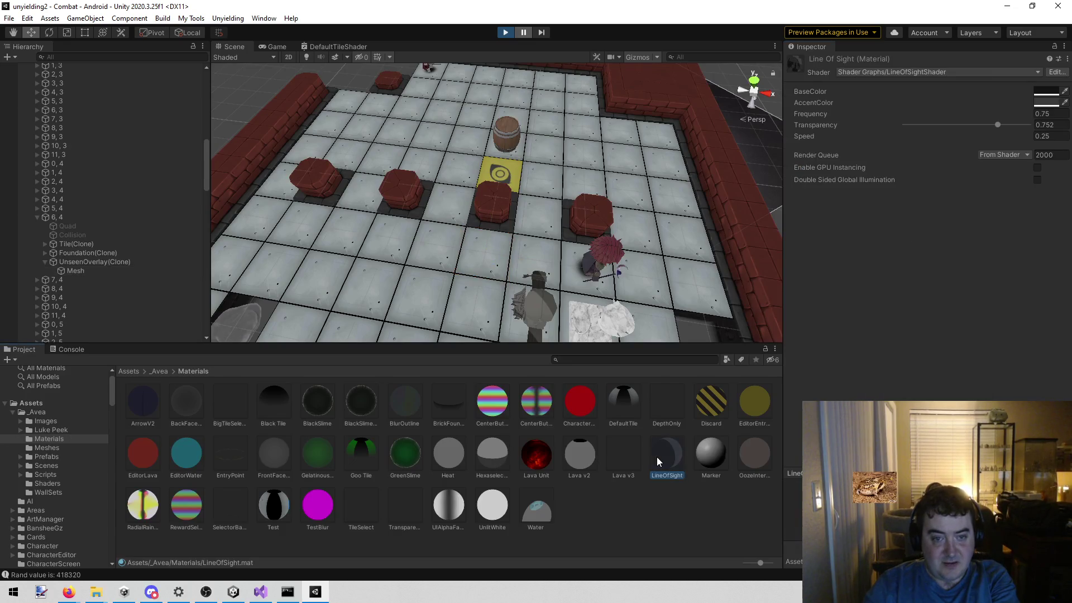
pyautogui.click(1056, 72)
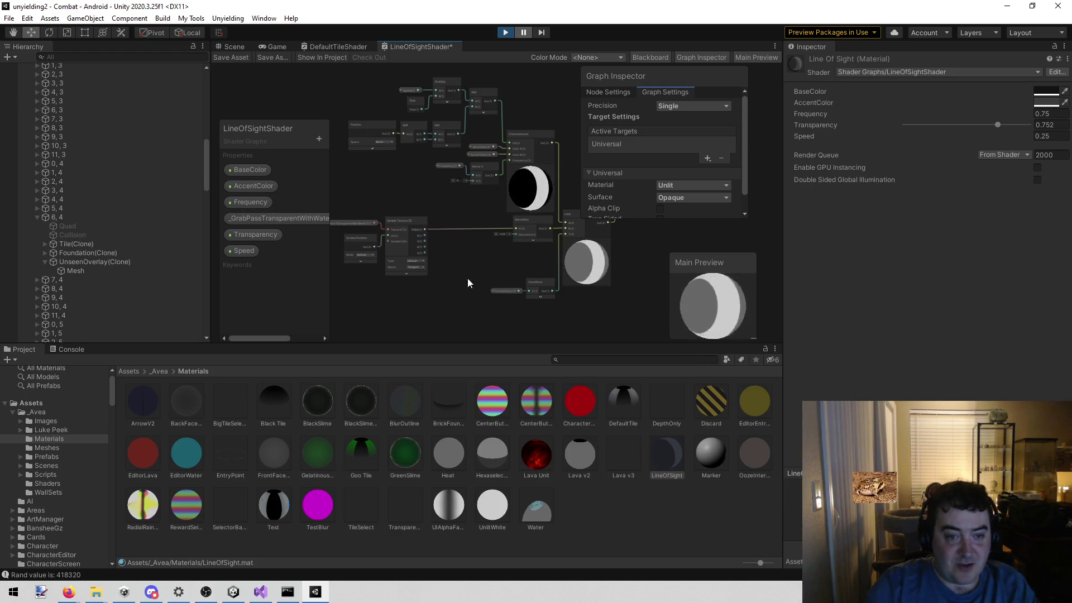
pyautogui.scroll(5, 390, 215)
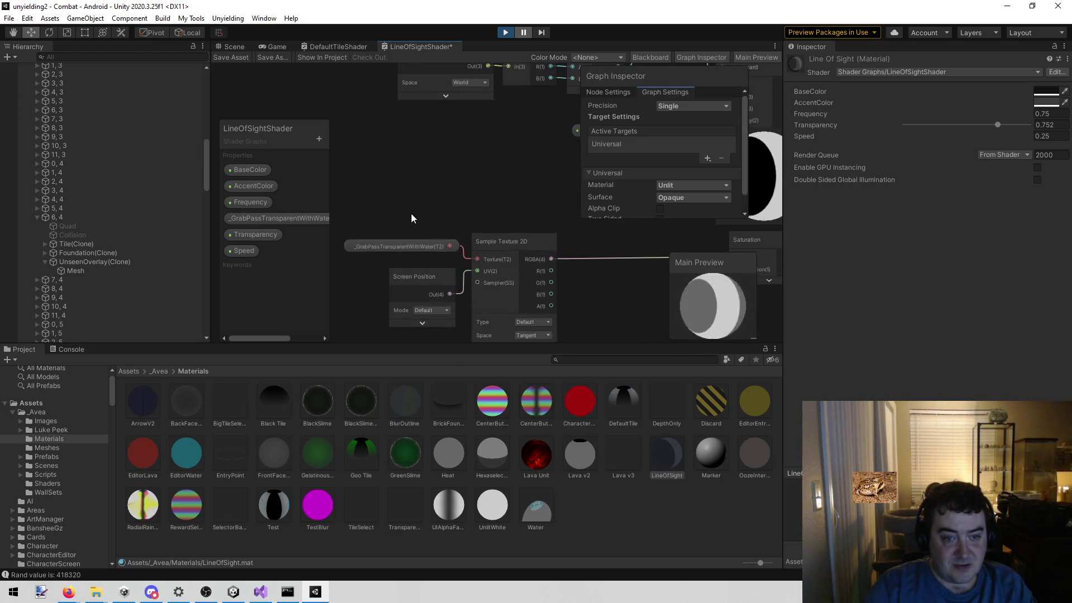
pyautogui.scroll(2, 436, 190)
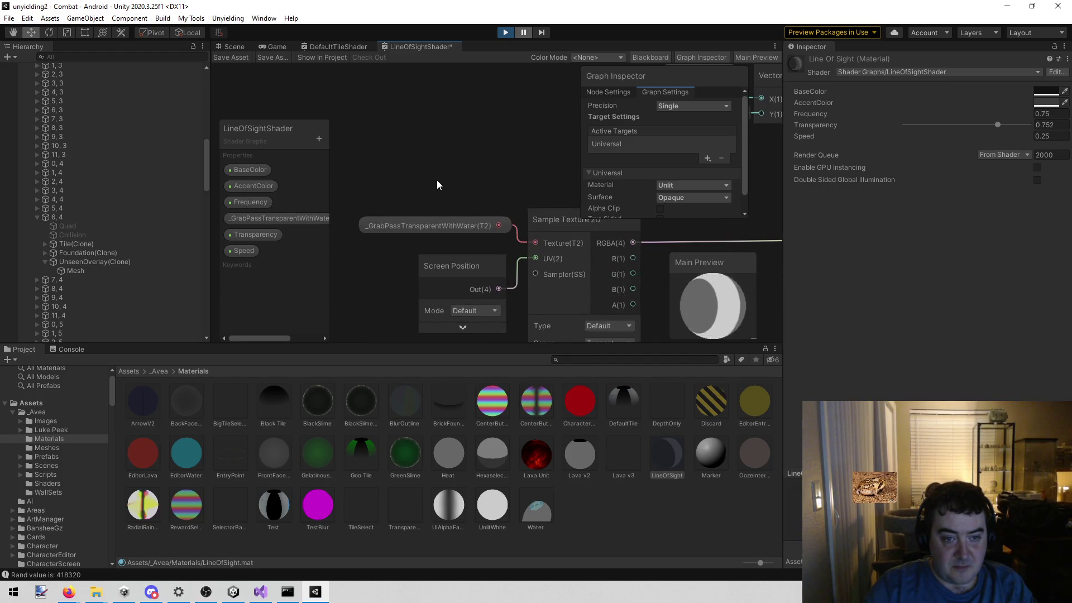
pyautogui.click(491, 223)
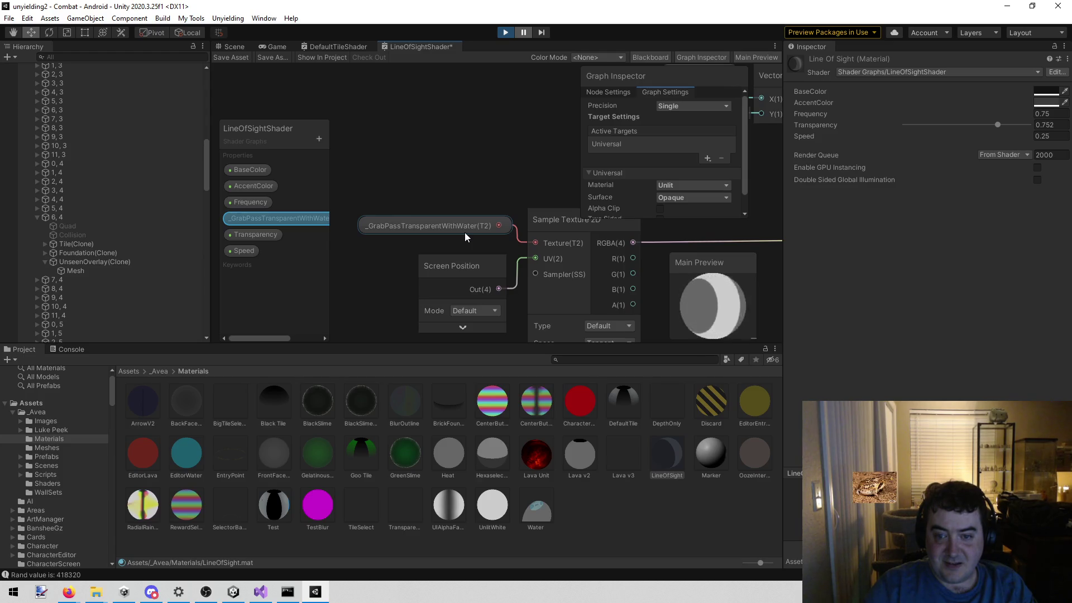
pyautogui.click(457, 196)
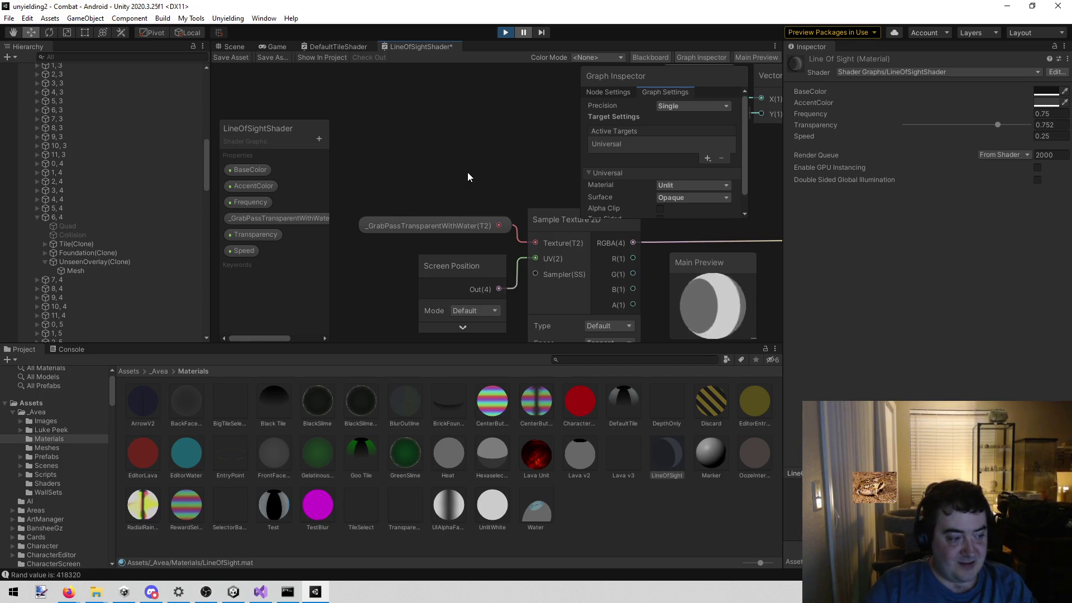
pyautogui.scroll(-3, 468, 172)
pyautogui.moveTo(471, 159)
pyautogui.mouseDown()
pyautogui.moveTo(445, 192)
pyautogui.moveTo(404, 203)
pyautogui.moveTo(438, 224)
pyautogui.moveTo(524, 185)
pyautogui.moveTo(471, 152)
pyautogui.mouseUp()
pyautogui.scroll(5, 471, 152)
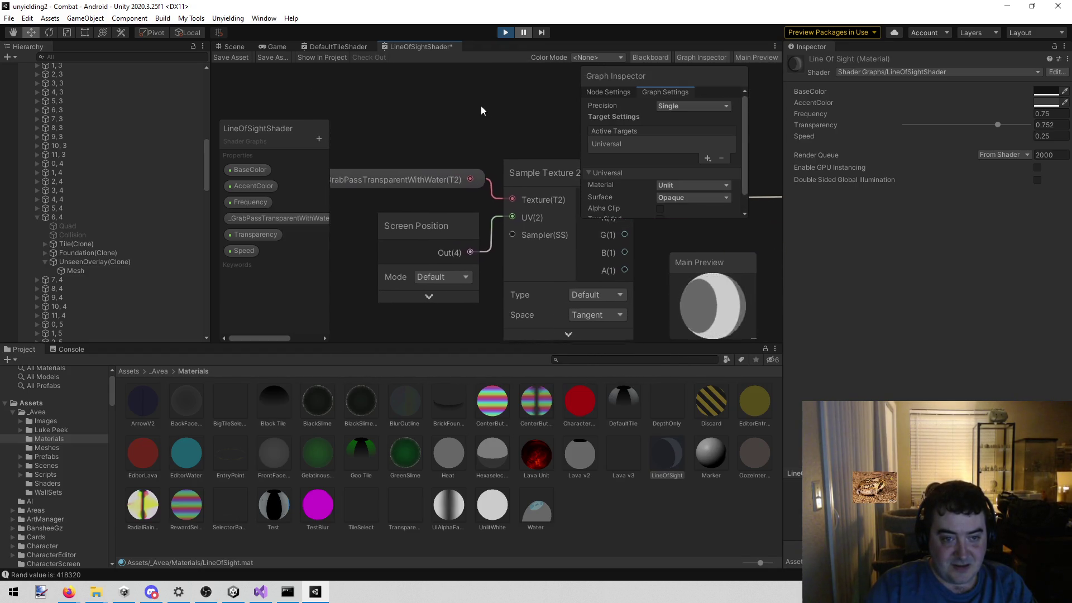
pyautogui.moveTo(477, 105); pyautogui.dragTo(502, 117)
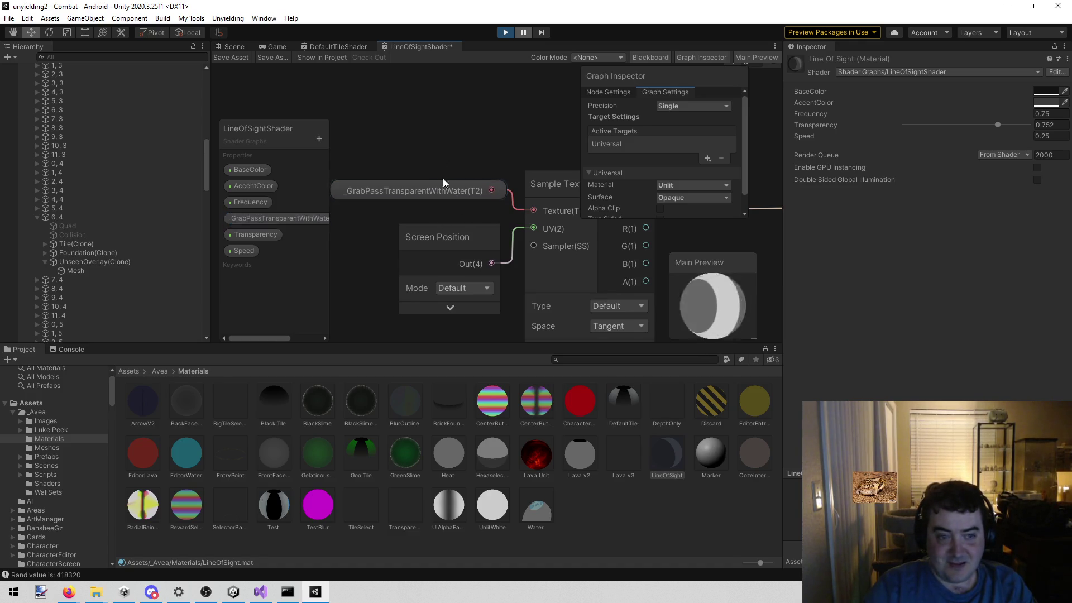
pyautogui.click(299, 218)
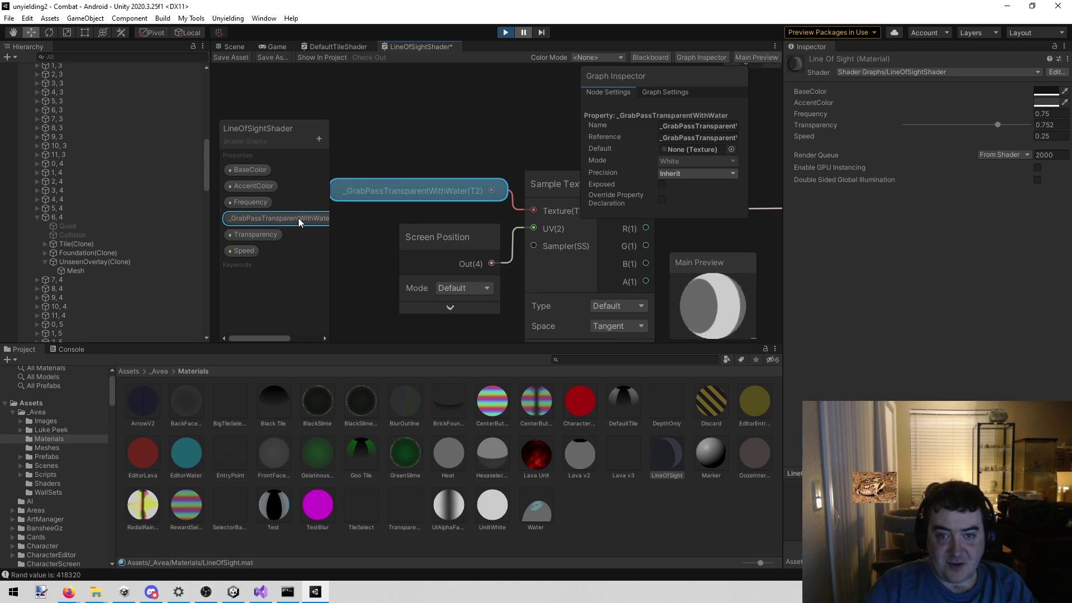
# Pan and zoom the graph to view the Checkerboard, Lerp, Sample Texture 2D and Screen Position nodes.
pyautogui.scroll(-5, 495, 176)
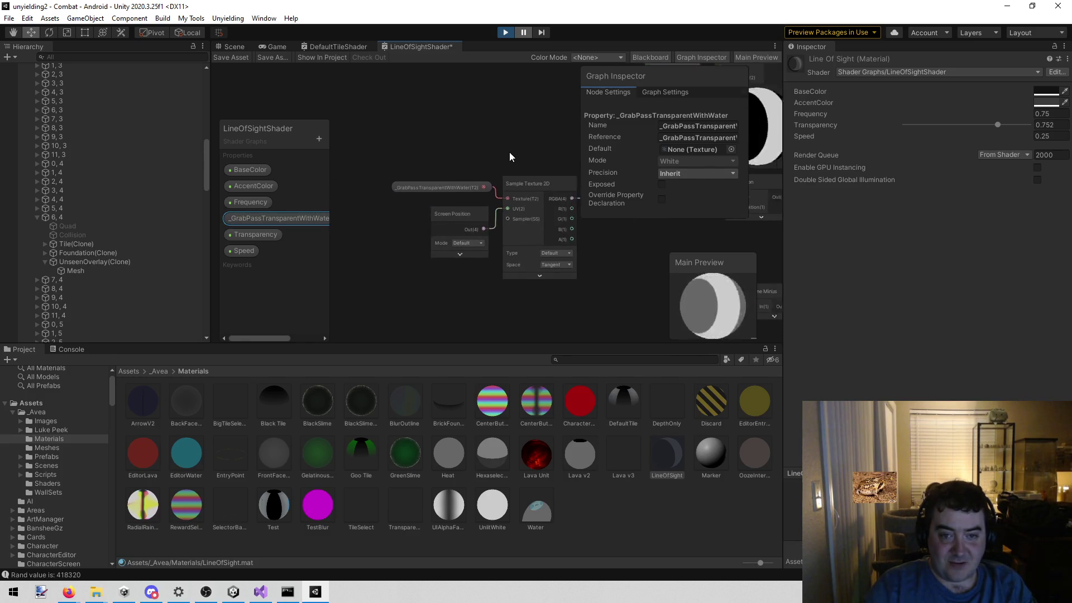
pyautogui.moveTo(438, 175)
pyautogui.mouseDown()
pyautogui.moveTo(352, 189)
pyautogui.moveTo(401, 203)
pyautogui.mouseUp()
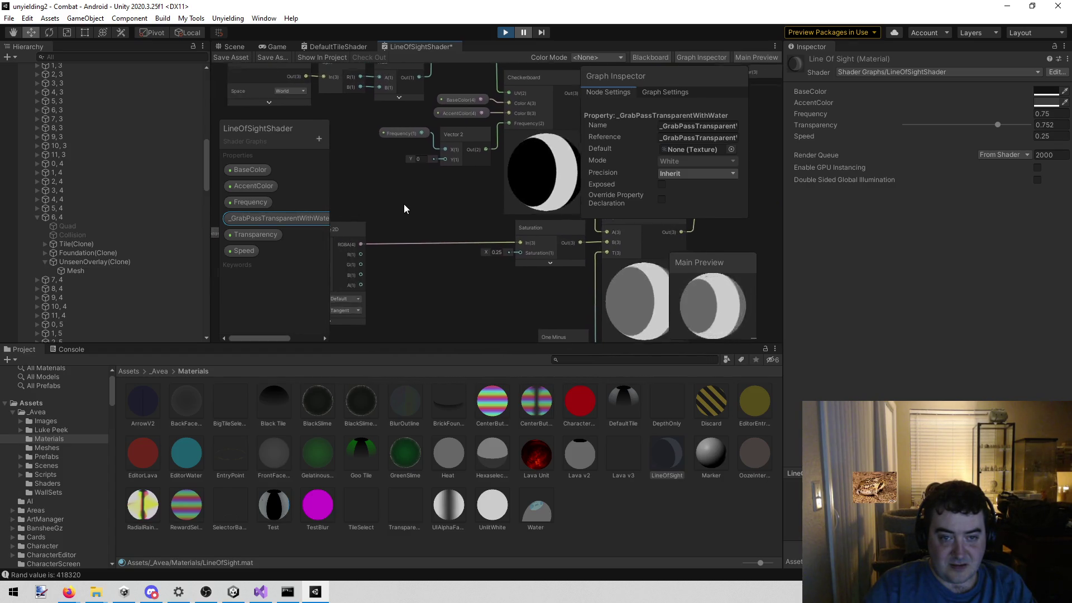
pyautogui.scroll(-1, 412, 204)
pyautogui.moveTo(454, 273); pyautogui.dragTo(406, 262)
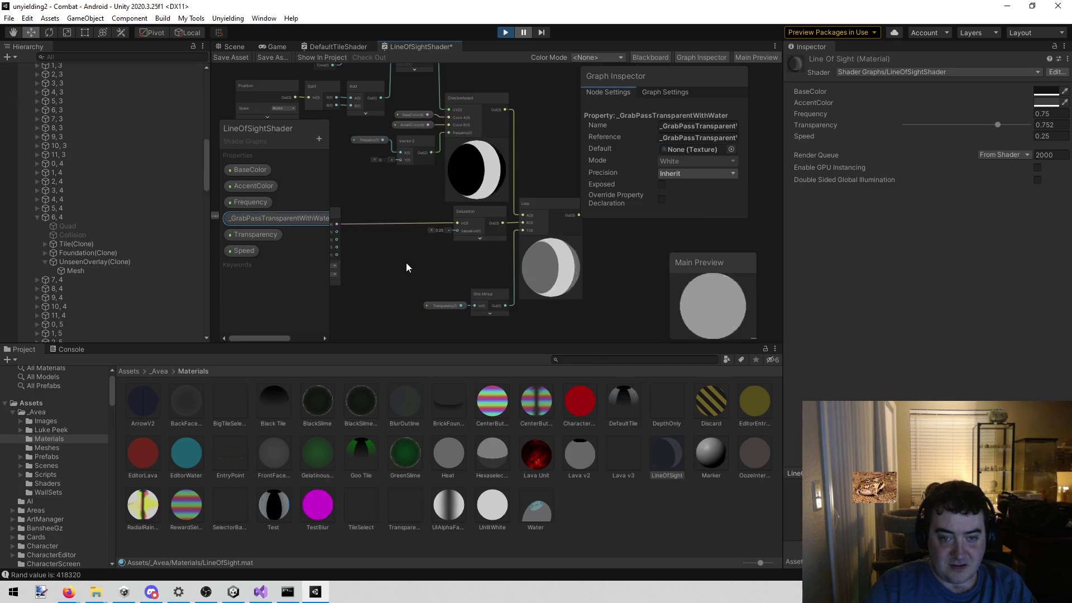
pyautogui.scroll(3, 443, 267)
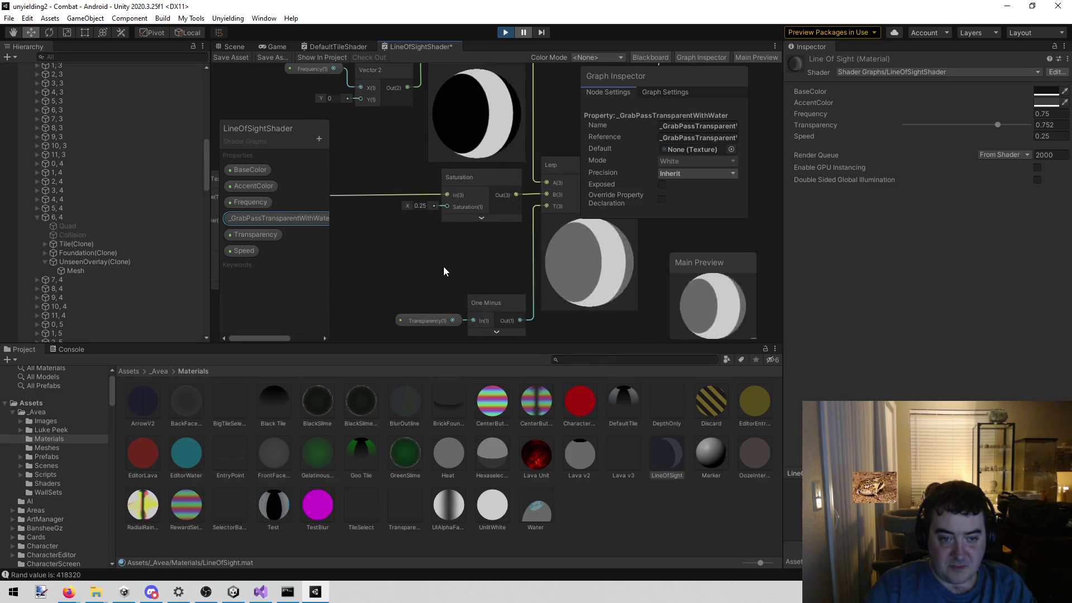
pyautogui.scroll(-3, 524, 197)
pyautogui.scroll(-2, 528, 172)
pyautogui.moveTo(528, 172)
pyautogui.mouseDown()
pyautogui.moveTo(491, 235)
pyautogui.moveTo(585, 182)
pyautogui.mouseUp()
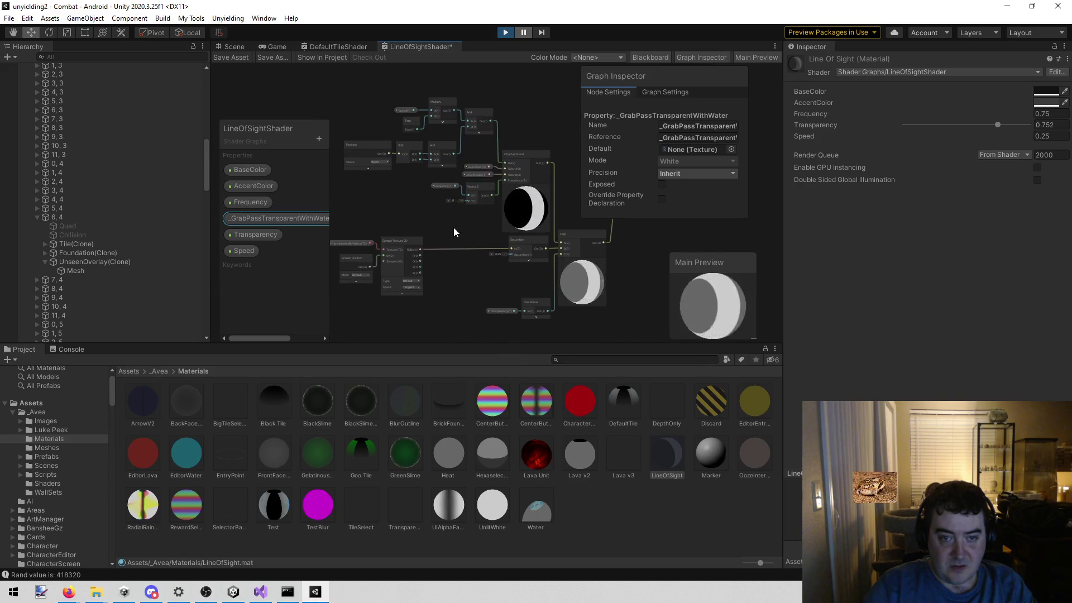
pyautogui.moveTo(455, 235); pyautogui.dragTo(426, 223)
# Inspect the Checkerboard and Lerp nodes, ending with Checkerboard selected.
pyautogui.click(497, 205)
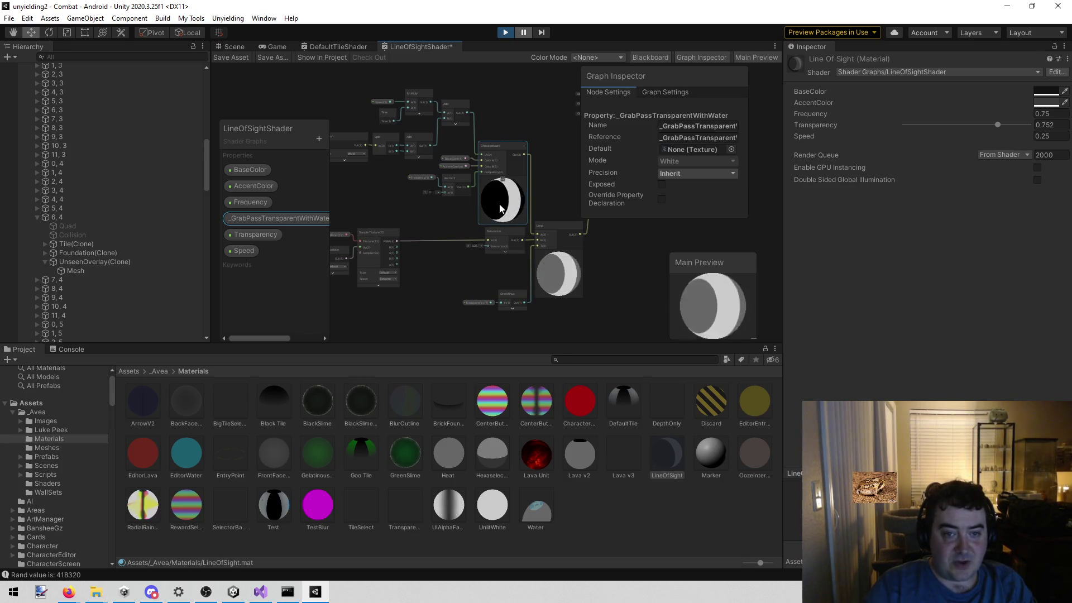
pyautogui.click(576, 272)
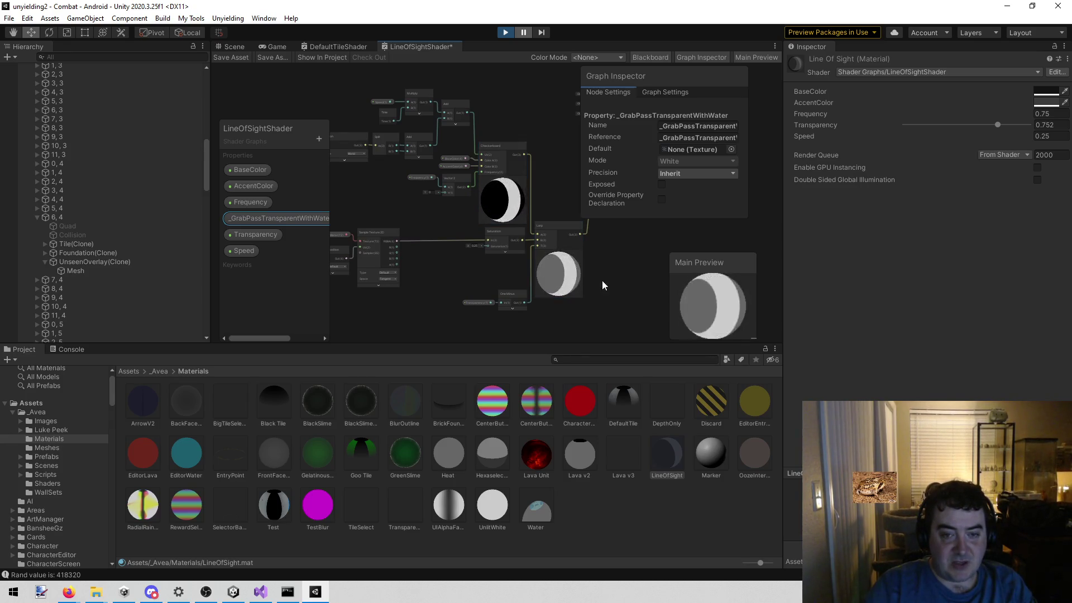
pyautogui.click(461, 274)
pyautogui.moveTo(460, 275)
pyautogui.mouseDown()
pyautogui.moveTo(497, 259)
pyautogui.moveTo(463, 252)
pyautogui.moveTo(476, 257)
pyautogui.mouseUp()
pyautogui.scroll(-3, 454, 189)
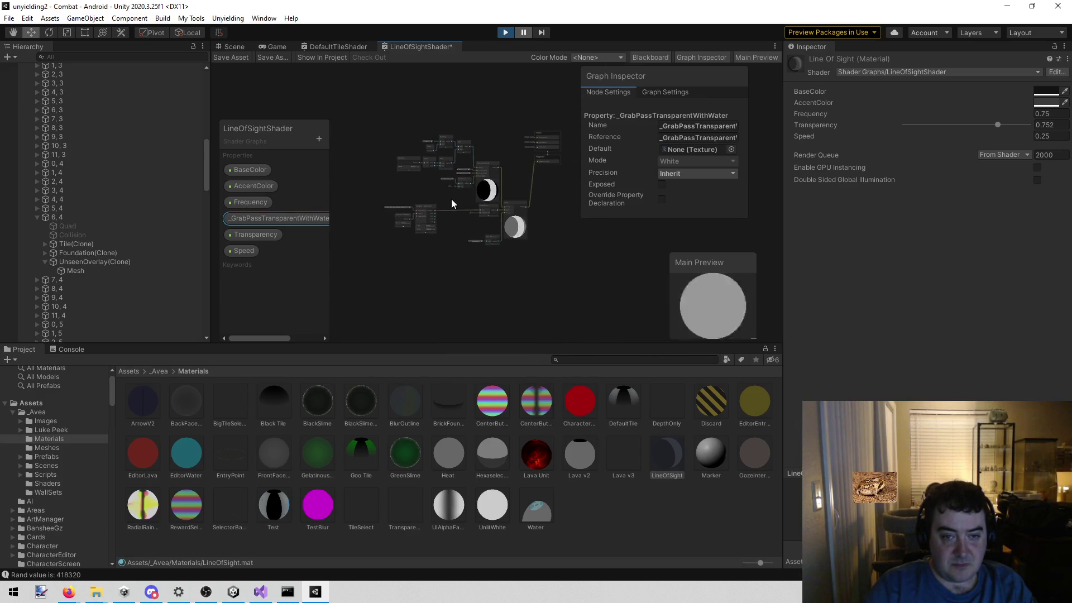
pyautogui.scroll(1, 491, 190)
pyautogui.click(487, 193)
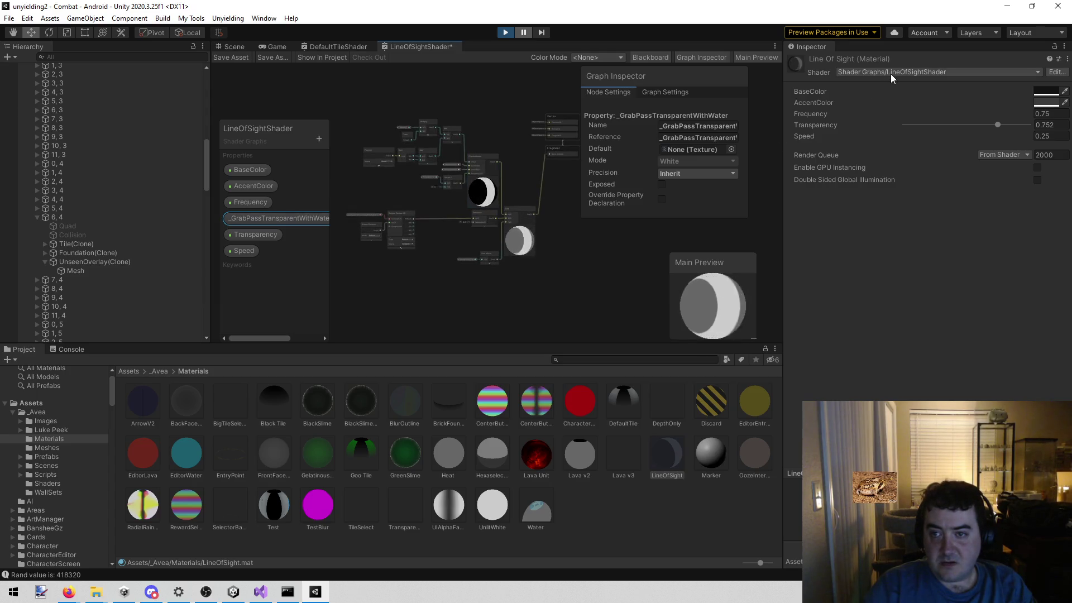
# Search the Project for 'lineof' and select the LineOfSightShader graph asset.
pyautogui.click(611, 359)
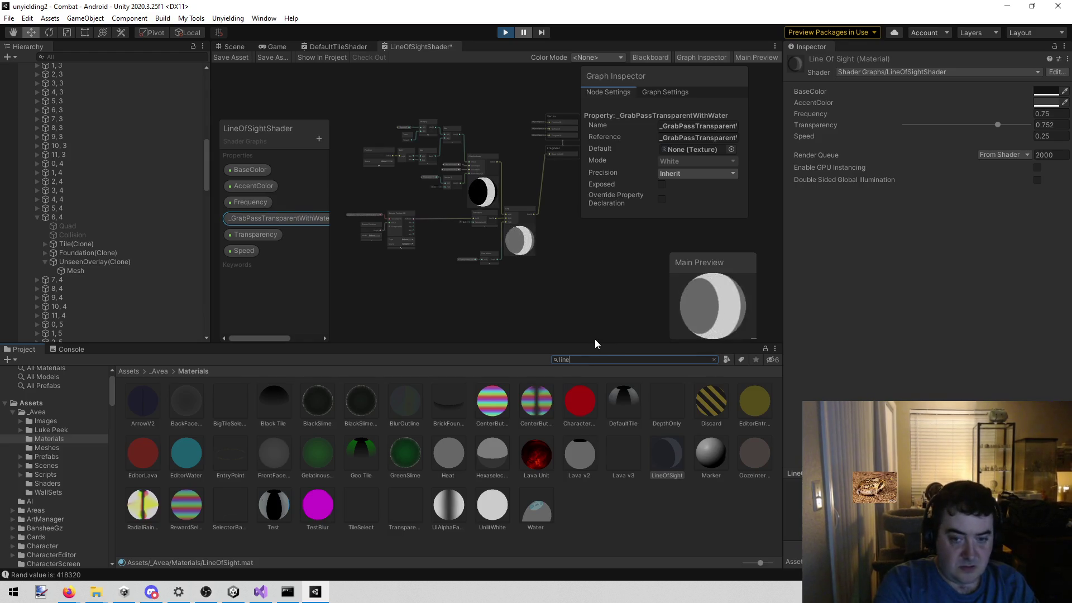
pyautogui.write('lineof')
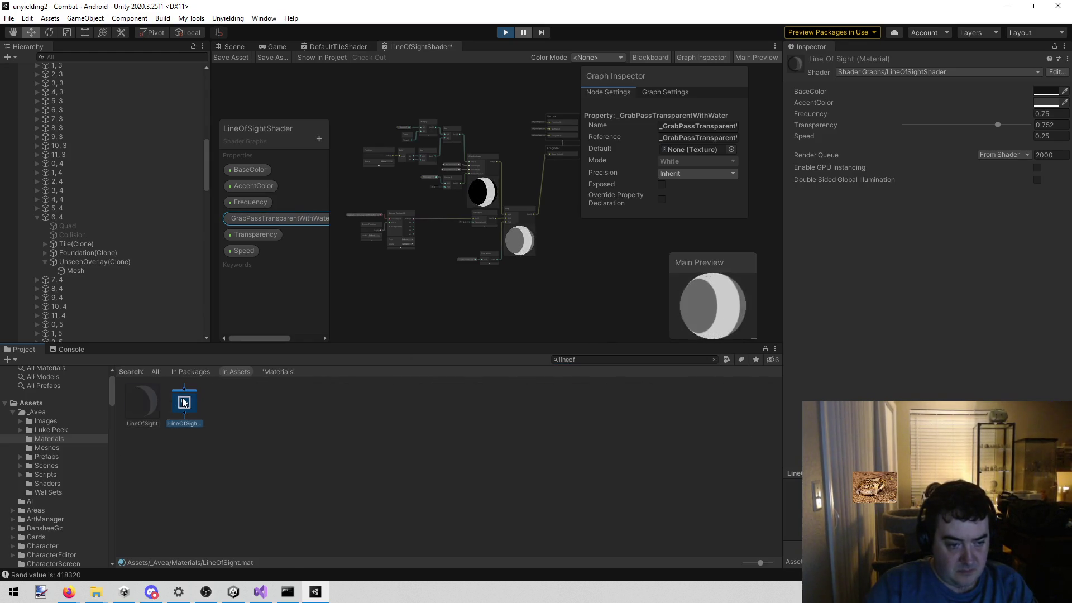
pyautogui.click(182, 397)
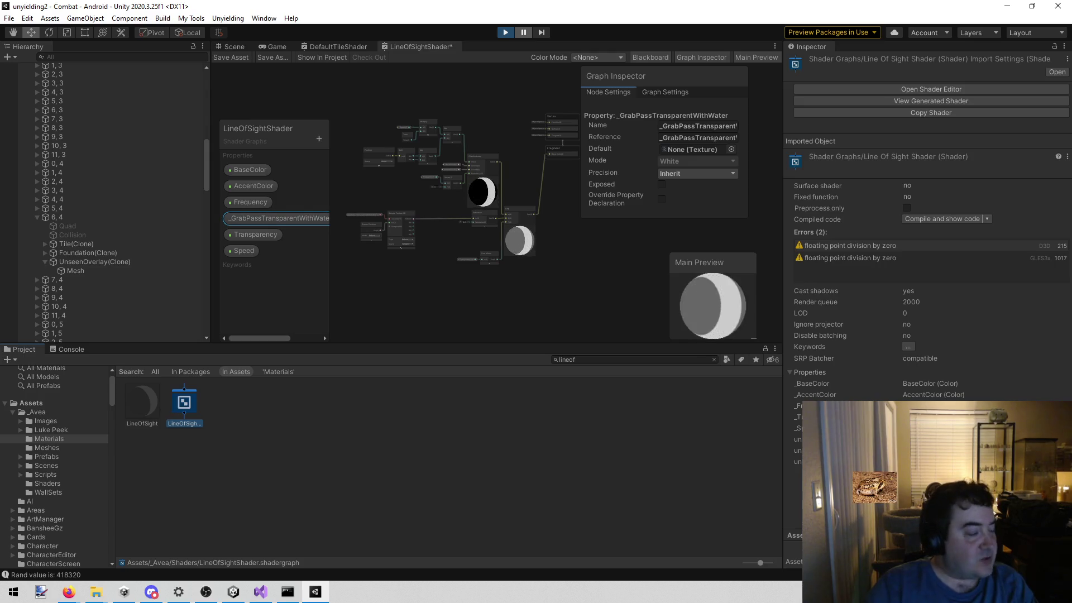
pyautogui.hotkey('alt', 'Tab')
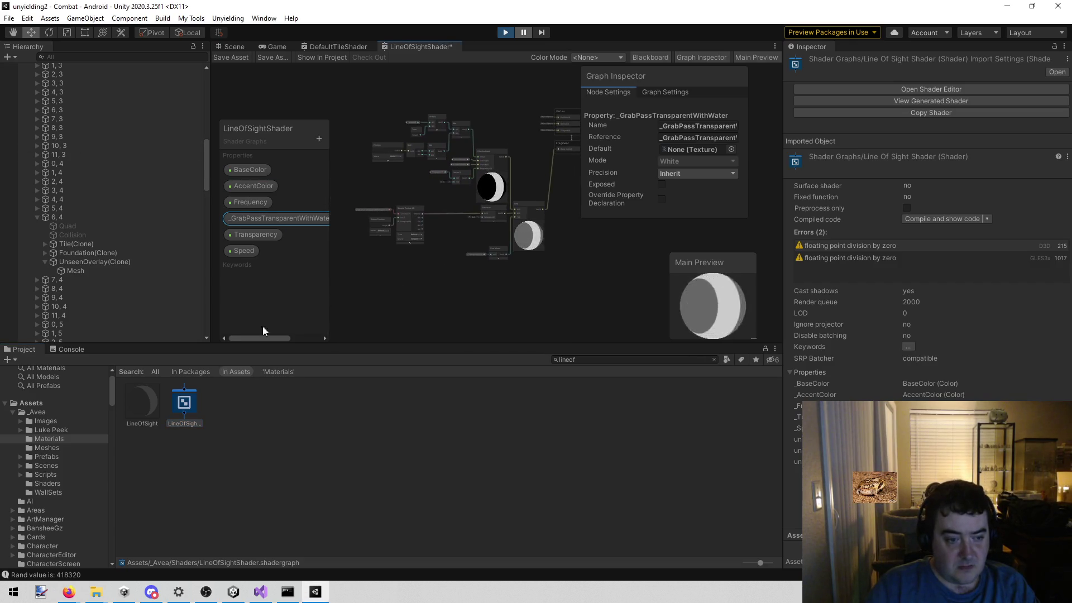
# Reveal the shader graph file in File Explorer and exit Play mode with Ctrl+P.
pyautogui.rightClick(177, 394)
pyautogui.click(287, 114)
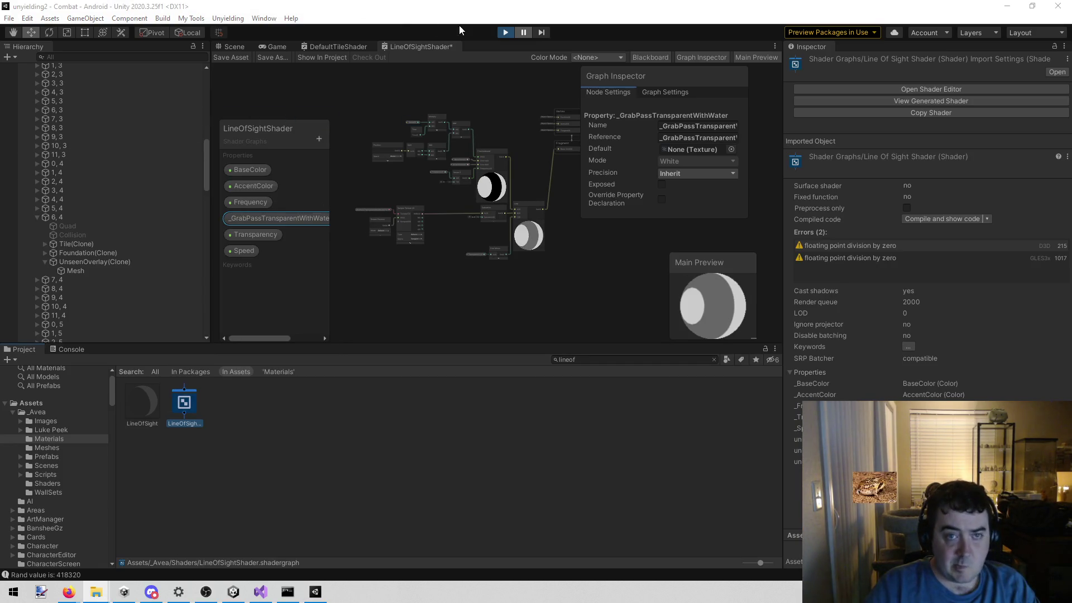
pyautogui.hotkey('ctrl', 'p')
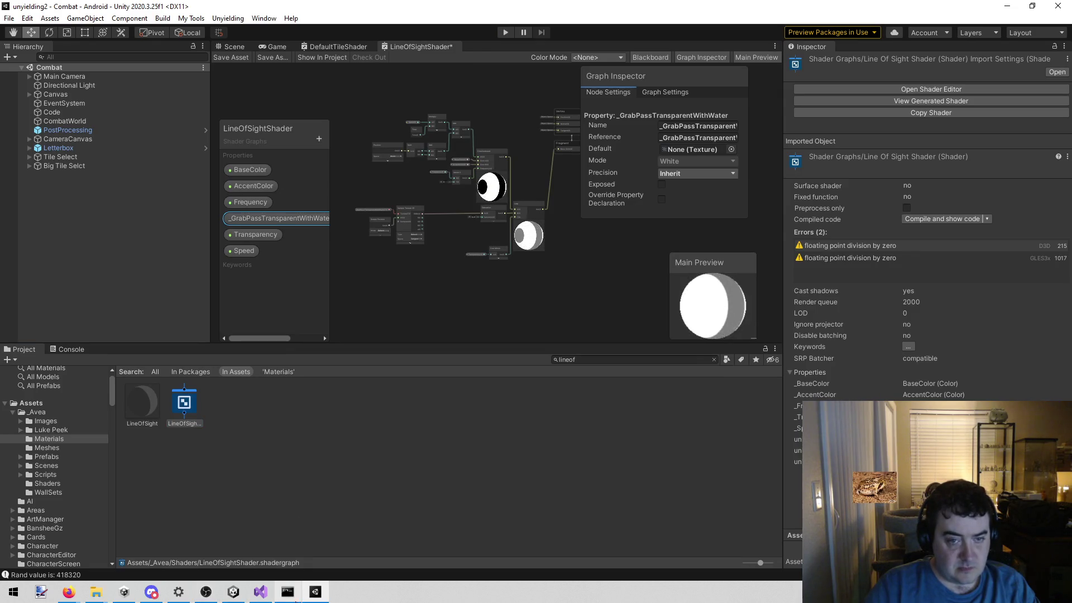
# Copy the LineOfSightShader file into Unyielding3's Character folder via File Explorer and select the imported asset.
pyautogui.click(231, 593)
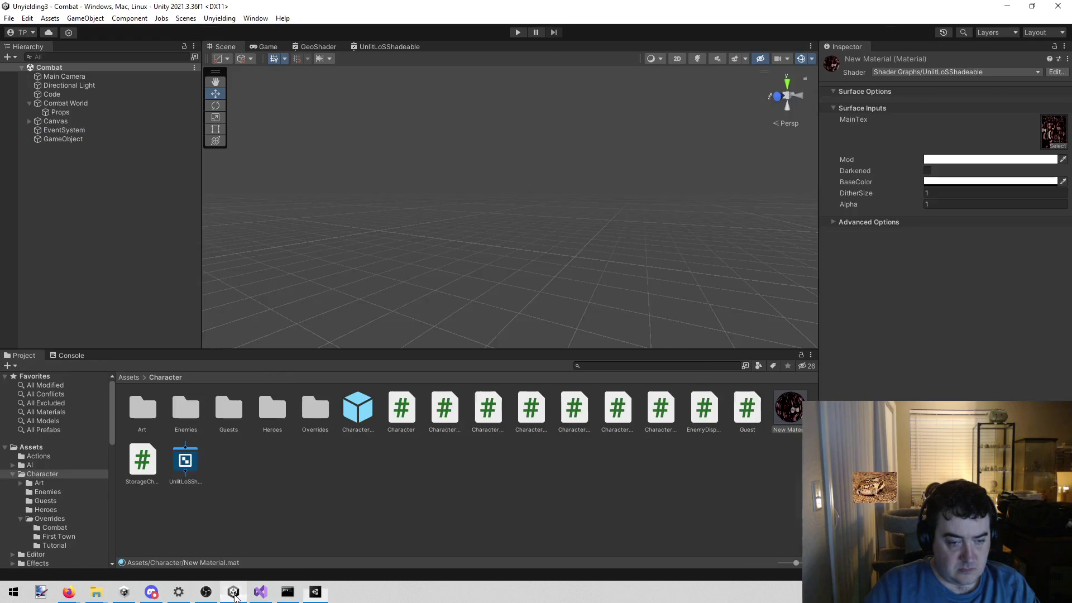
pyautogui.rightClick(271, 505)
pyautogui.click(325, 228)
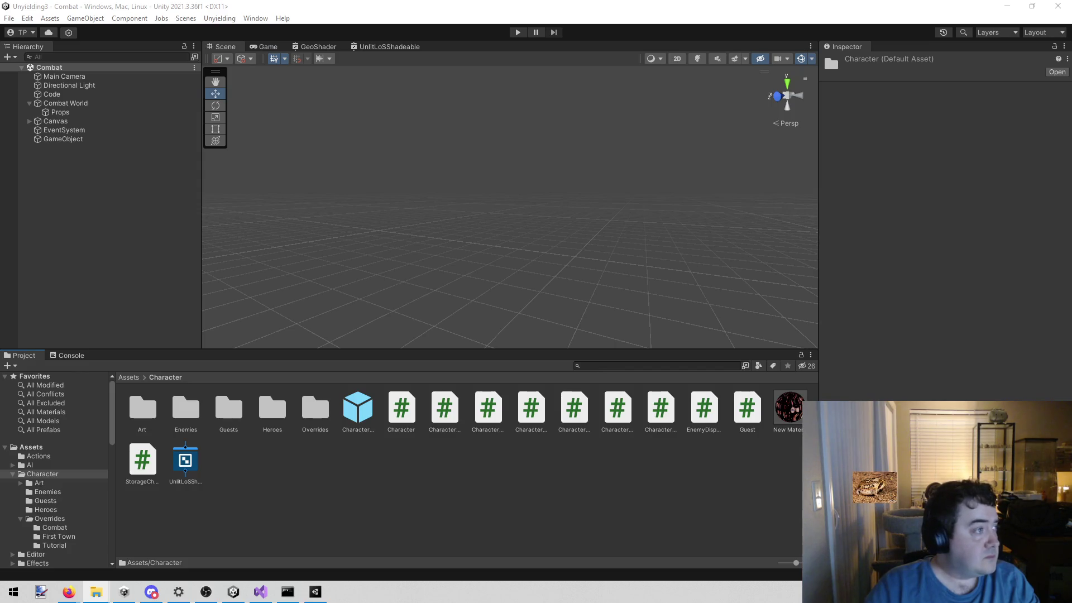
pyautogui.click(364, 469)
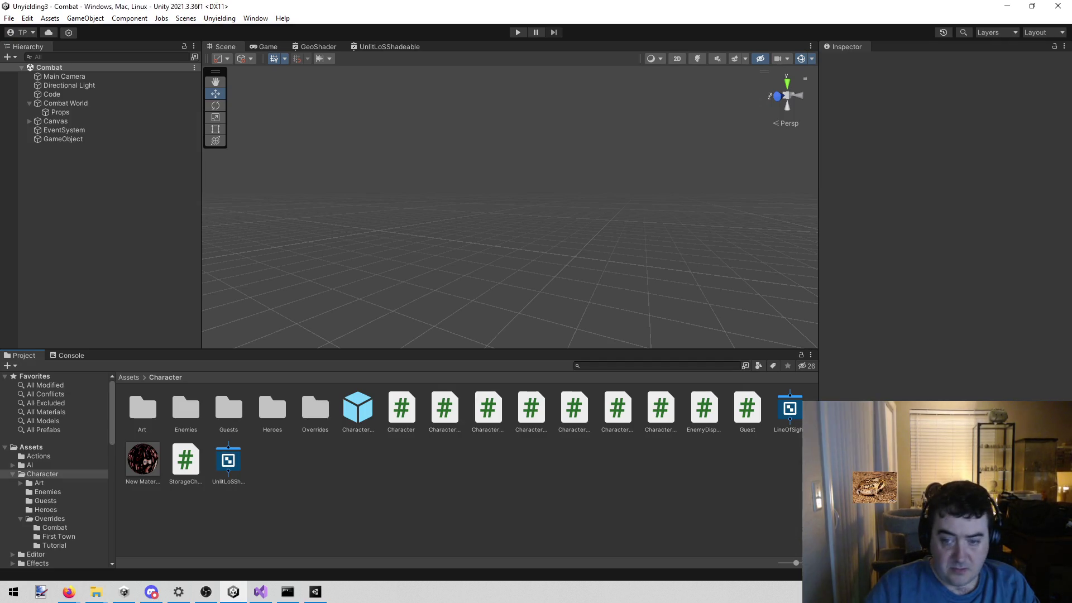
pyautogui.click(784, 411)
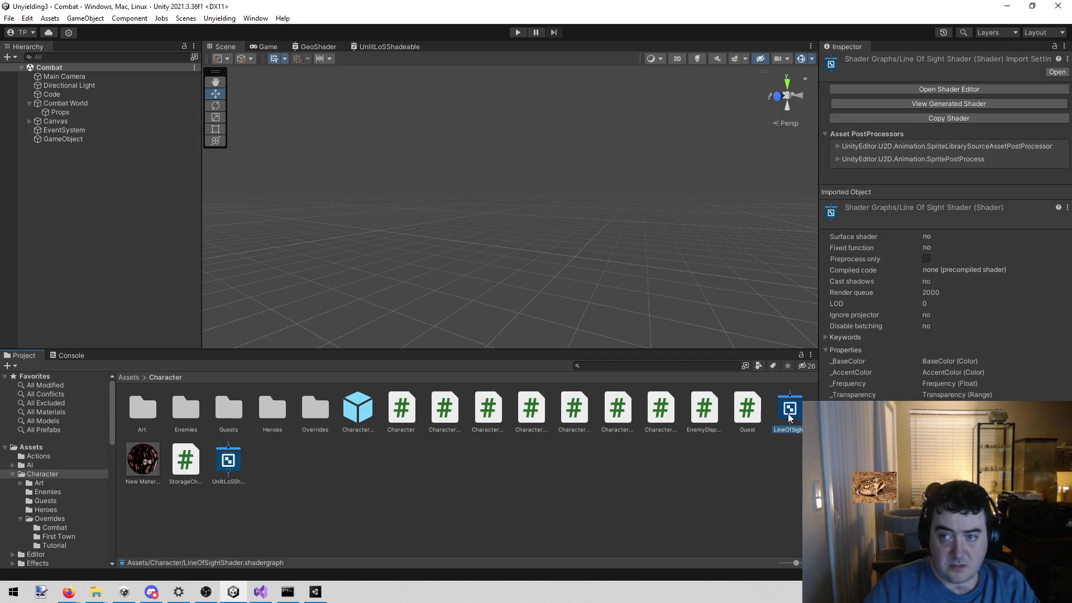
# Replace the graph's Universal target with a Built-In target set to Unlit.
pyautogui.doubleClick(789, 413)
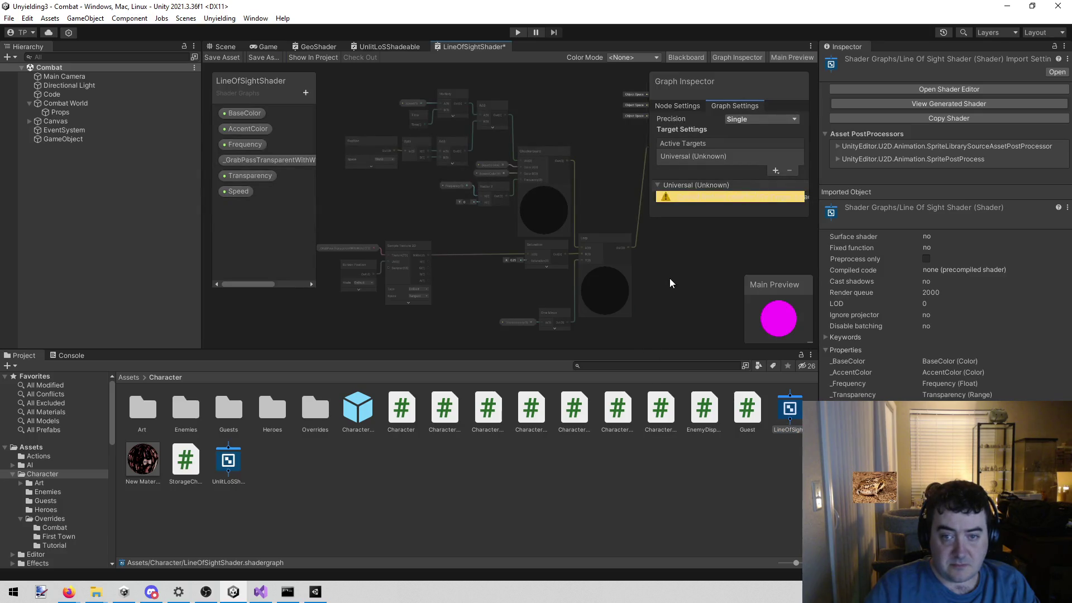
pyautogui.moveTo(568, 299)
pyautogui.mouseDown()
pyautogui.moveTo(710, 238)
pyautogui.moveTo(631, 251)
pyautogui.mouseUp()
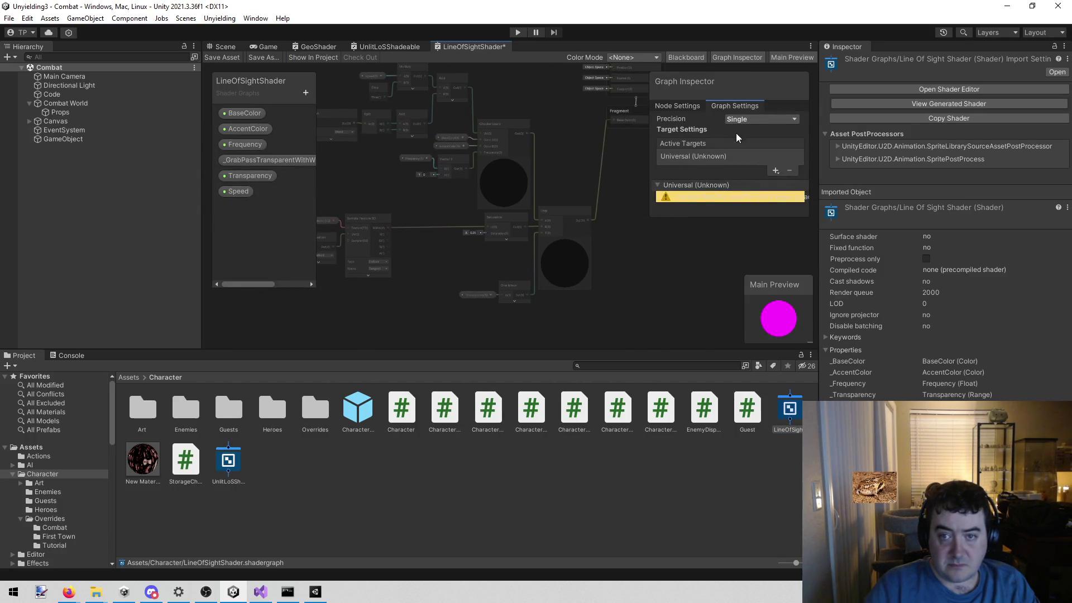
pyautogui.click(782, 162)
pyautogui.click(795, 168)
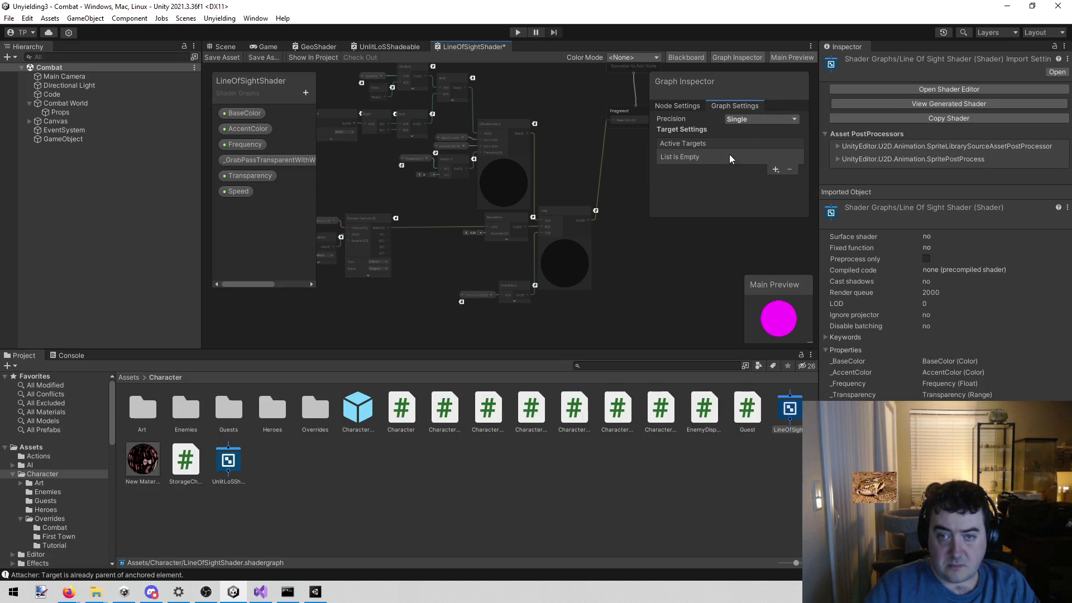
pyautogui.click(775, 170)
pyautogui.click(826, 177)
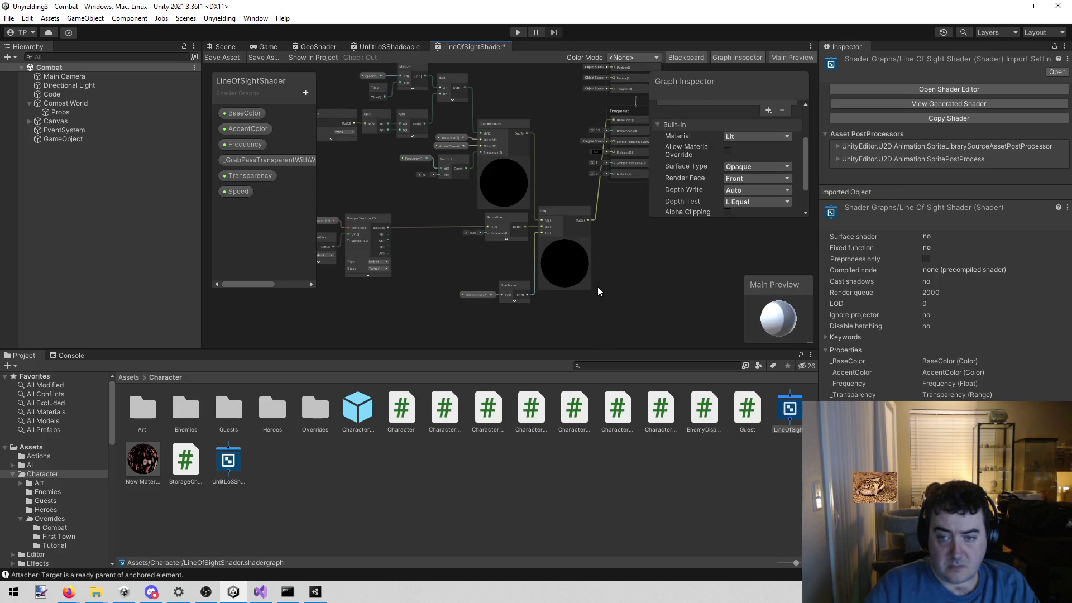
pyautogui.click(758, 136)
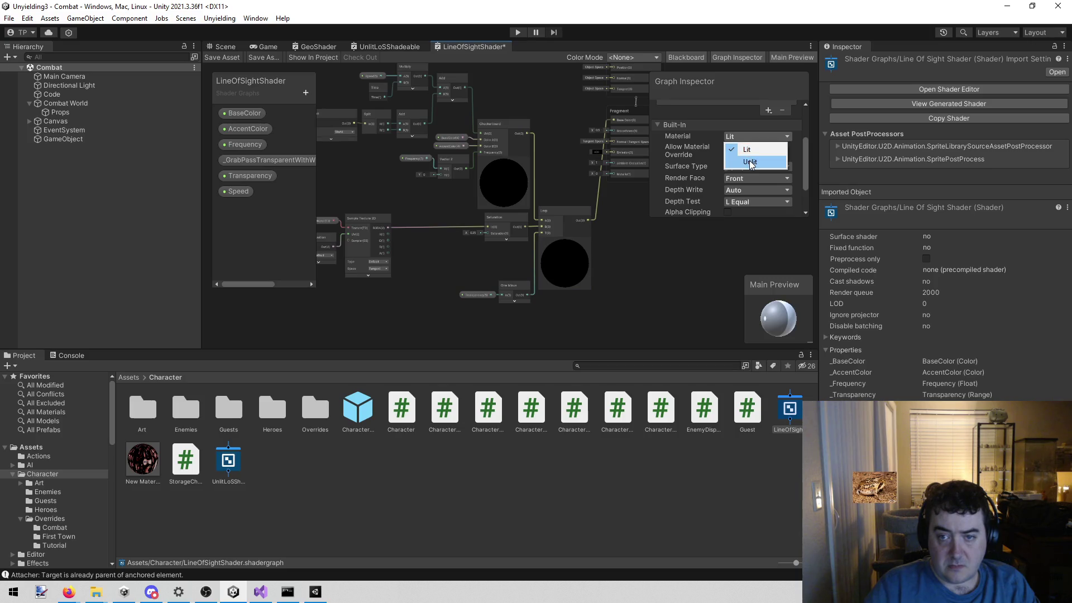
pyautogui.click(738, 160)
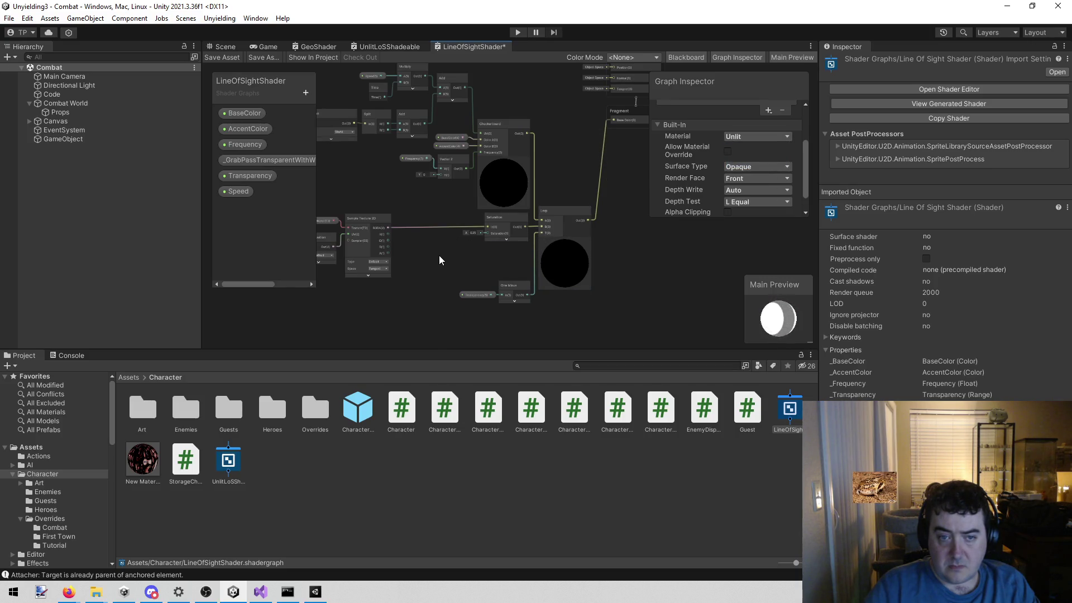
# Check the _GrabPassTransparentWithWater property, save the graph, and return to the Game view.
pyautogui.moveTo(441, 260); pyautogui.dragTo(509, 252)
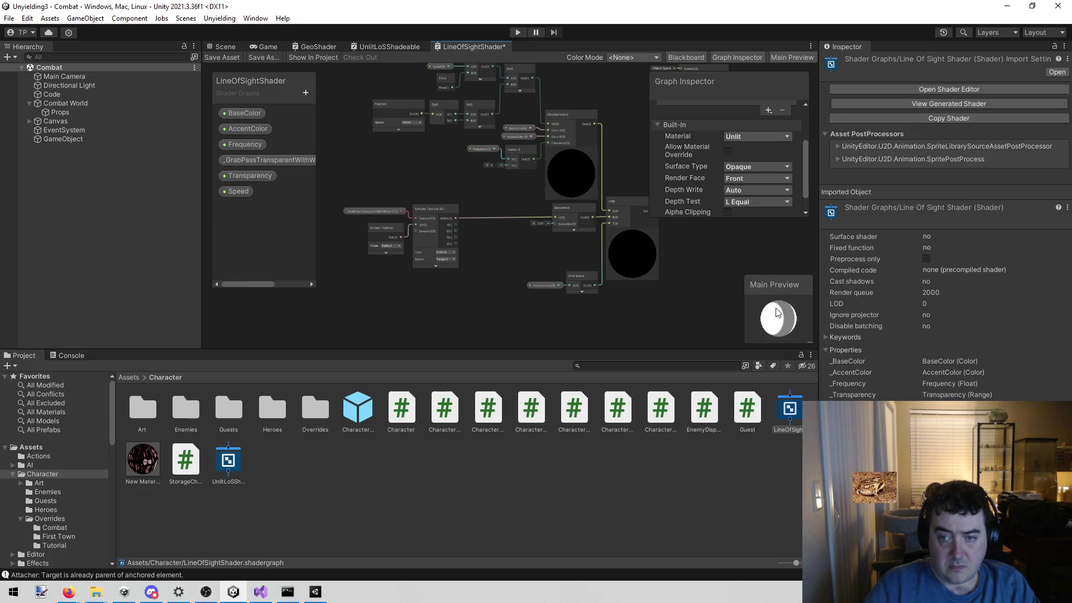
pyautogui.scroll(5, 478, 239)
pyautogui.moveTo(403, 128)
pyautogui.mouseDown()
pyautogui.moveTo(525, 141)
pyautogui.moveTo(443, 134)
pyautogui.mouseUp()
pyautogui.scroll(3, 452, 184)
pyautogui.click(260, 162)
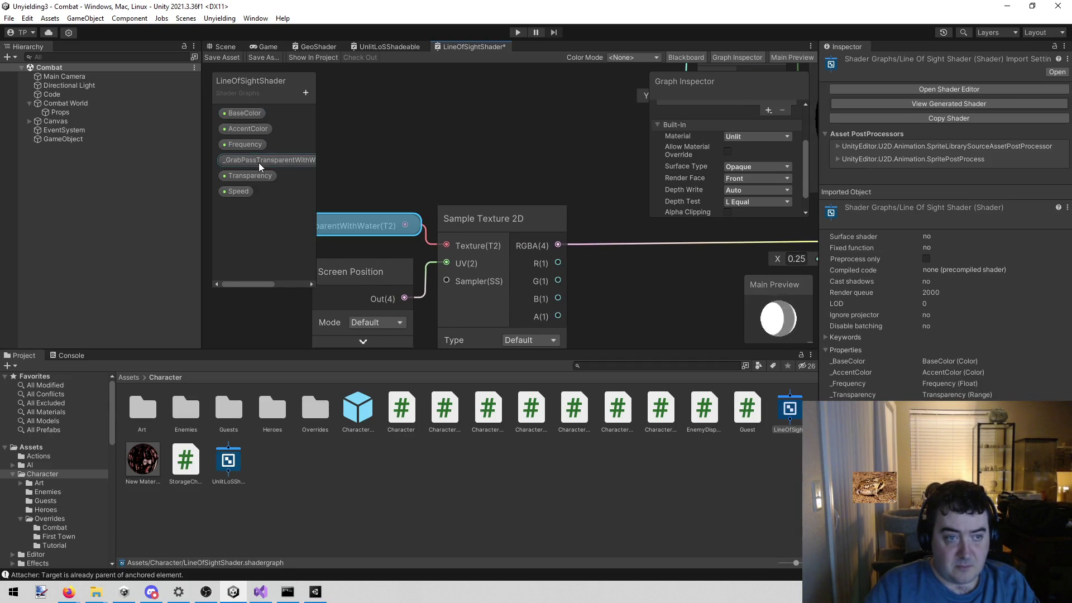
pyautogui.scroll(2, 717, 162)
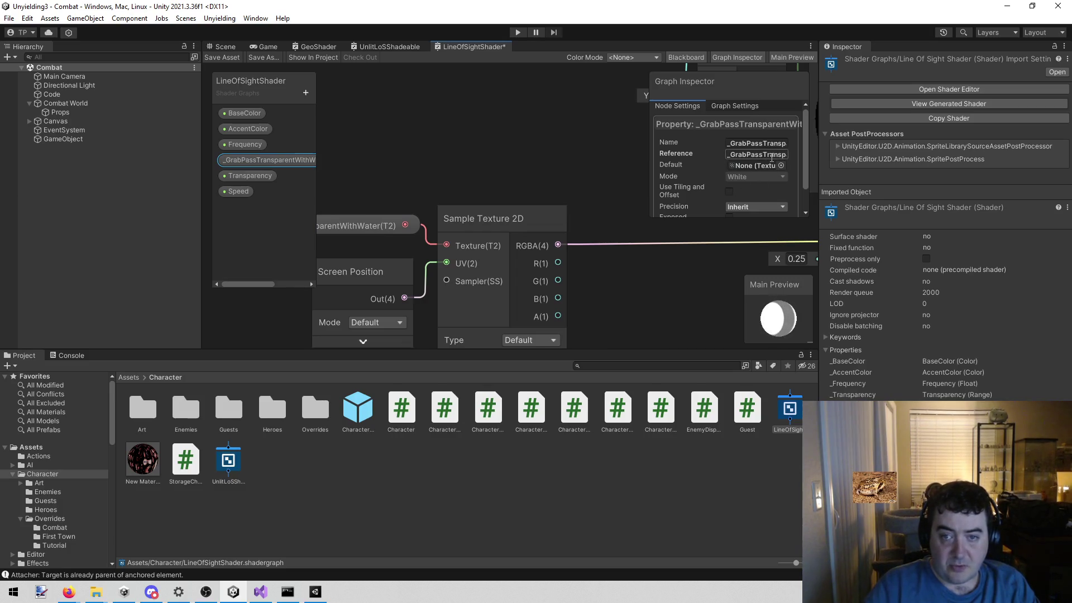
pyautogui.scroll(-2, 773, 158)
pyautogui.moveTo(530, 155); pyautogui.dragTo(499, 149)
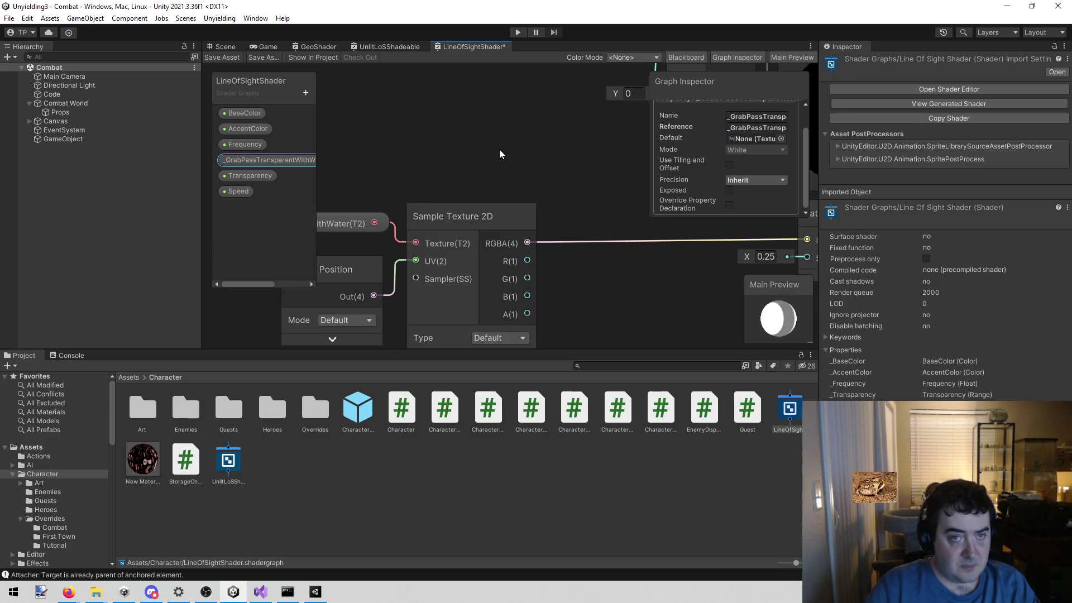
pyautogui.click(222, 57)
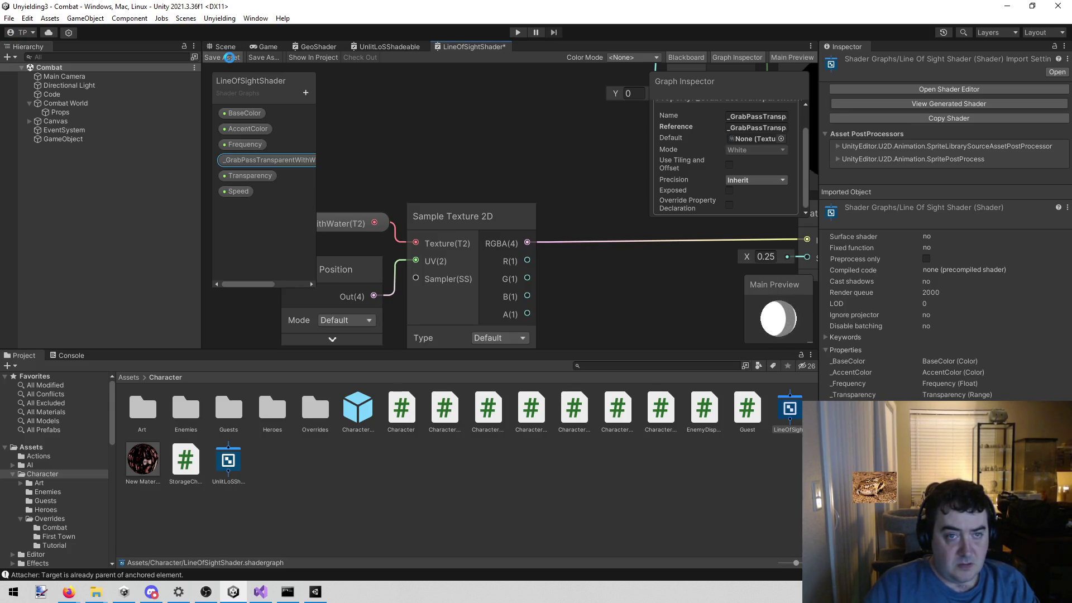
pyautogui.click(258, 49)
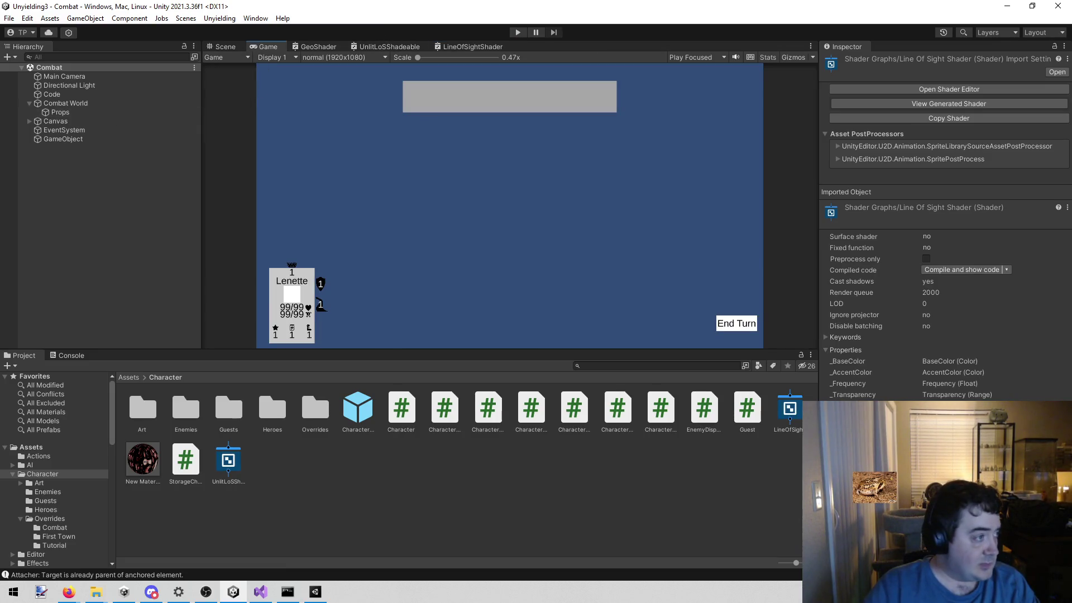
# Glance at the web browser, then select the unused New Material in the Character folder.
pyautogui.hotkey('alt', 'Tab')
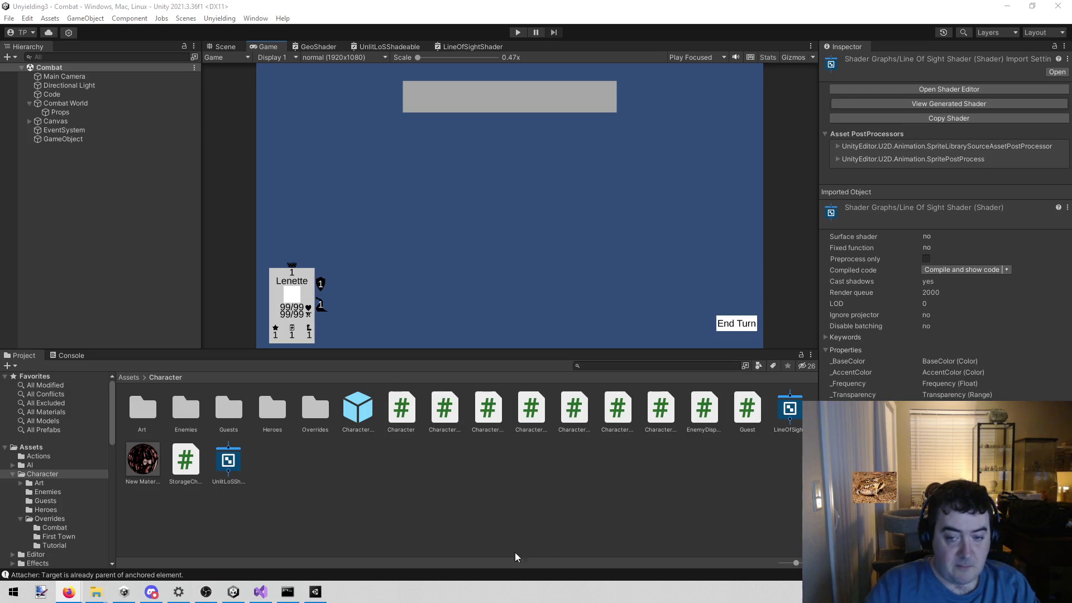
pyautogui.click(159, 462)
# Delete New Material from the Character folder.
pyautogui.rightClick(159, 461)
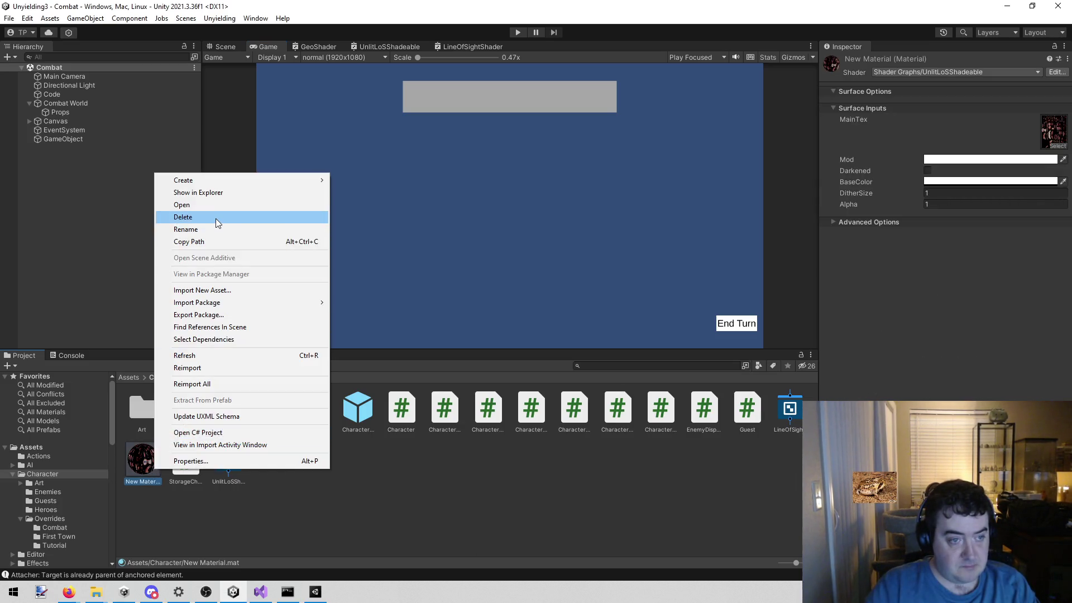
pyautogui.click(216, 218)
pyautogui.click(585, 319)
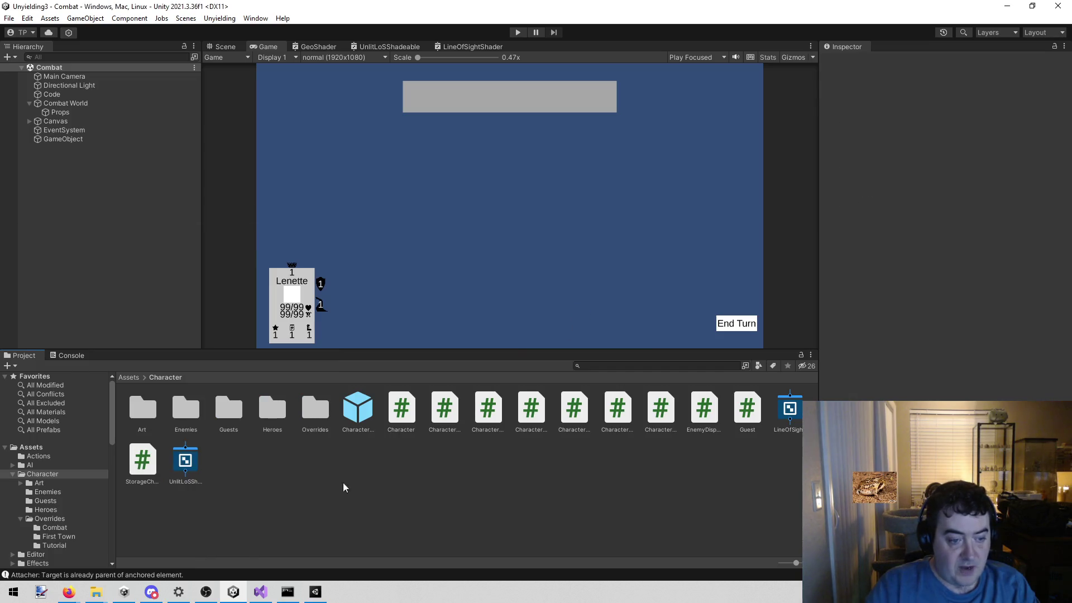
# Close the older project's Unity editor, discarding graph changes, and switch to Visual Studio.
pyautogui.click(288, 593)
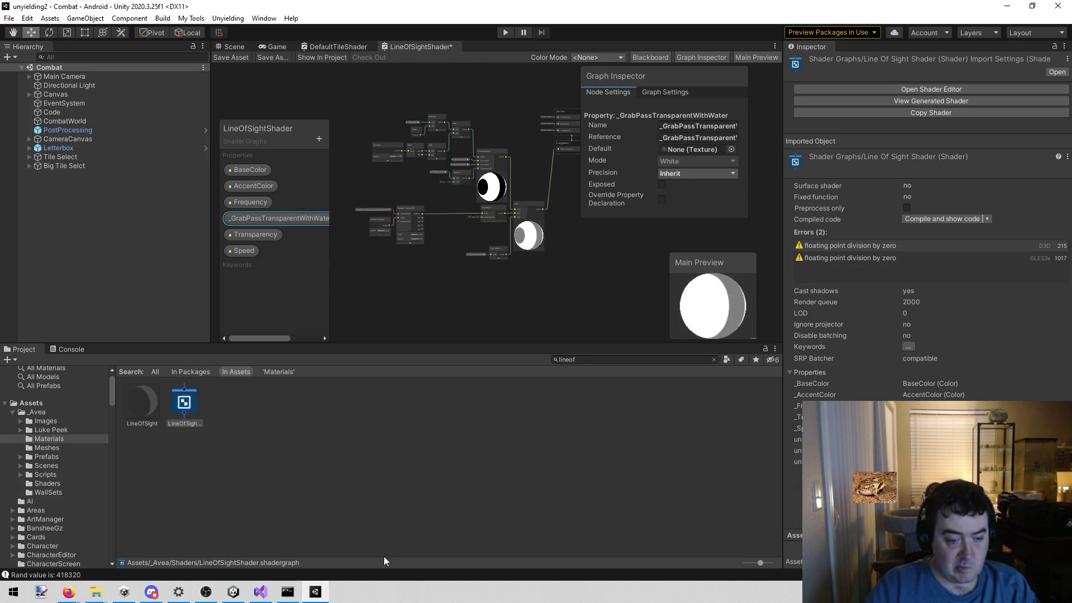
pyautogui.click(1067, 5)
pyautogui.click(576, 322)
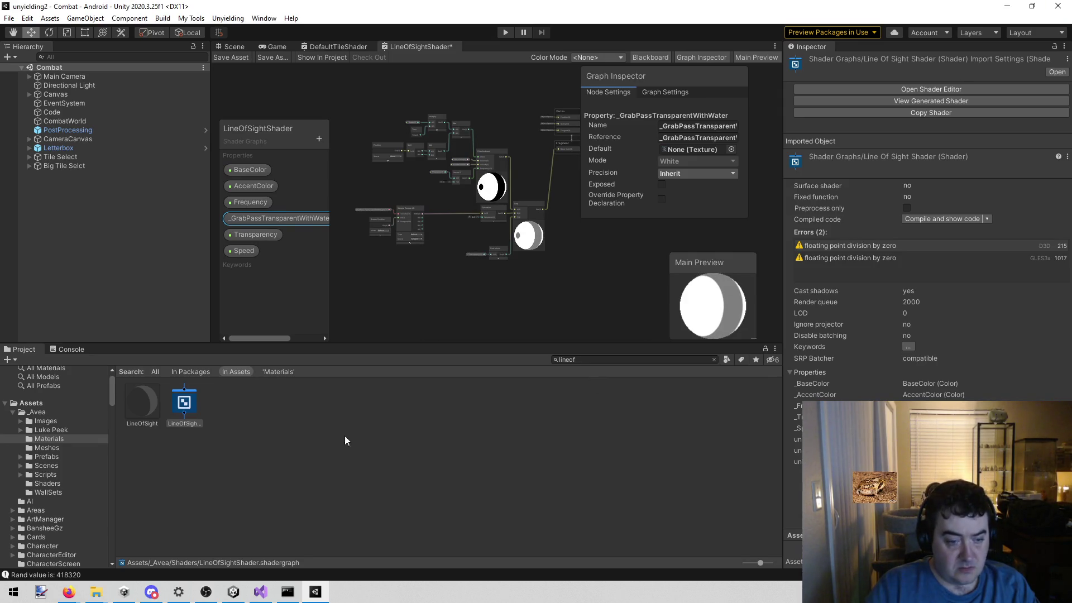
pyautogui.click(261, 592)
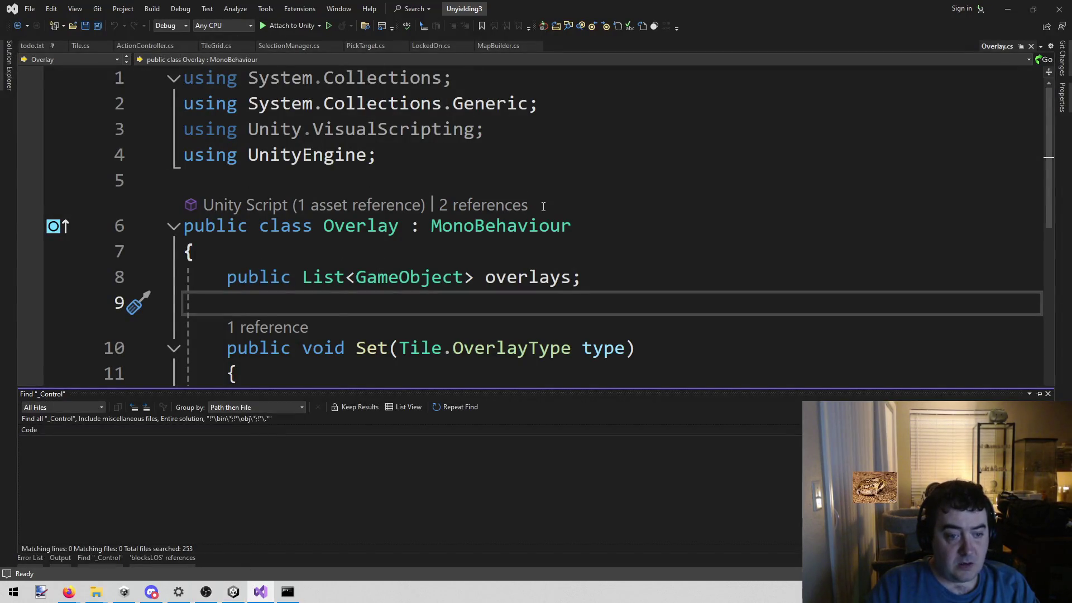
# In todo.txt, add a 'LOS!!!!!!!!' heading with items '1) Do the tiles' and '2) Do the models'.
pyautogui.click(539, 226)
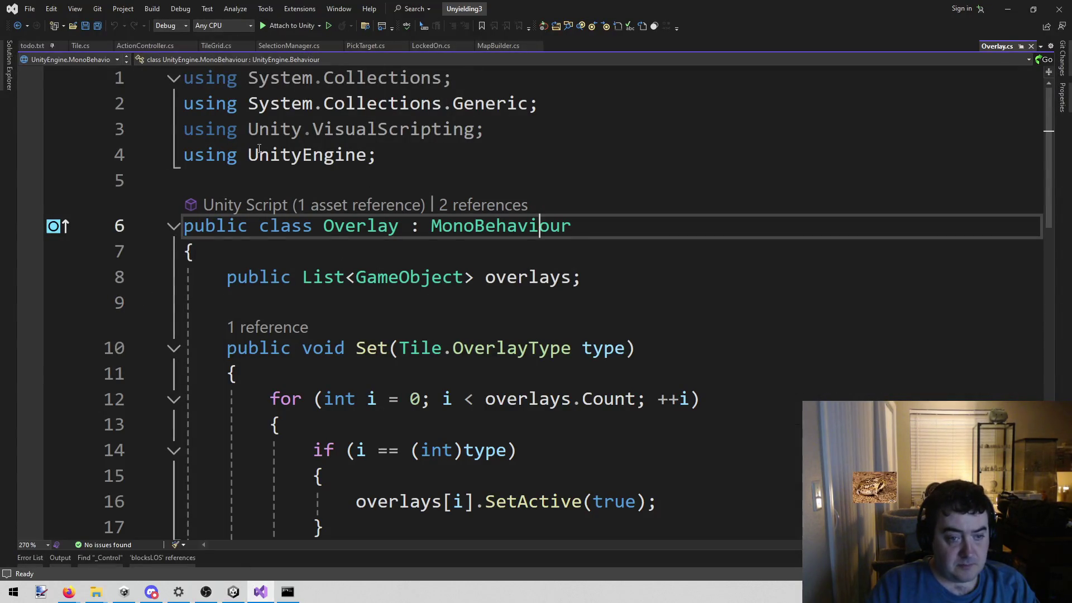
pyautogui.click(29, 47)
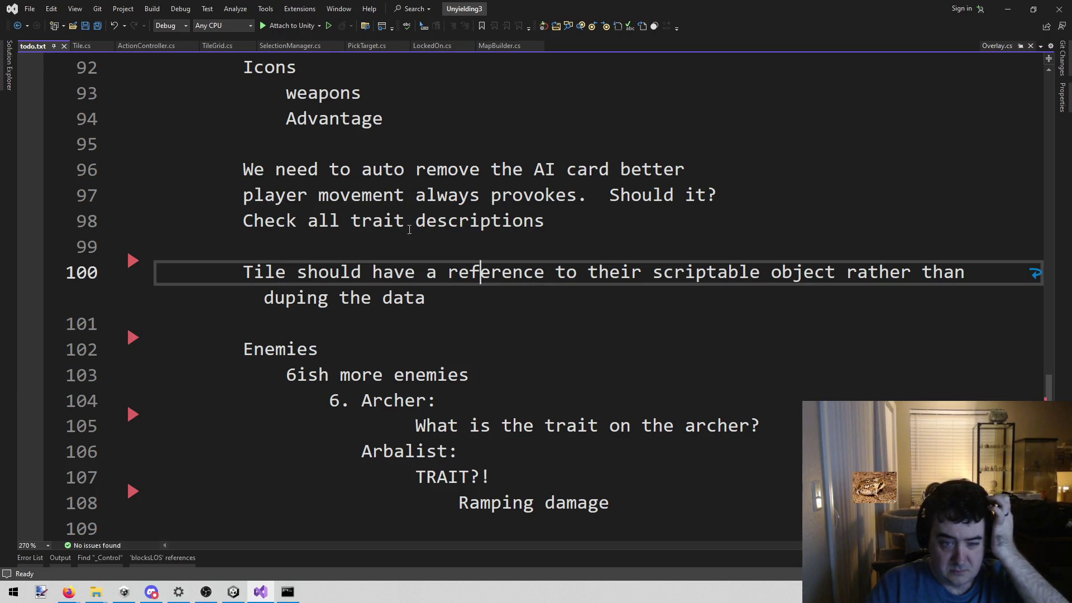
pyautogui.click(387, 241)
pyautogui.press('Return')
pyautogui.press('Return')
pyautogui.press('Up')
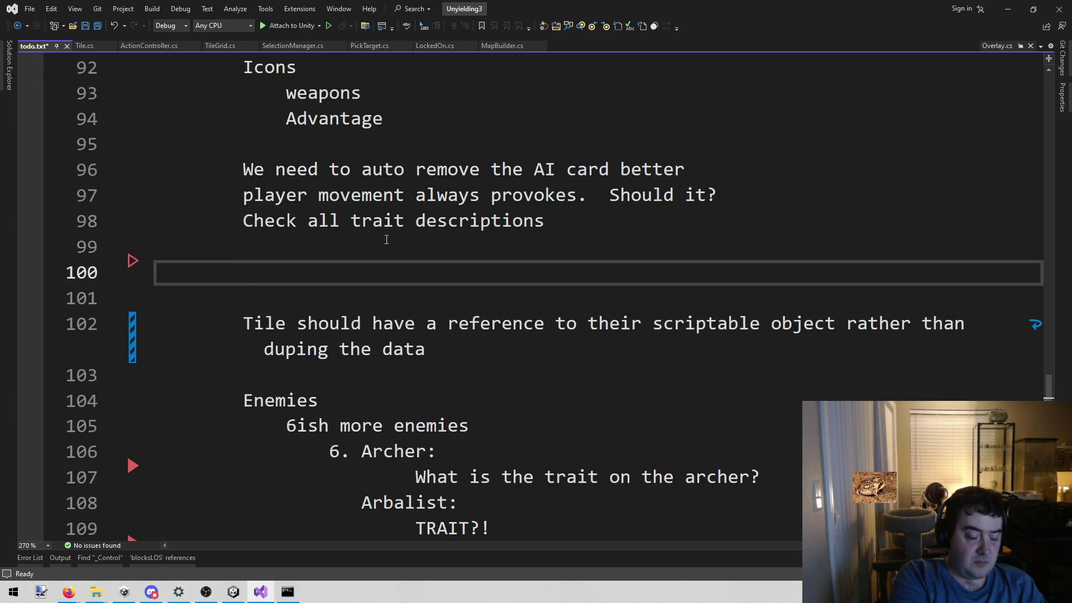
pyautogui.write('LOS!!!!!!!!')
pyautogui.press('Return')
pyautogui.write('1)')
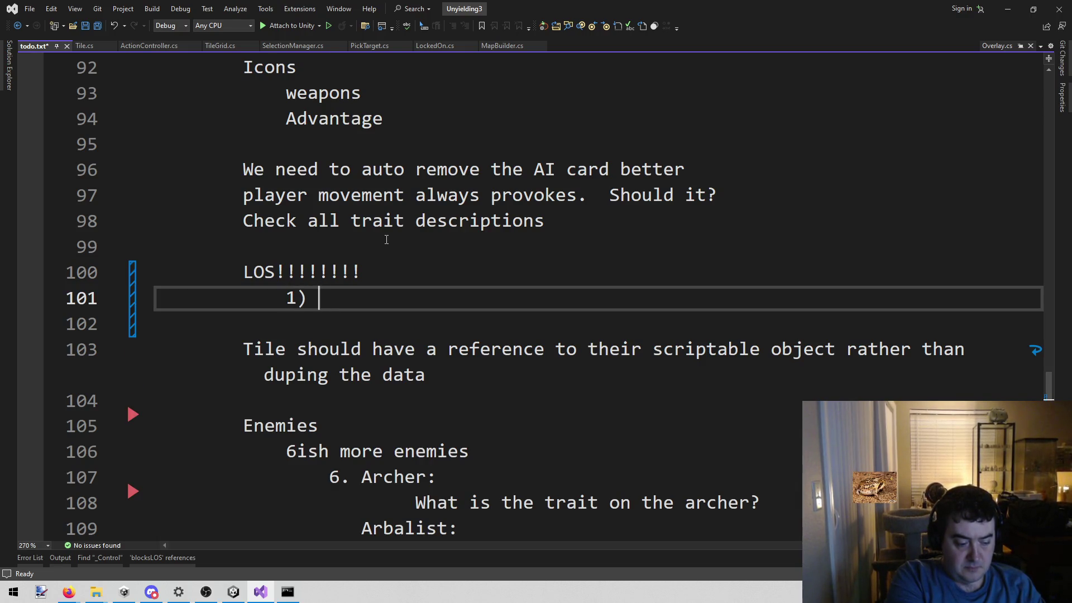
pyautogui.write('Do the tiles')
pyautogui.press('Return')
pyautogui.write('2) Do the models')
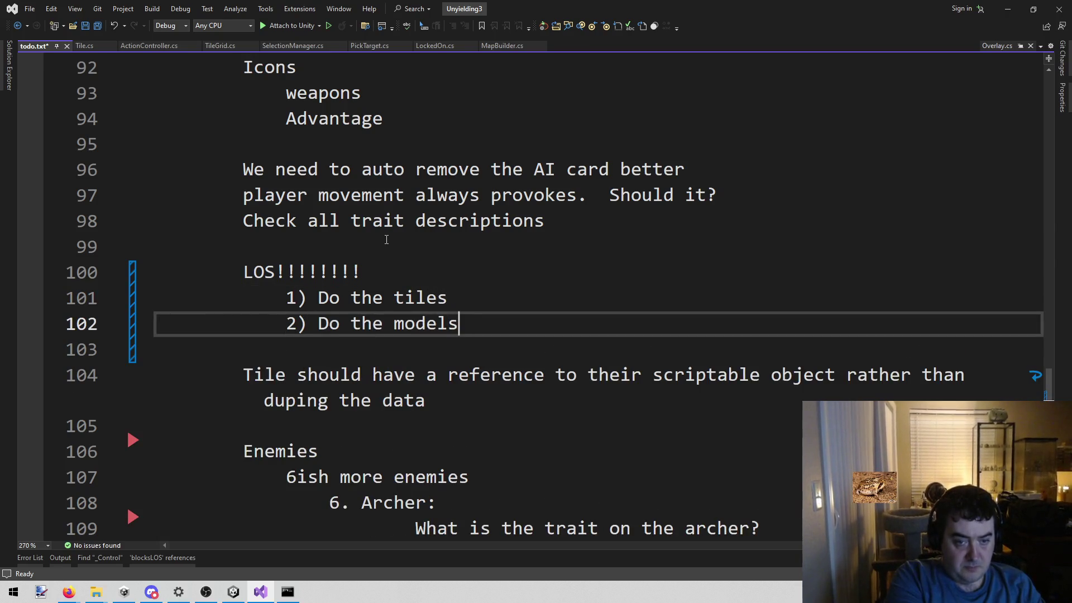
# Indent subtasks 'Make an overlay????' and 'Display the overlay' under item 1, then save.
pyautogui.hotkey('ctrl', 'Return')
pyautogui.press('Tab')
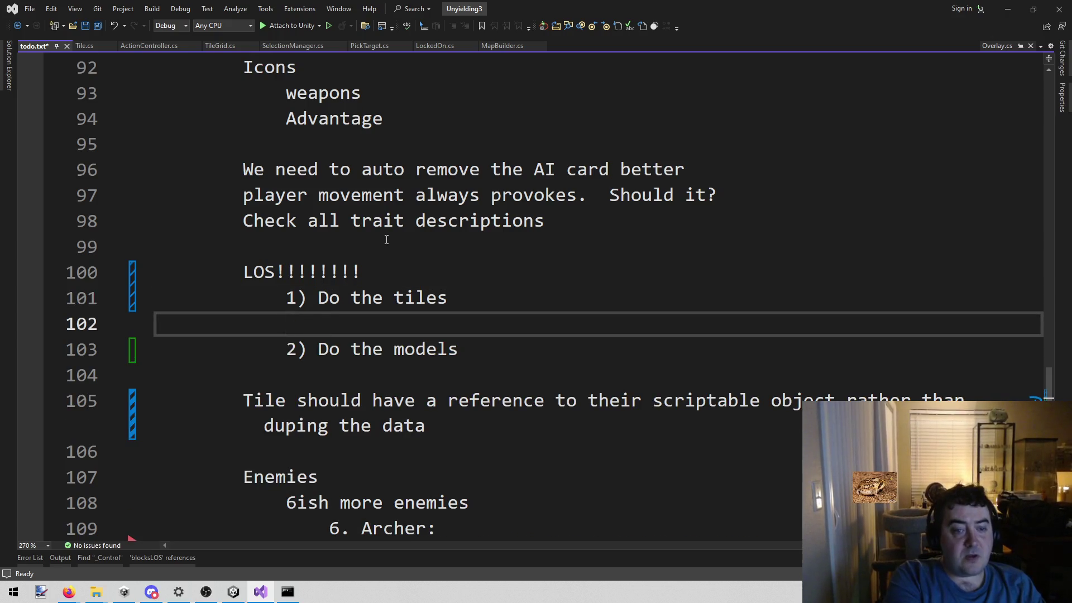
pyautogui.write('Make')
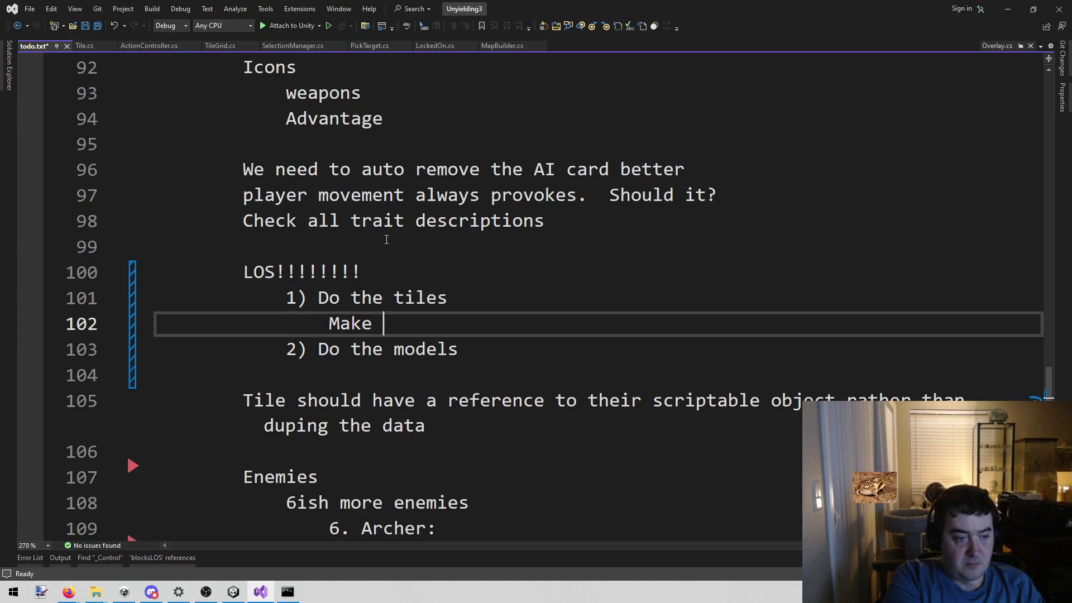
pyautogui.press('BackSpace')
pyautogui.press('BackSpace')
pyautogui.press('BackSpace')
pyautogui.write('Make an overlay???')
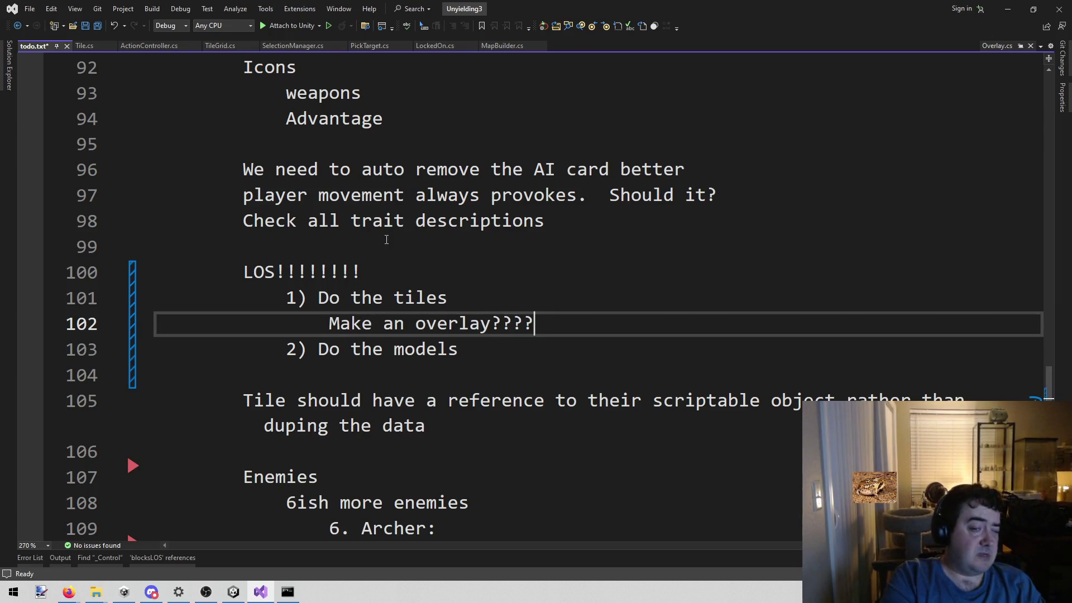
pyautogui.write('?')
pyautogui.press('Return')
pyautogui.write('Display the overlay')
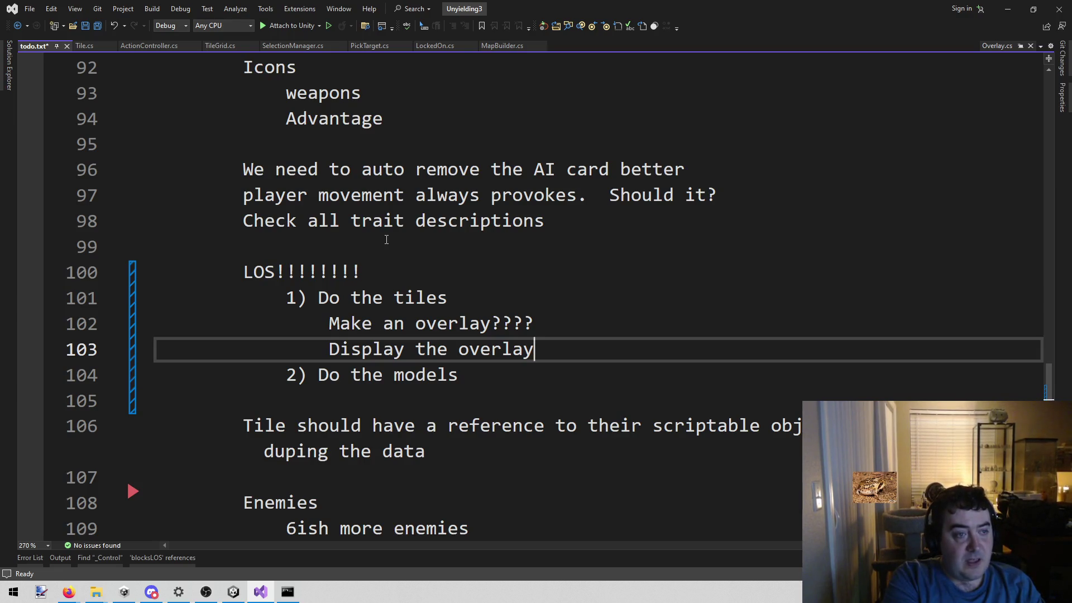
pyautogui.hotkey('ctrl', 's')
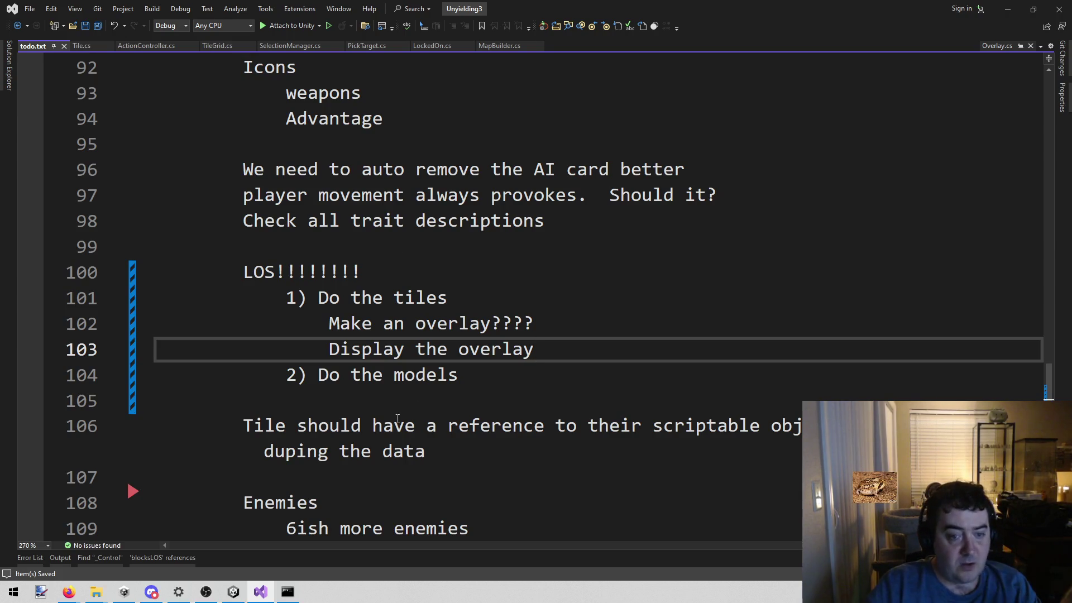
pyautogui.moveTo(238, 595)
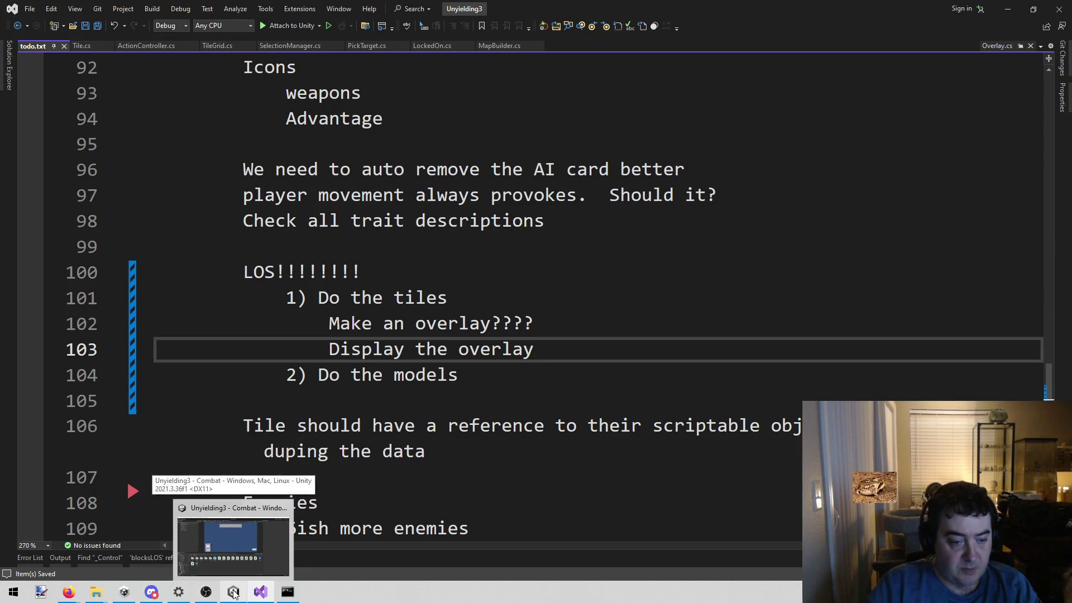
# Add an indented blank line after '2) Do the models' and save todo.txt.
pyautogui.click(572, 224)
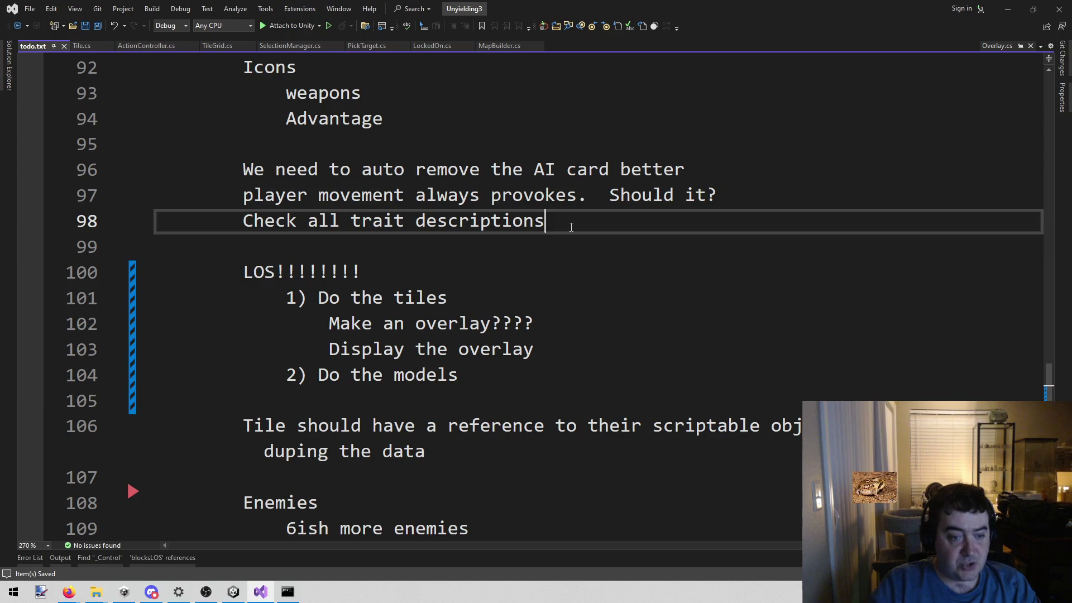
pyautogui.click(527, 379)
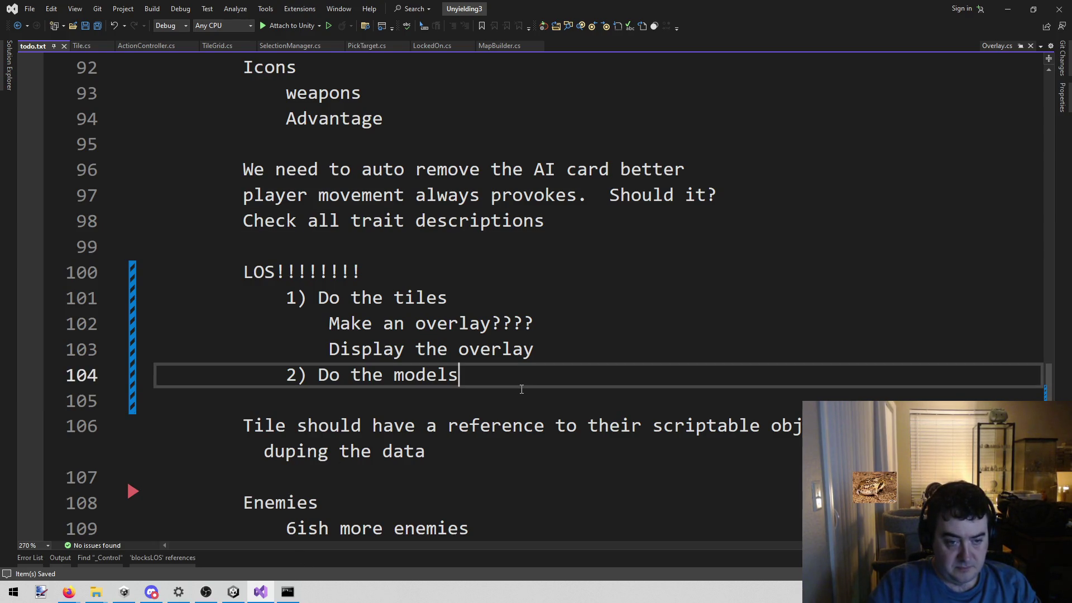
pyautogui.press('Return')
pyautogui.press('Tab')
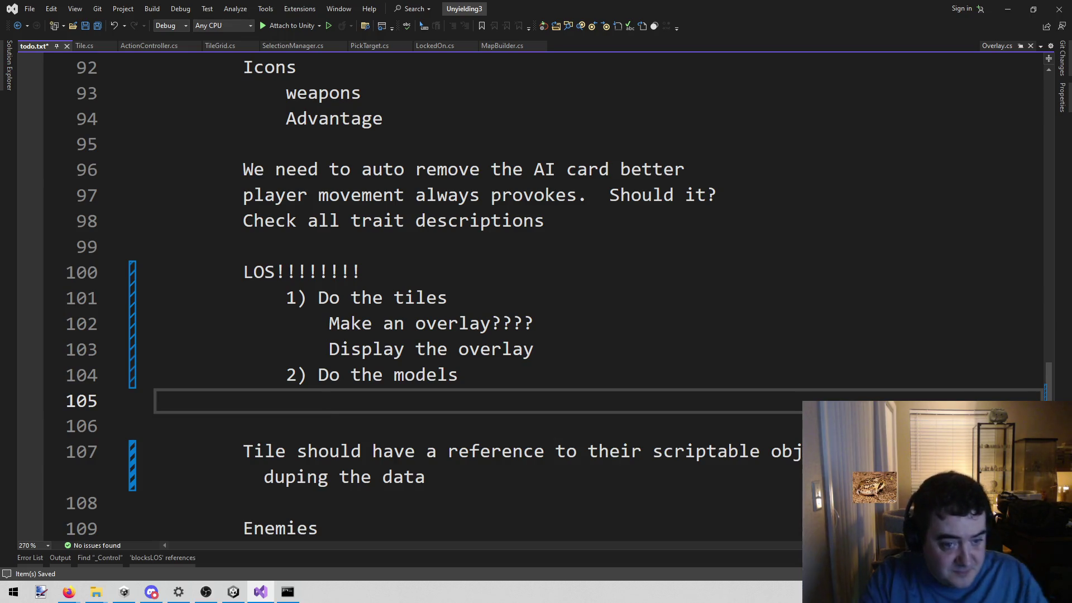
pyautogui.click(333, 257)
pyautogui.hotkey('ctrl', 's')
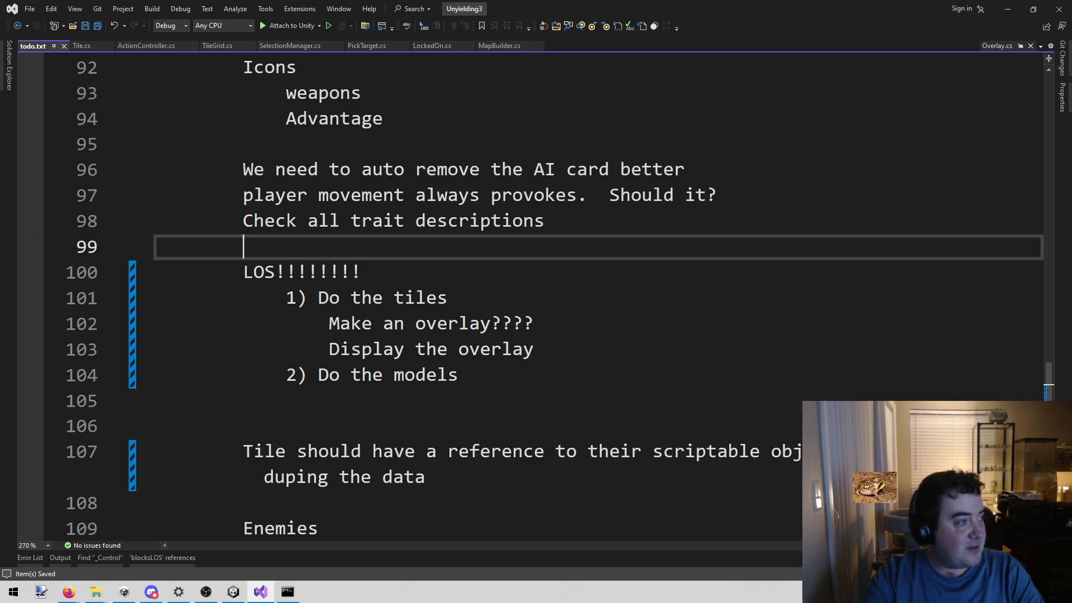
pyautogui.hotkey('alt', 'Tab')
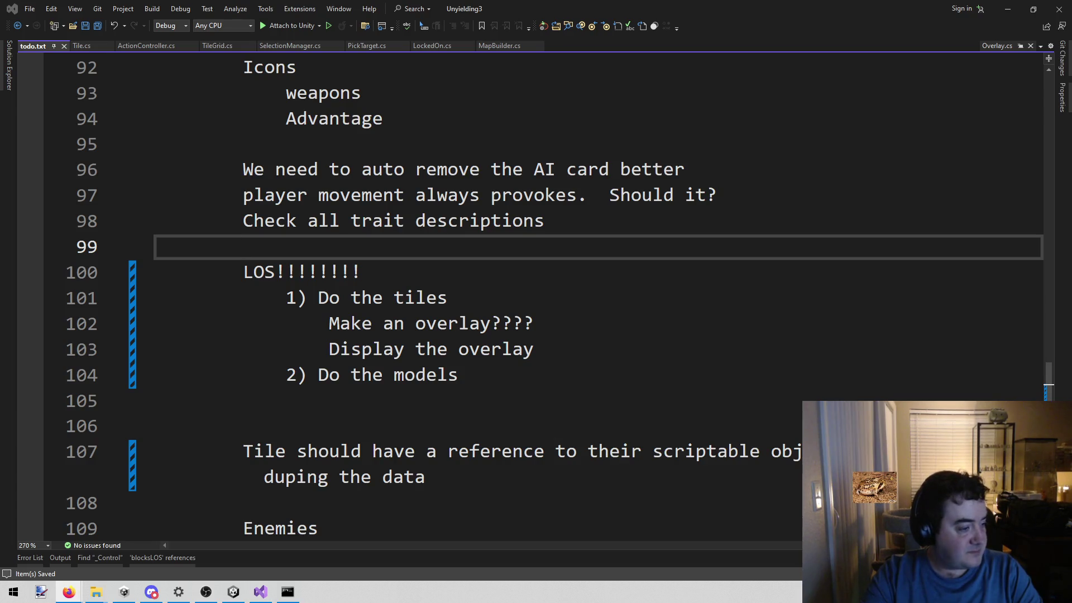